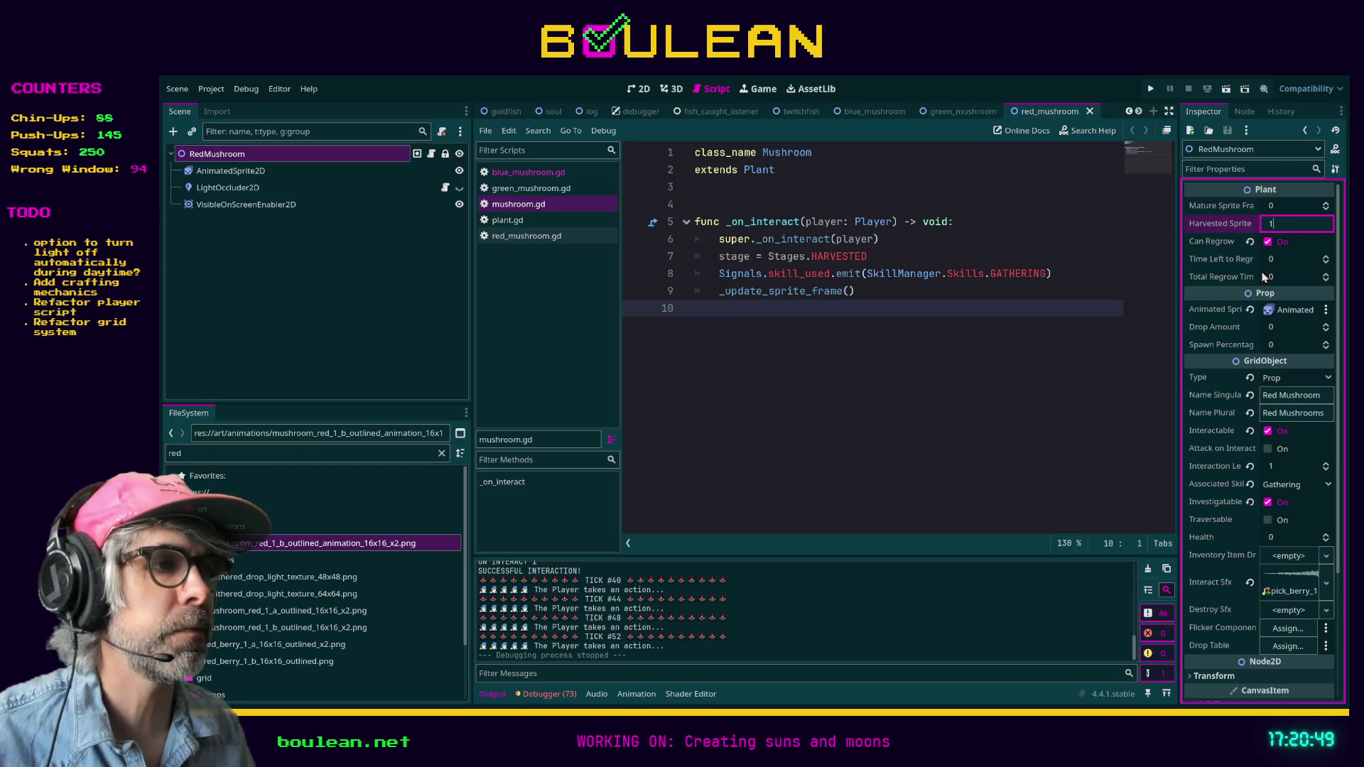
Set RedMushroom's Total Regrow Time to 60 and widen the Inspector so property names show in full.
scroll(1287, 533, "down", 1)
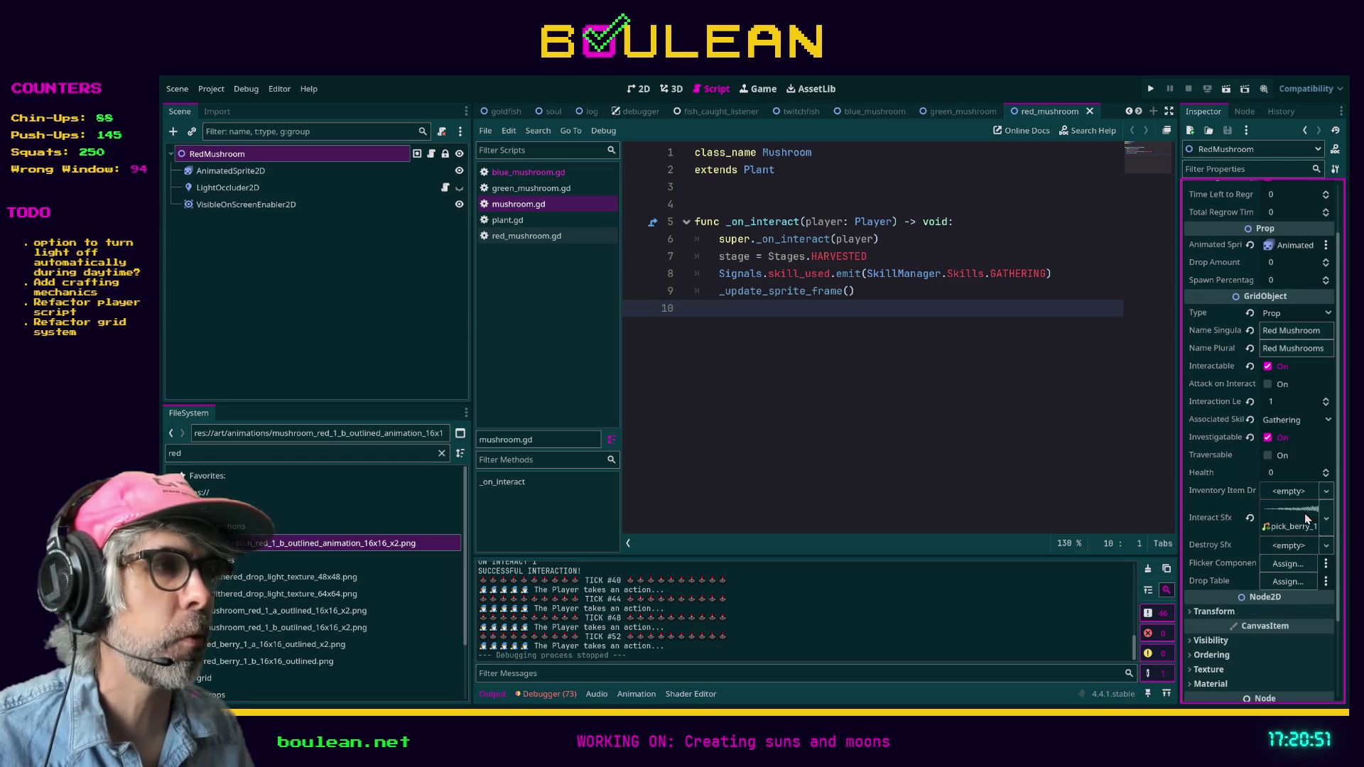
scroll(1272, 491, "up", 1)
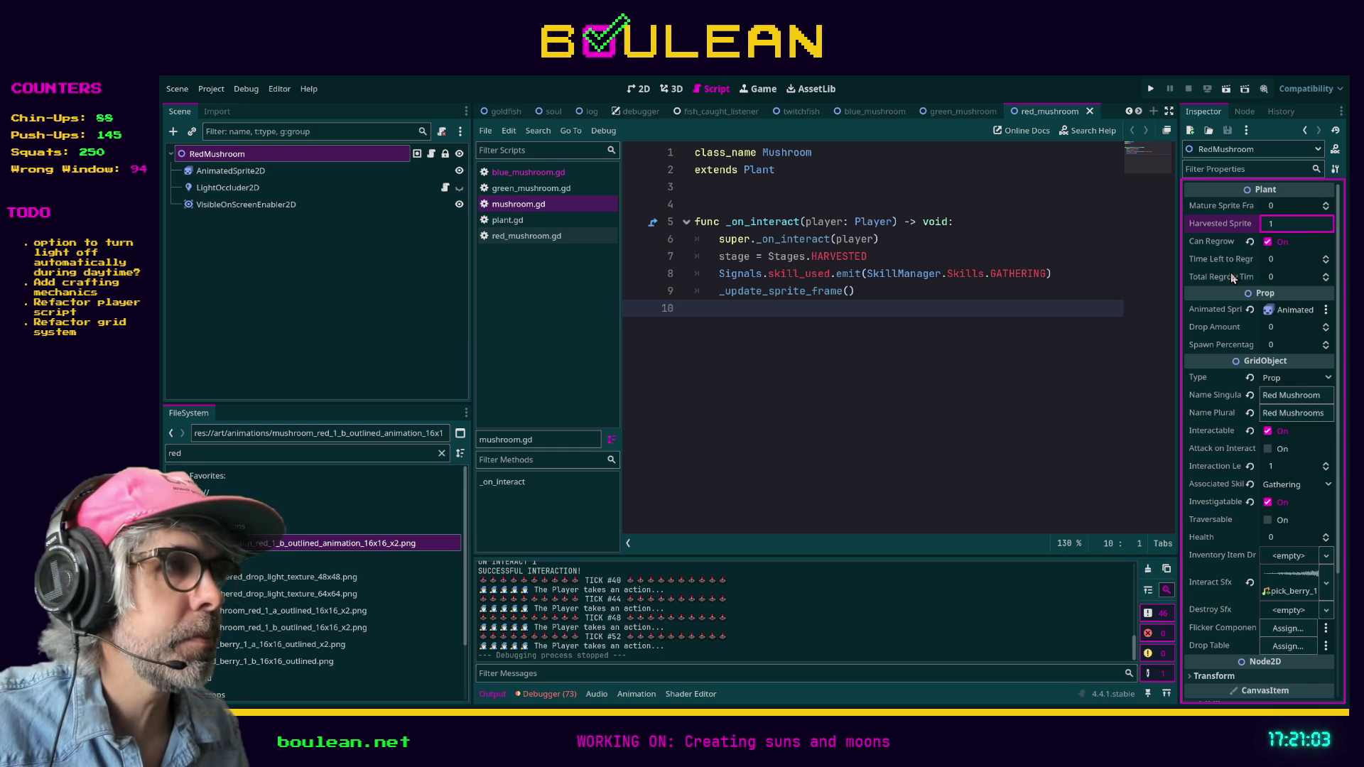
left_click(1288, 276)
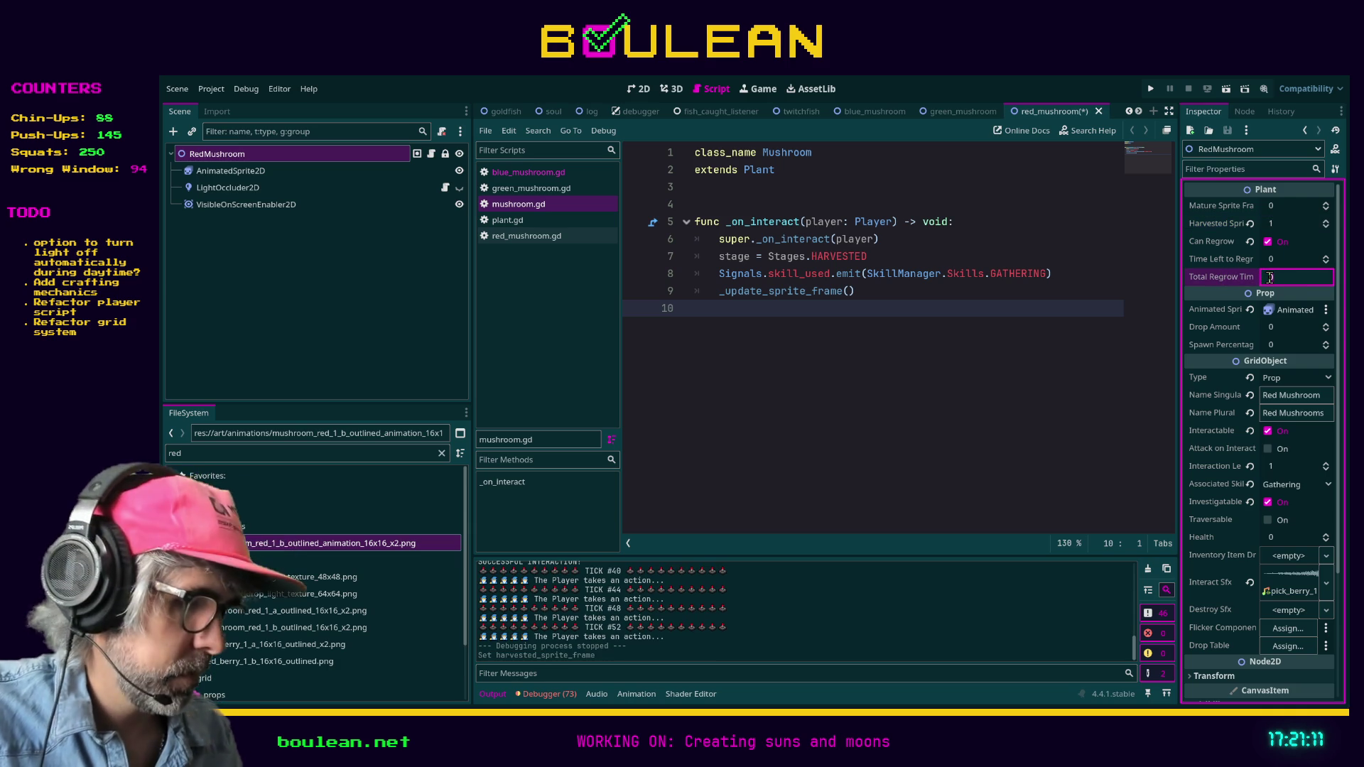
type("10")
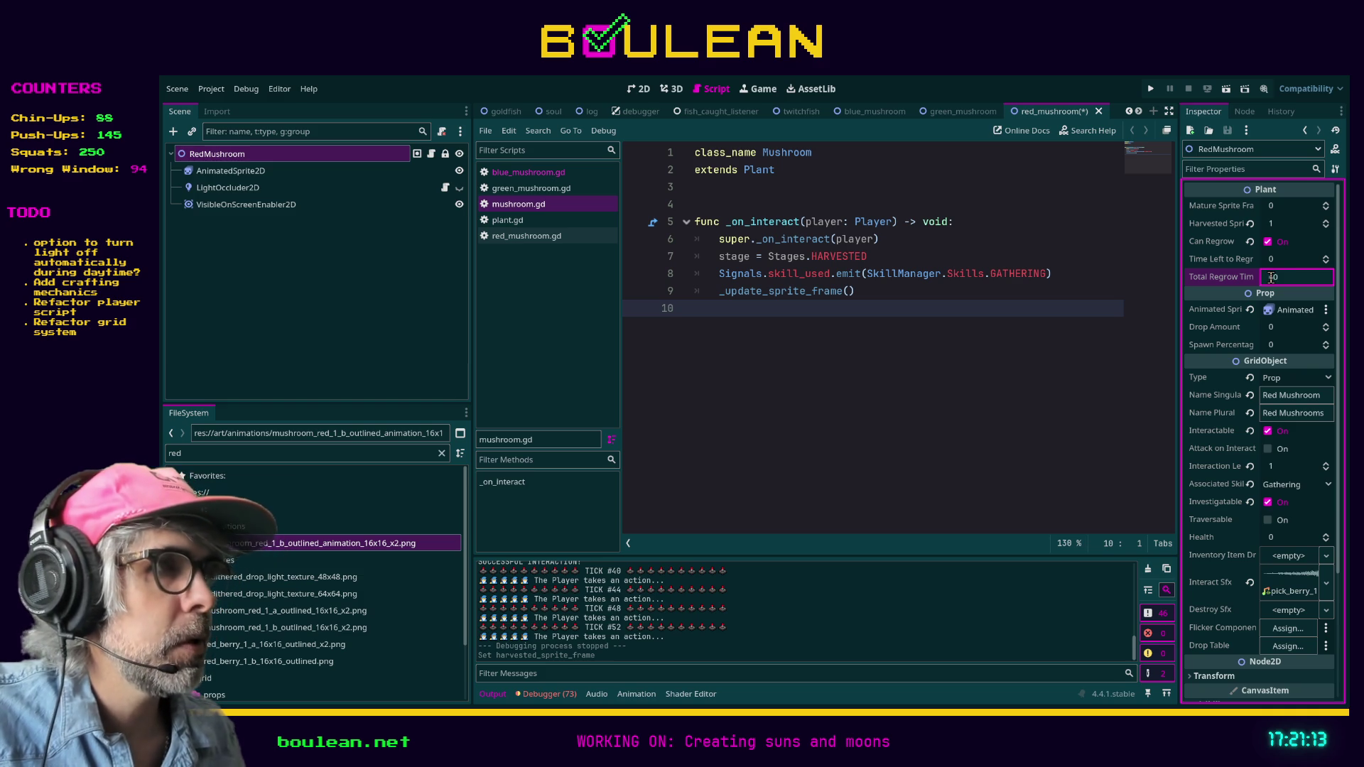
key("Return")
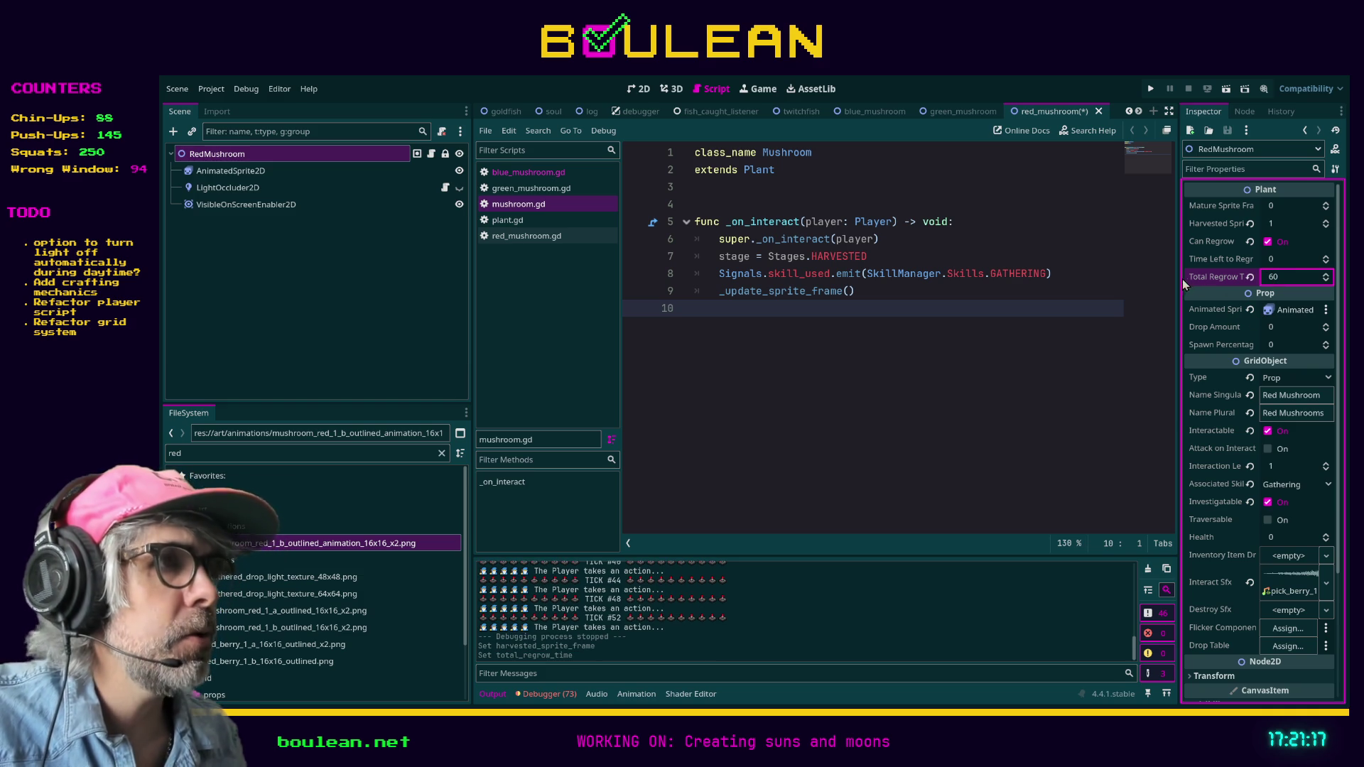
left_click_drag(1179, 278, 1132, 278)
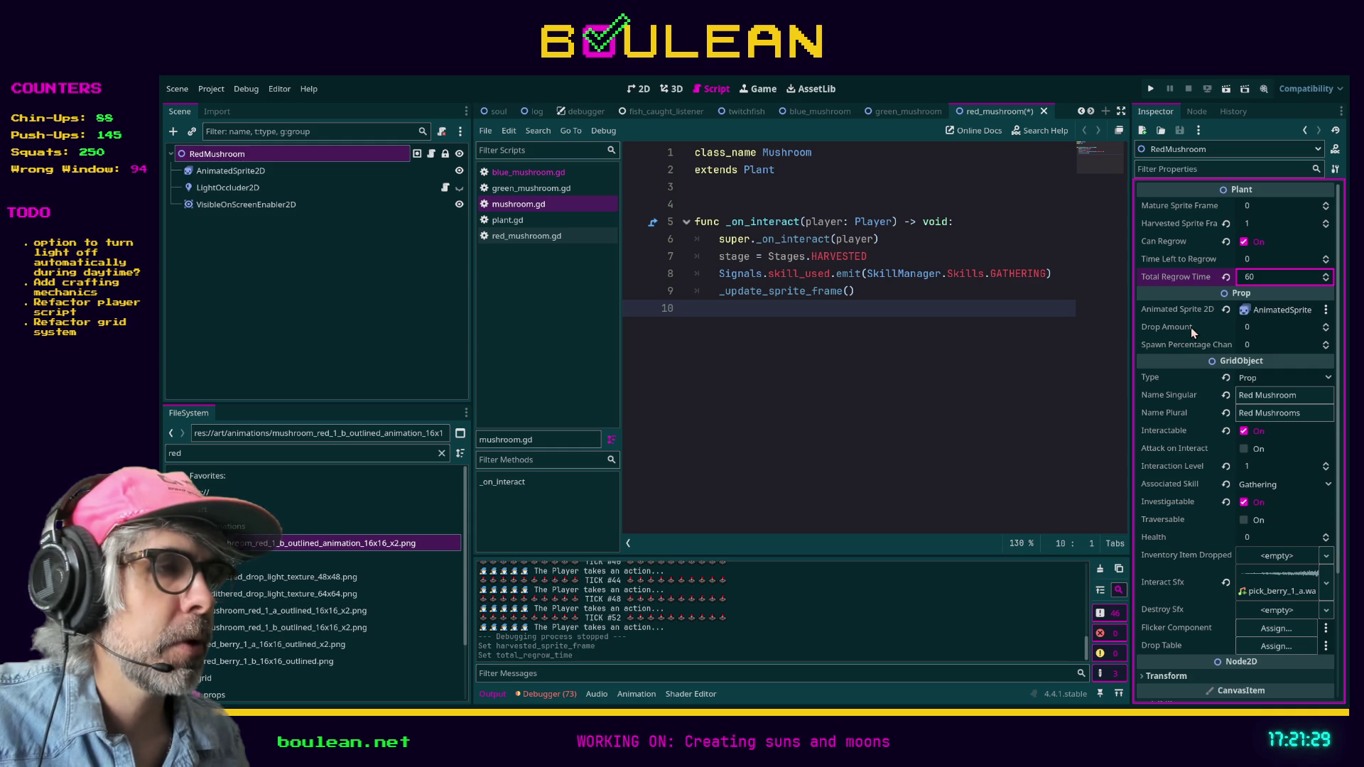
left_click(1260, 327)
Enter 1 as the RedMushroom's Drop Amount in the Prop section.
type("1")
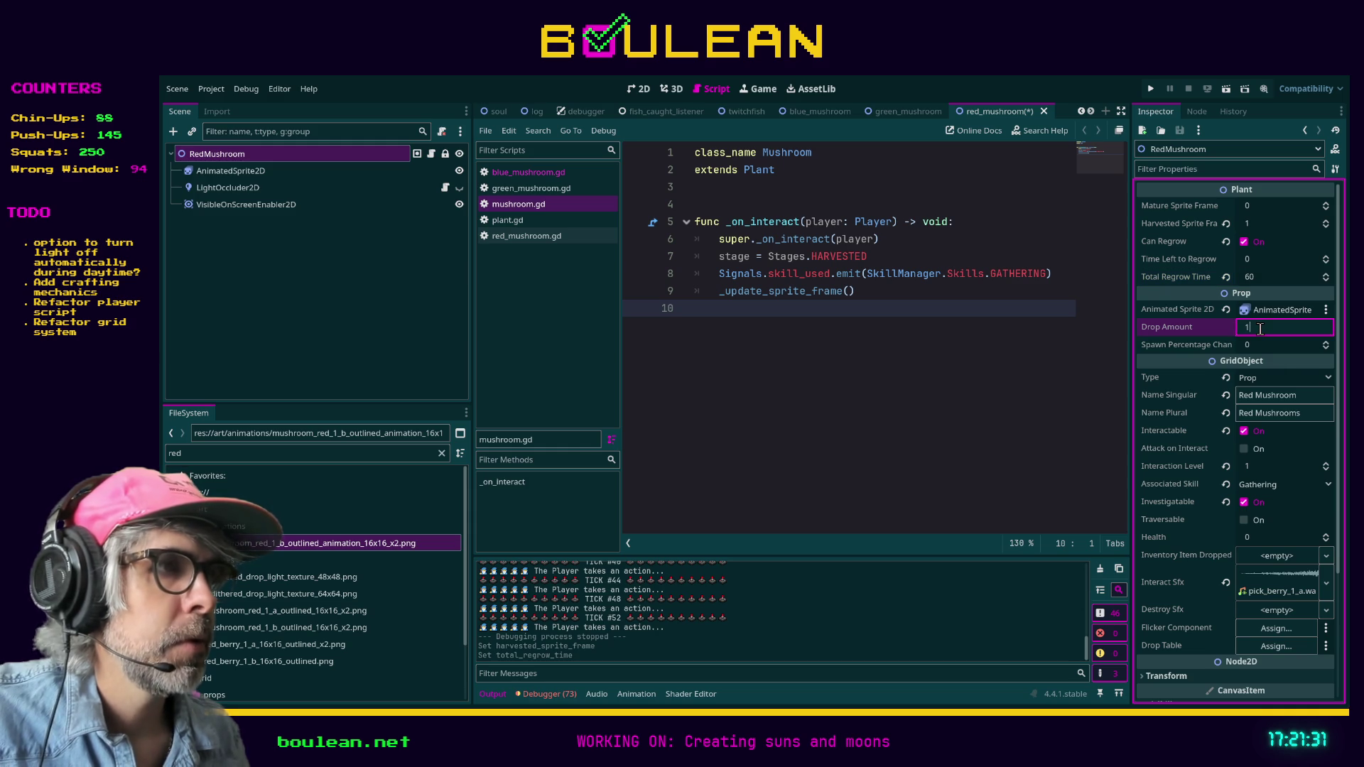
key("Return")
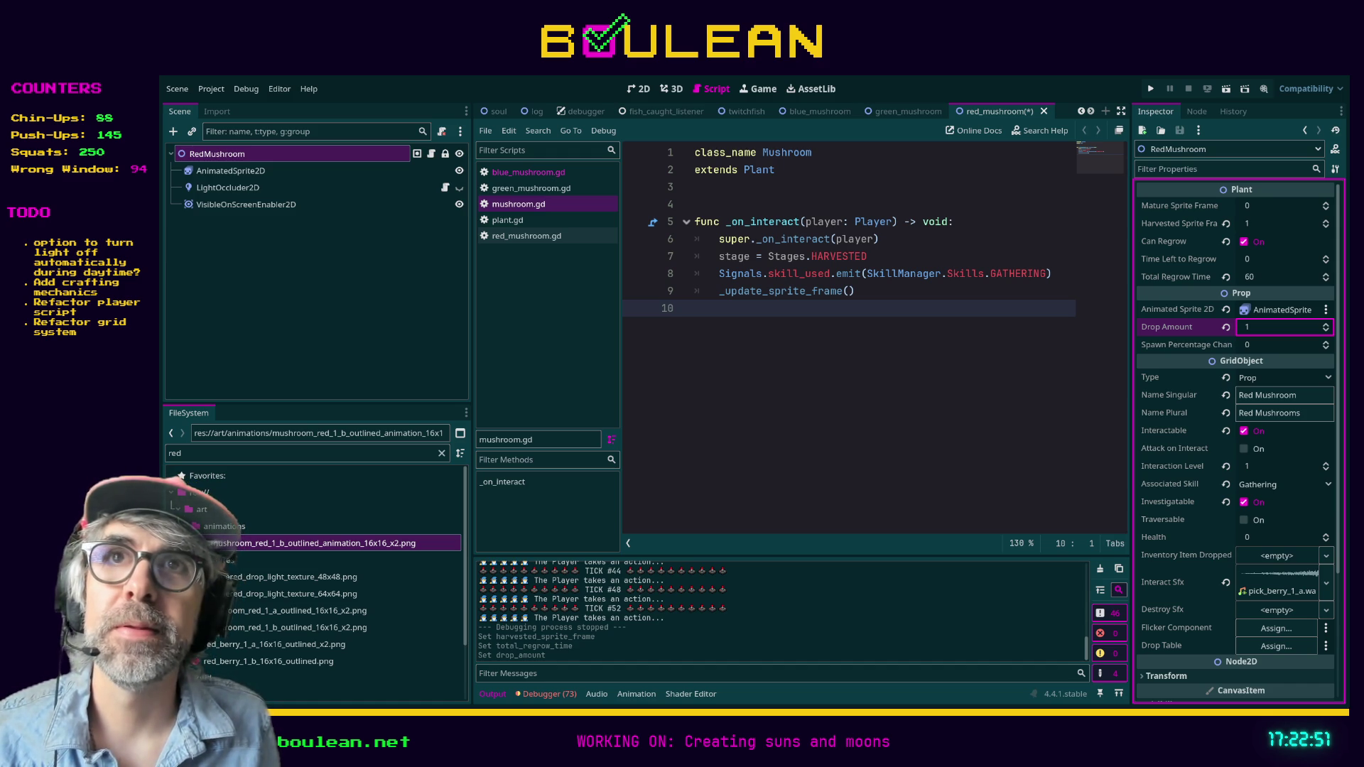
Review the Name Plural and Name Singular properties, save the red mushroom scene, and go to plant.gd.
left_click(1245, 413)
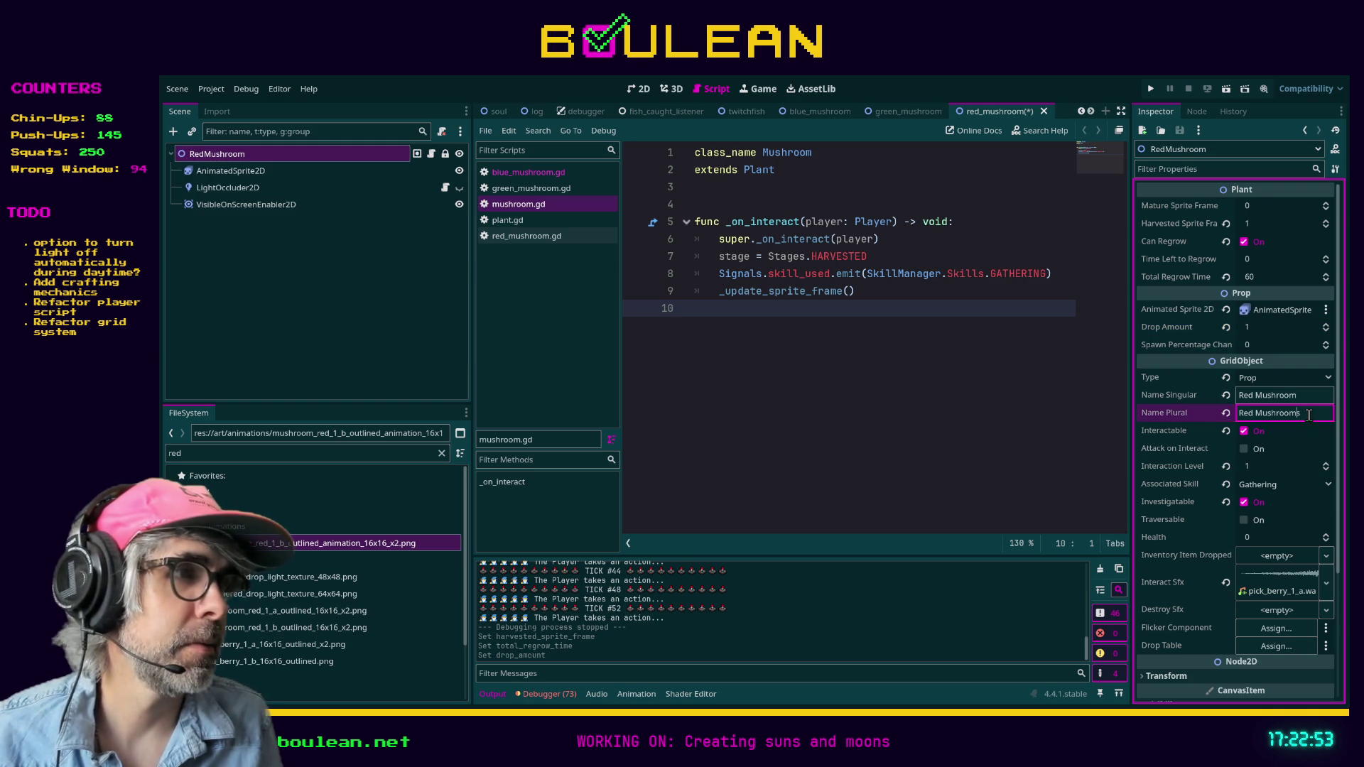
left_click(1309, 397)
left_click(1306, 416)
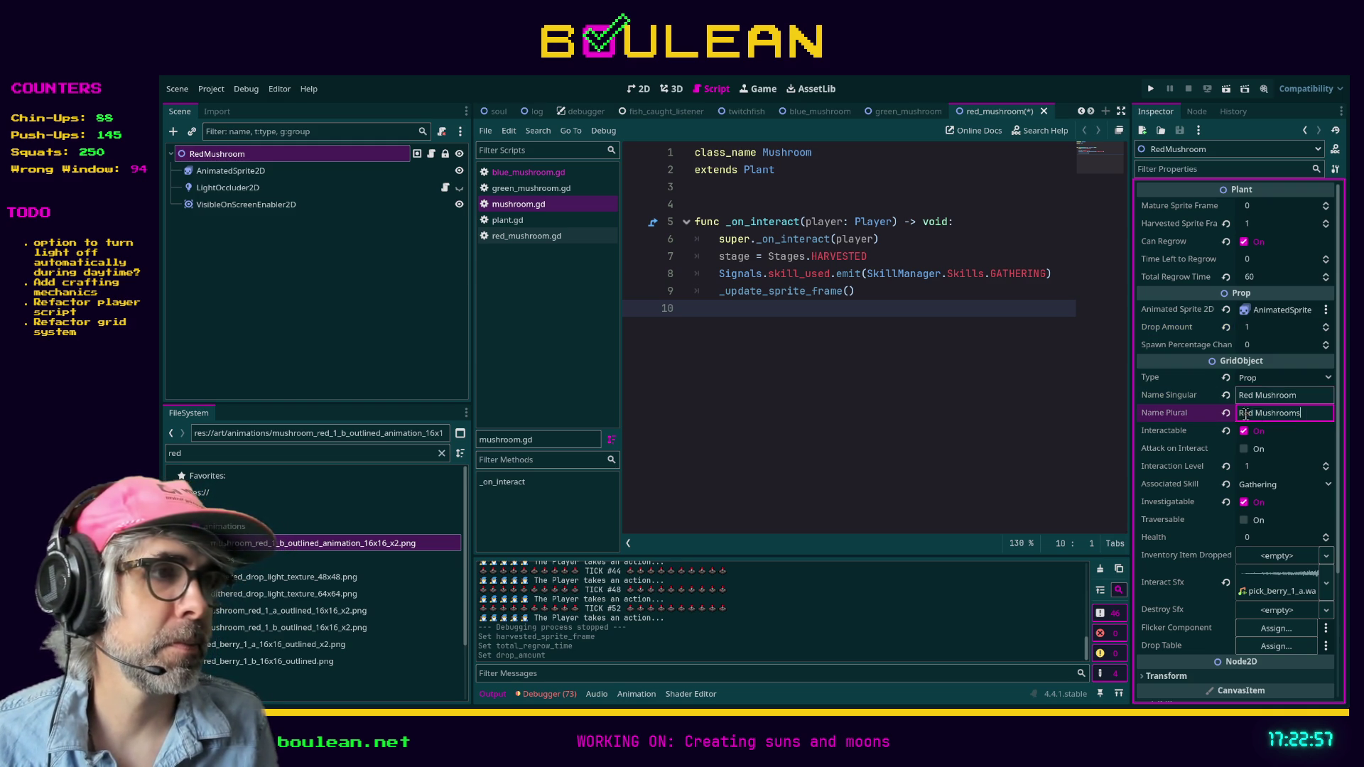
left_click(958, 365)
key("ctrl+s")
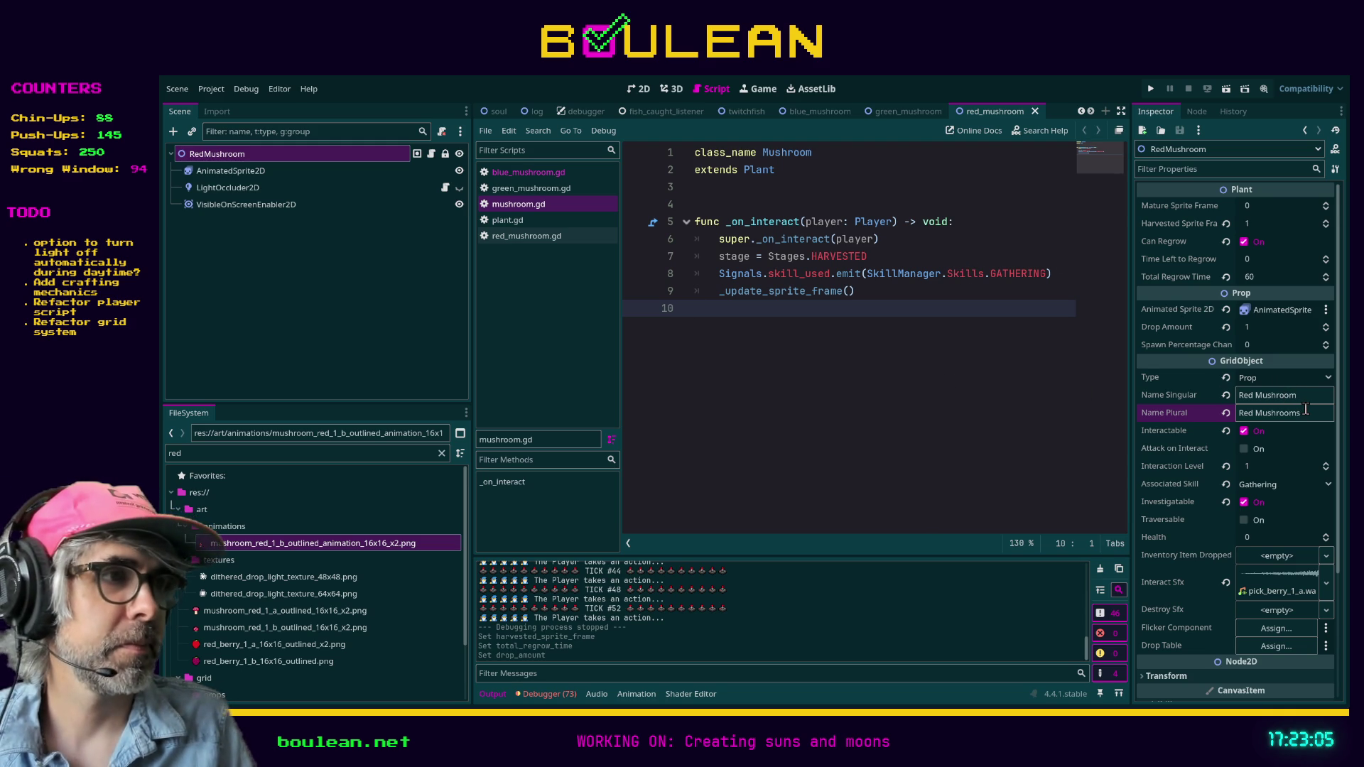
left_click(831, 327)
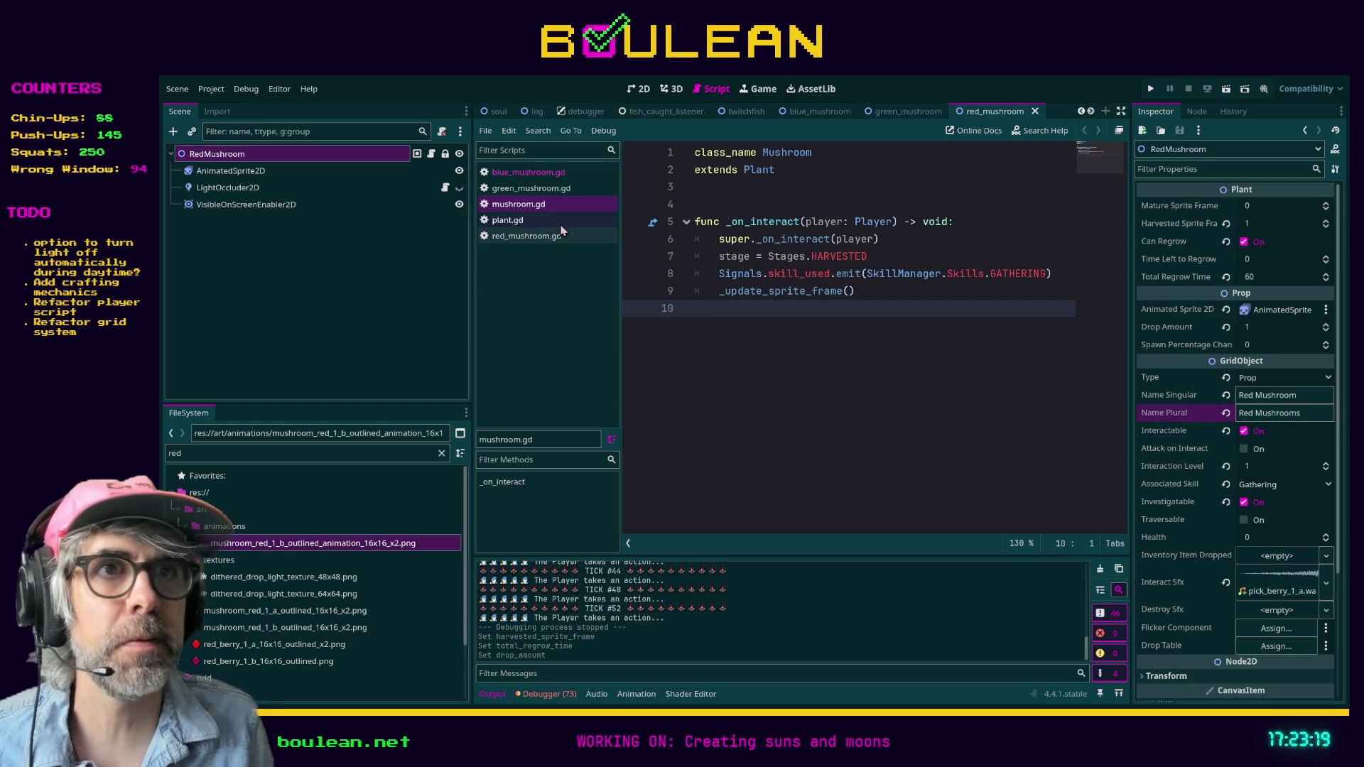
left_click(512, 221)
Append a joke ## comment to the mature_sprite_frame export in plant.gd and save.
scroll(817, 240, "up", 5)
scroll(818, 241, "up", 2)
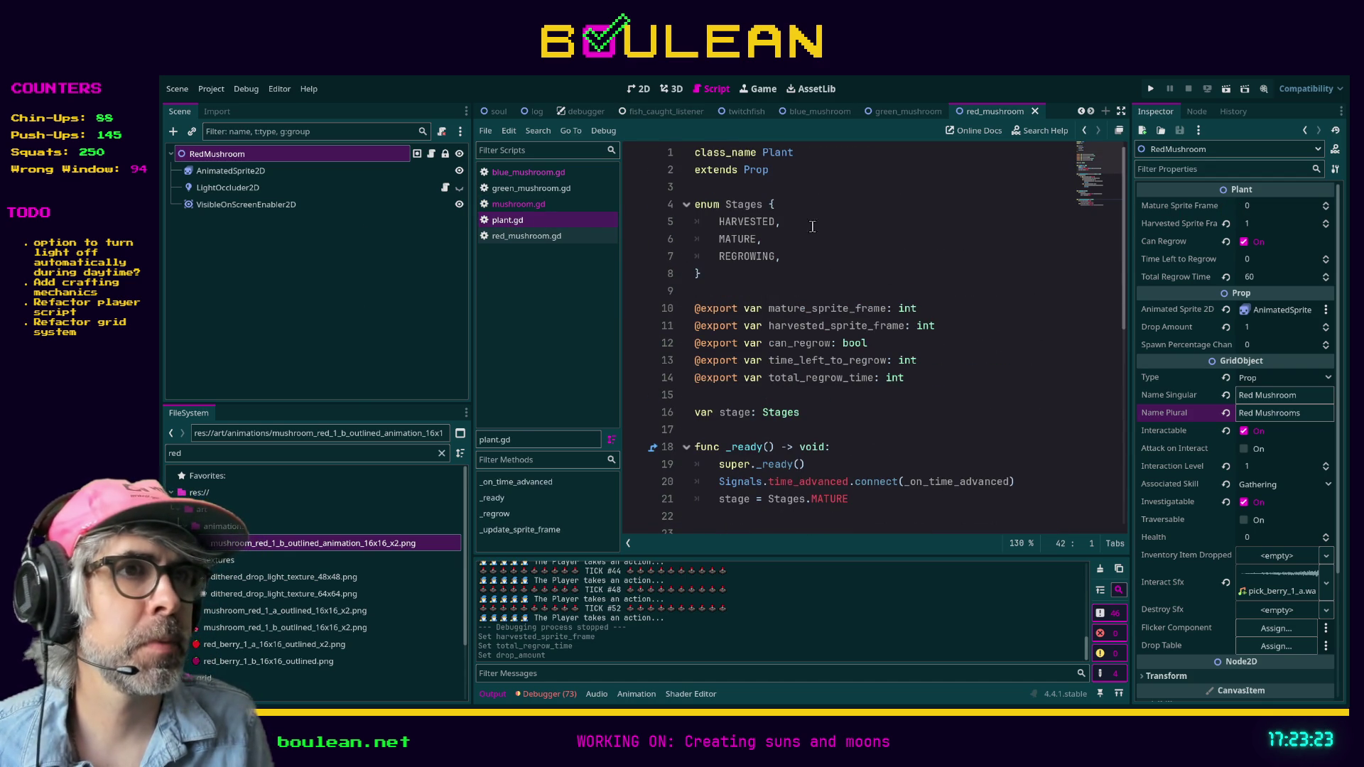
left_click(938, 307)
type("## Someone hold JP's hand!")
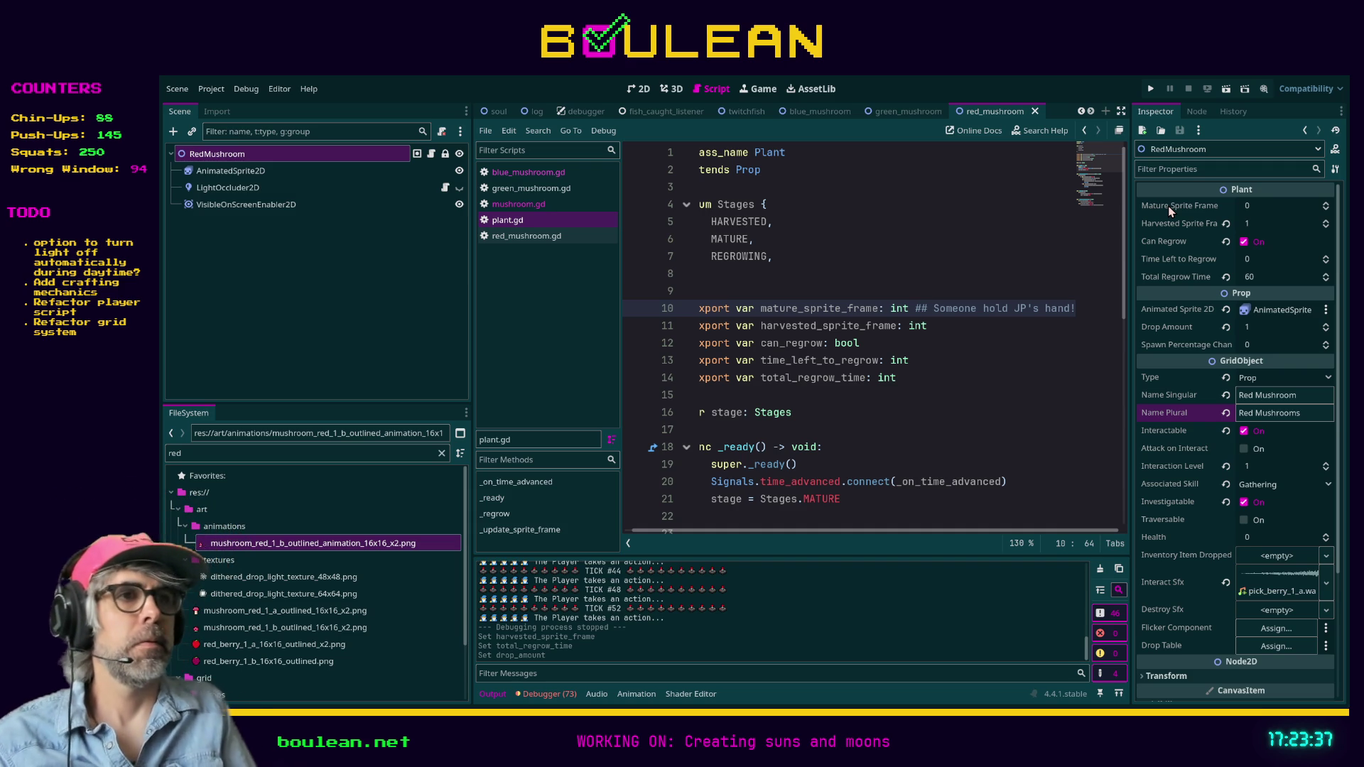
left_click(927, 308)
key("ctrl+s")
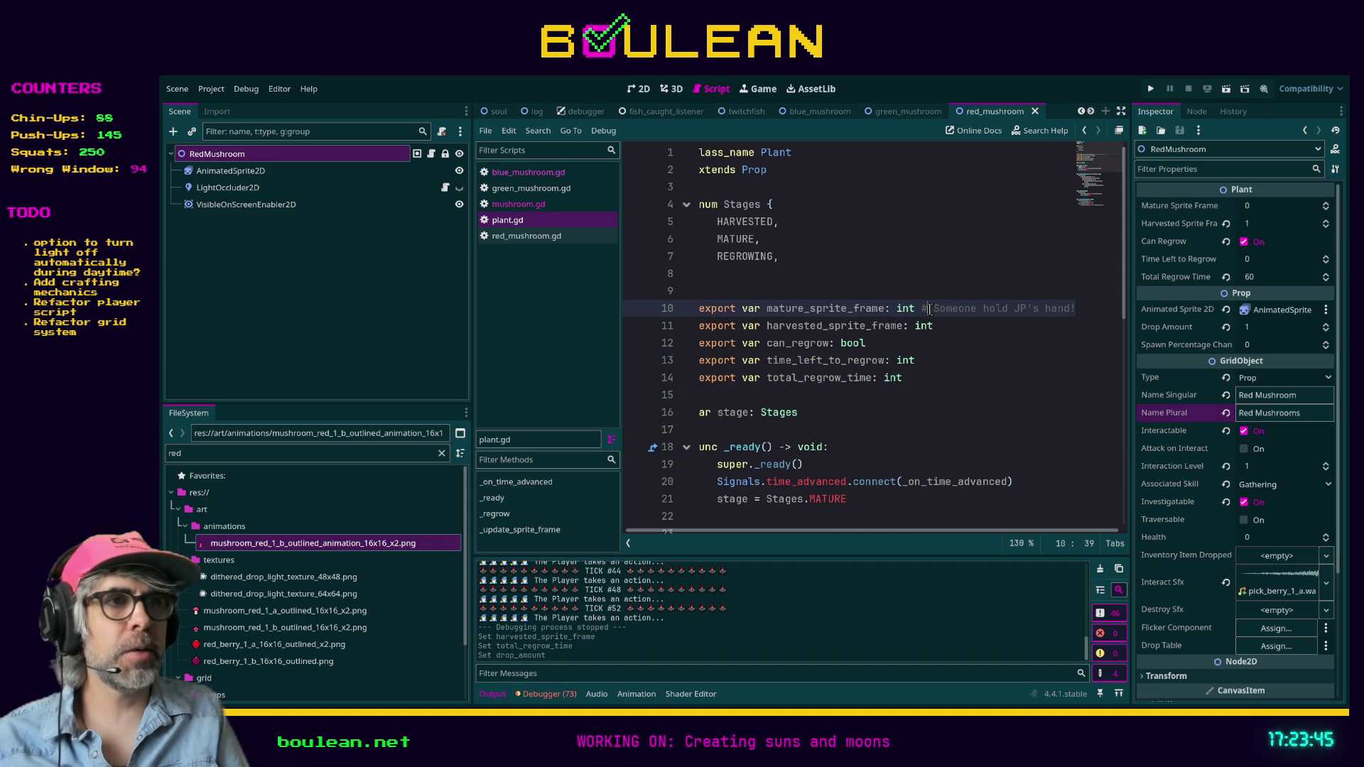
Fix the doc-comment marker, save, and document time_left_to_regrow with '## Time in Minutes'.
type("#")
key("ctrl+s")
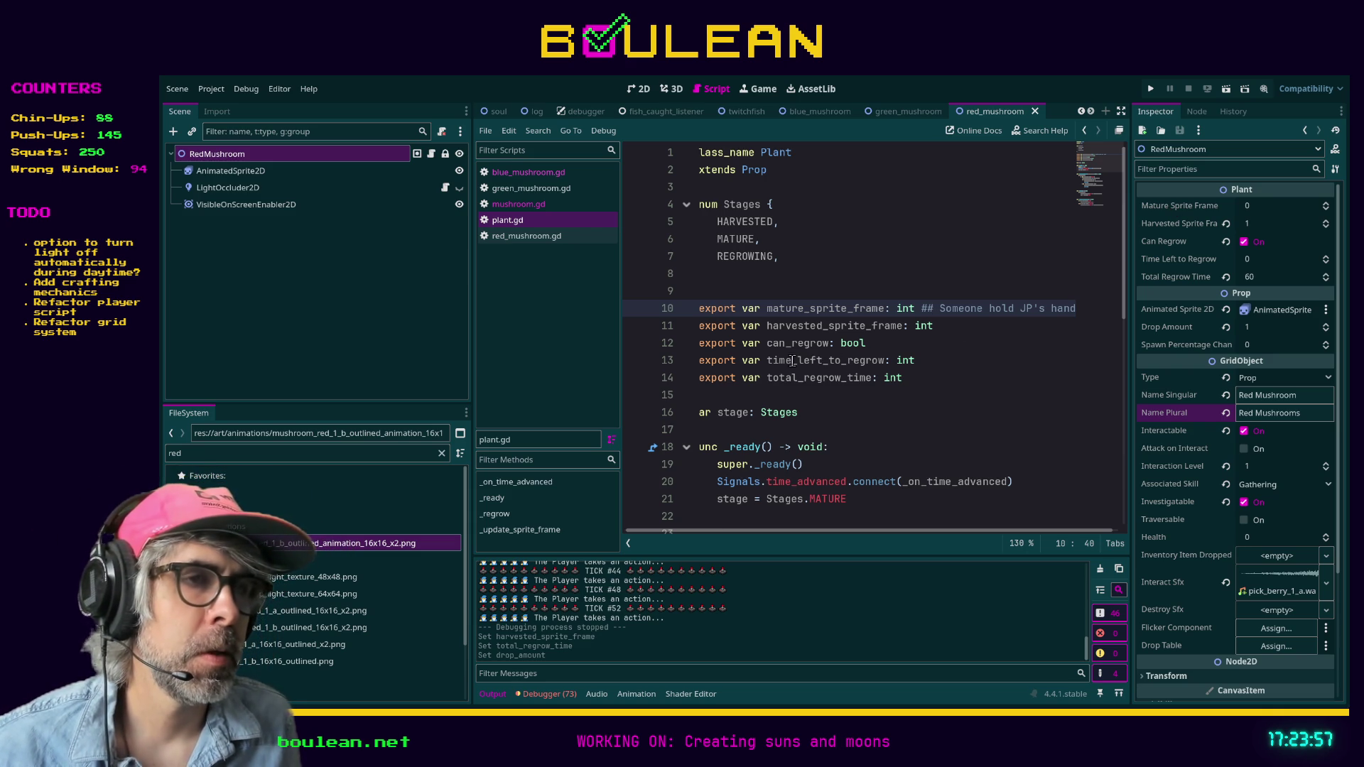
left_click(942, 357)
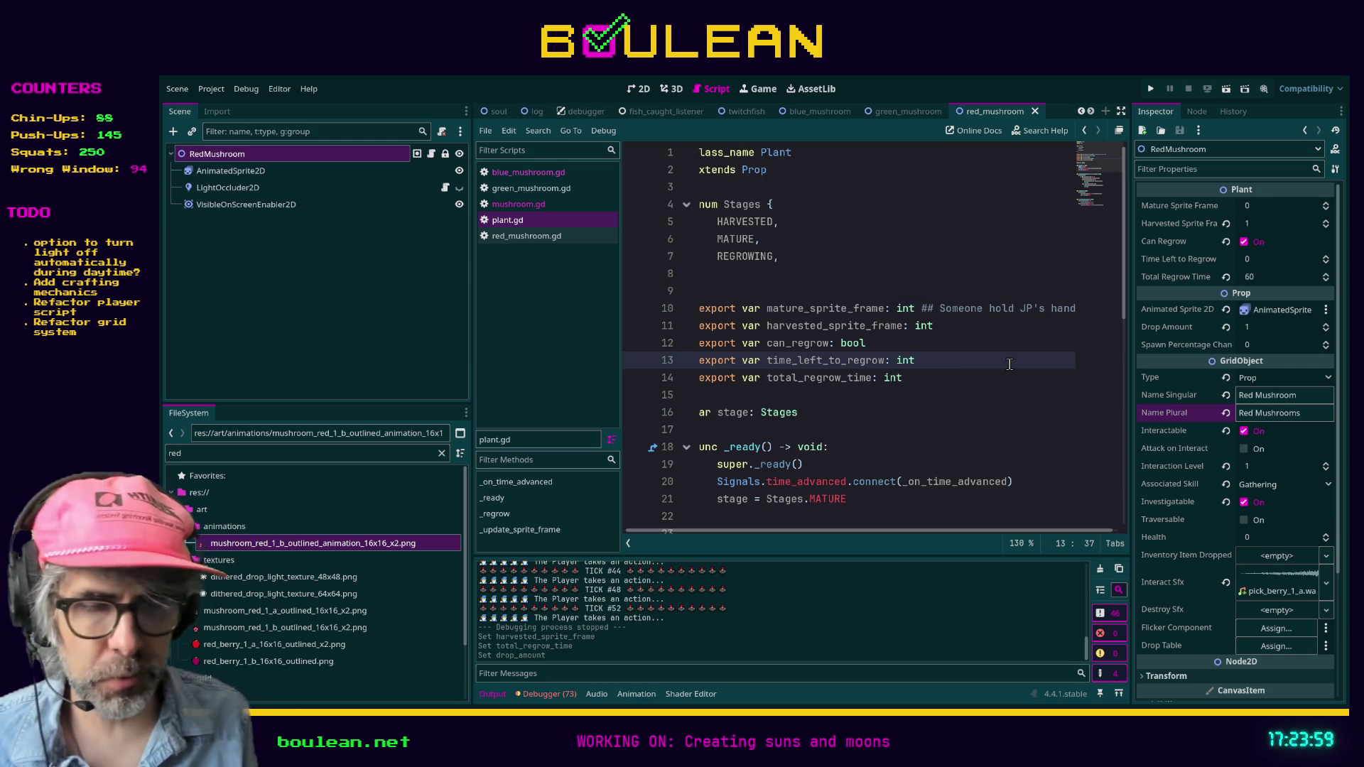
type("## Time in Minutes")
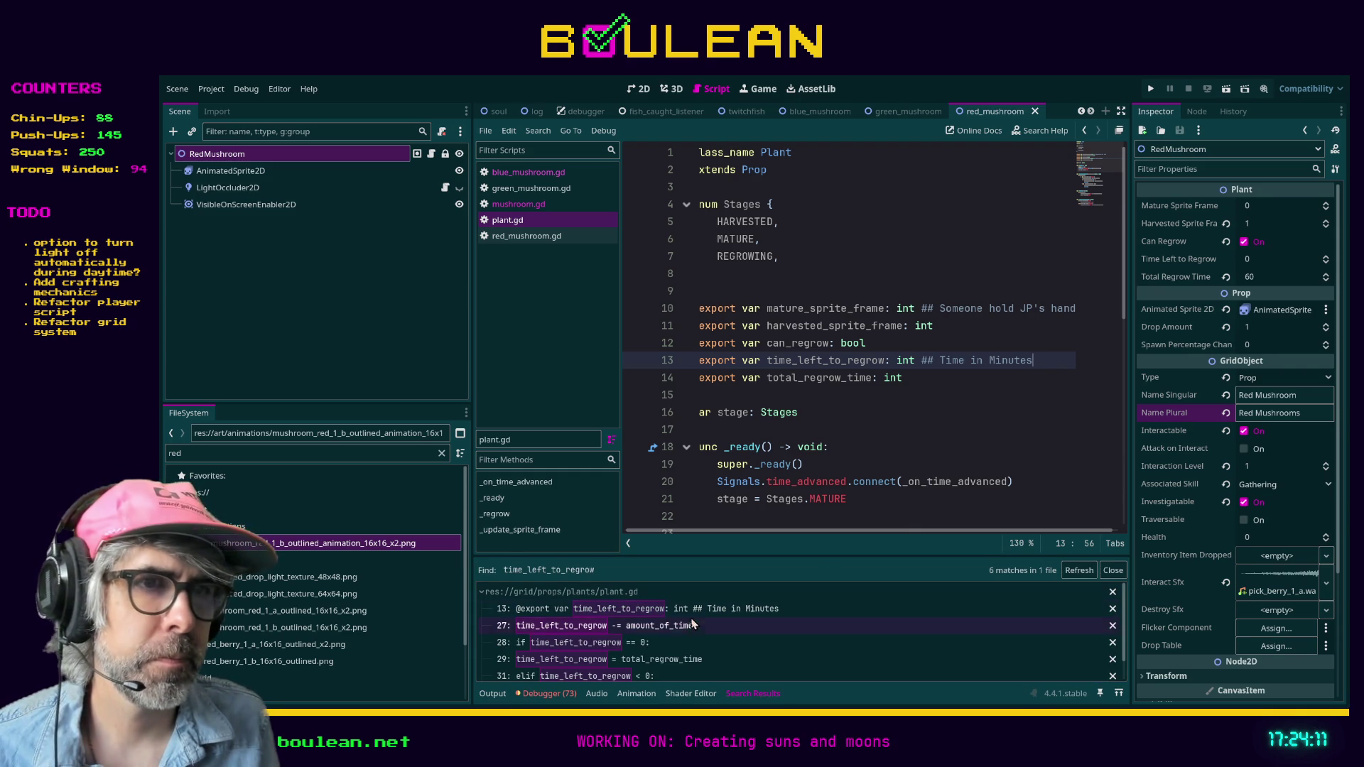
left_click(673, 628)
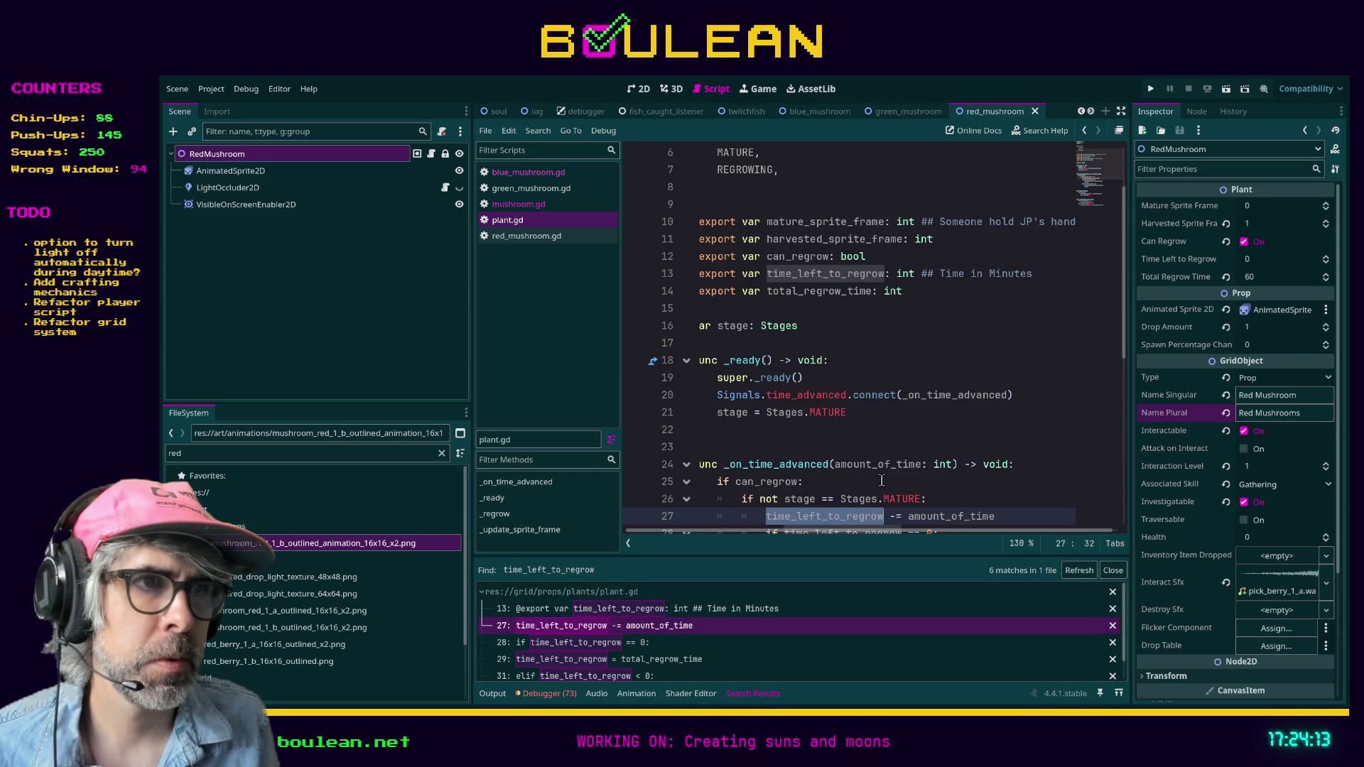
scroll(813, 491, "up", 2)
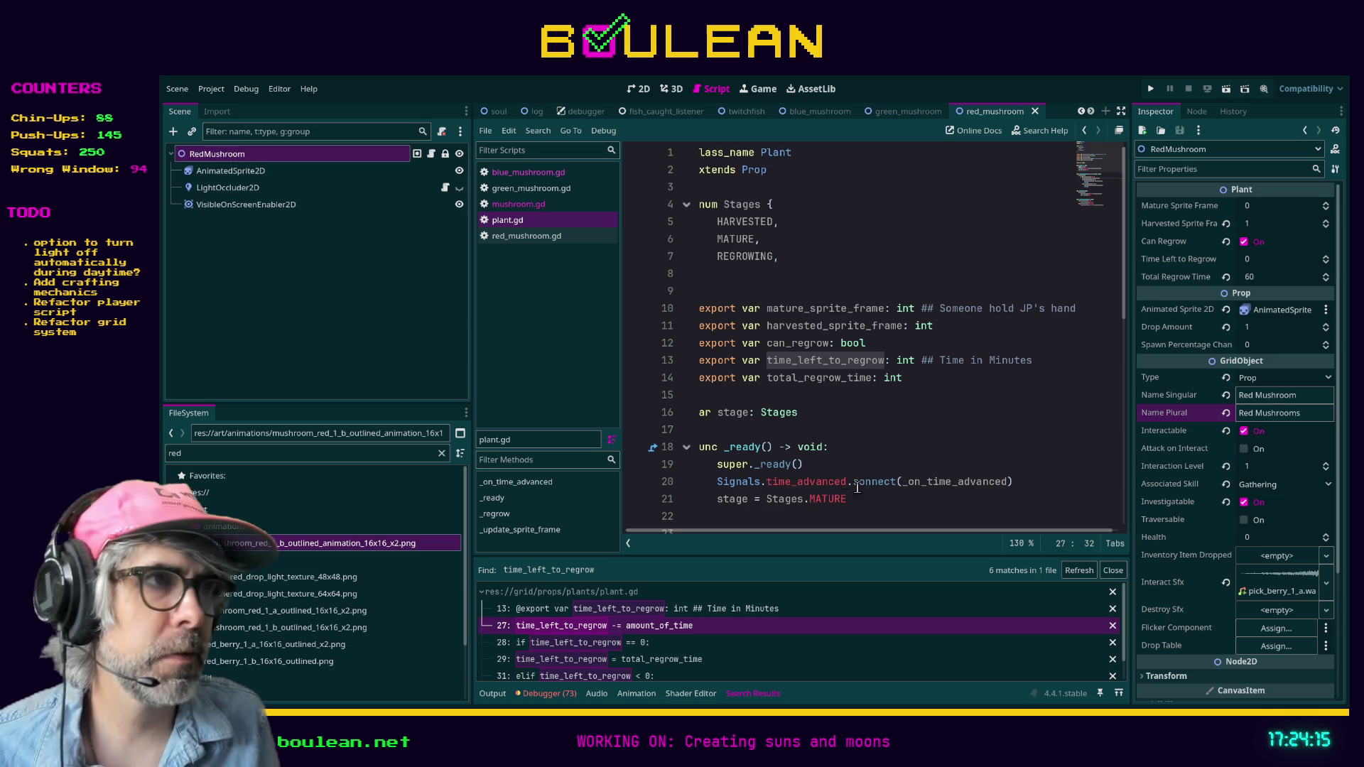
left_click(952, 331)
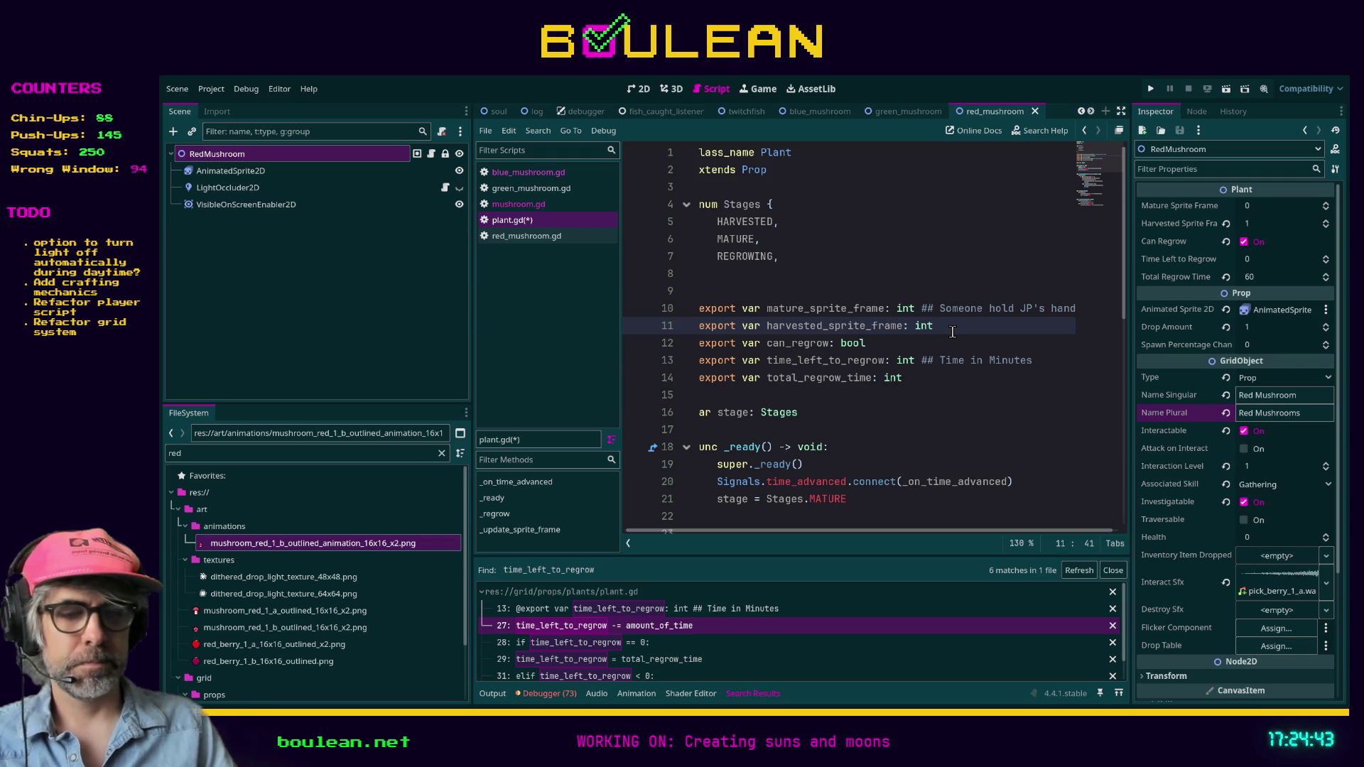
type("## The ")
type("animated sp")
type("rite frame nu")
type("mber")
Reword the harvested_sprite_frame comment to 'frame number for the harvested state' and save plant.gd.
key("BackSpace")
key("BackSpace")
key("BackSpace")
key("BackSpace")
key("BackSpace")
key("BackSpace")
type("frame number for the harvested ")
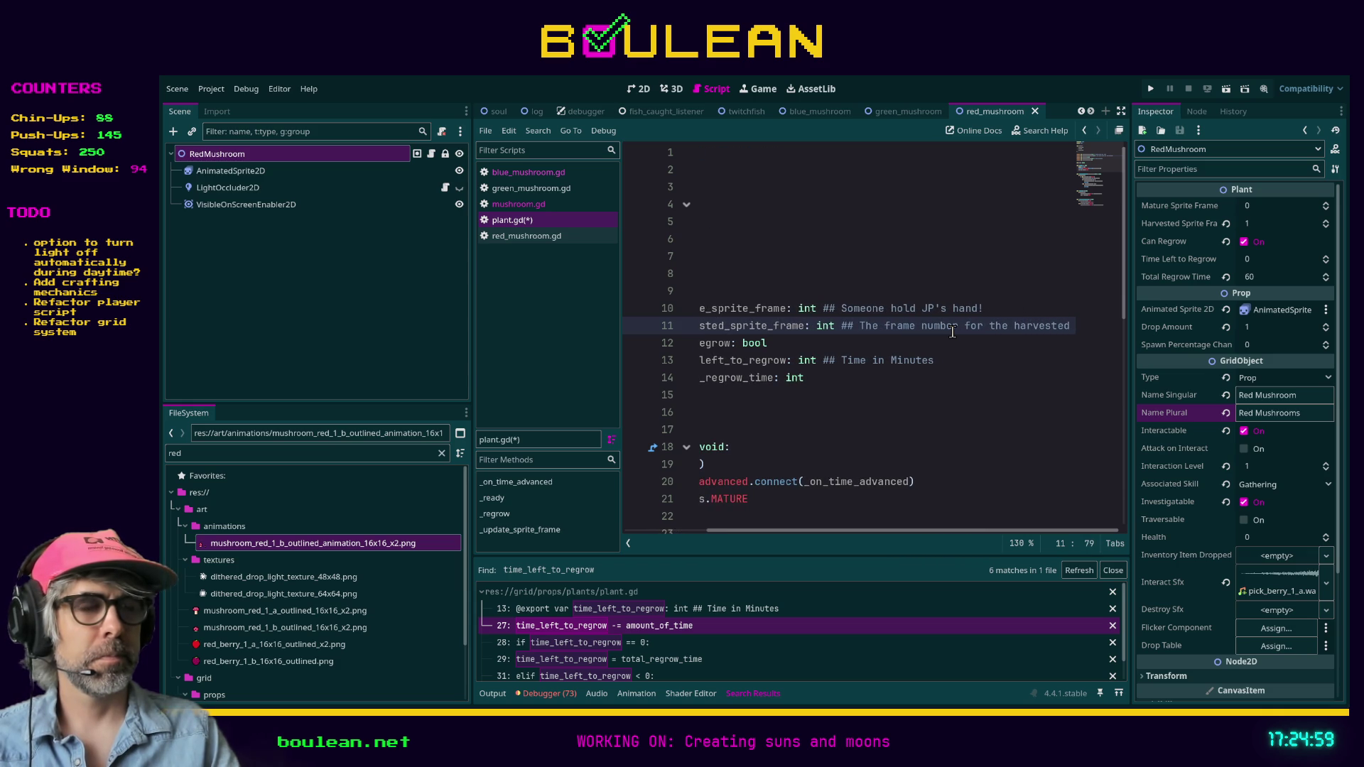
type("state")
key("Down")
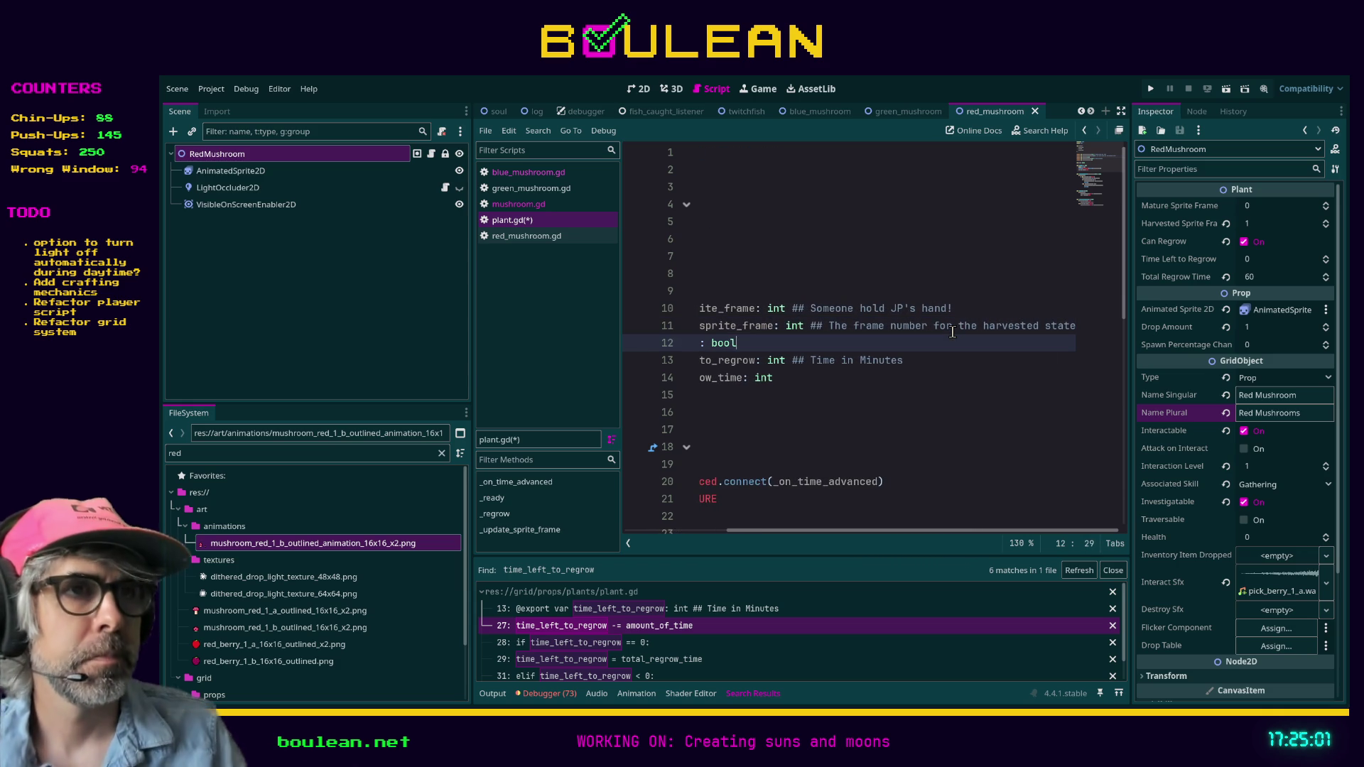
key("ctrl+s")
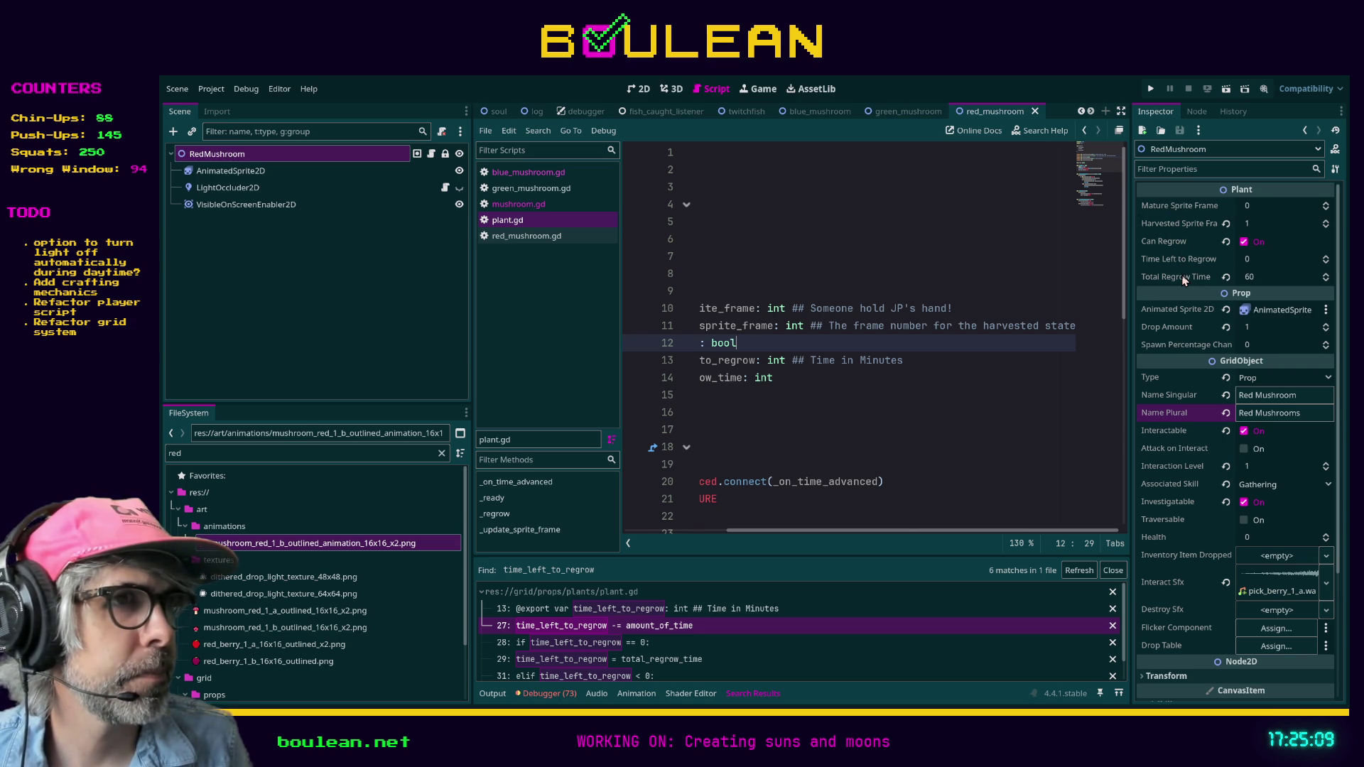
Document total_regrow_time with '## The amount of time it takes for this to regrow to mature'.
left_click_drag(810, 532, 700, 526)
left_click(985, 381)
type("## The aMou")
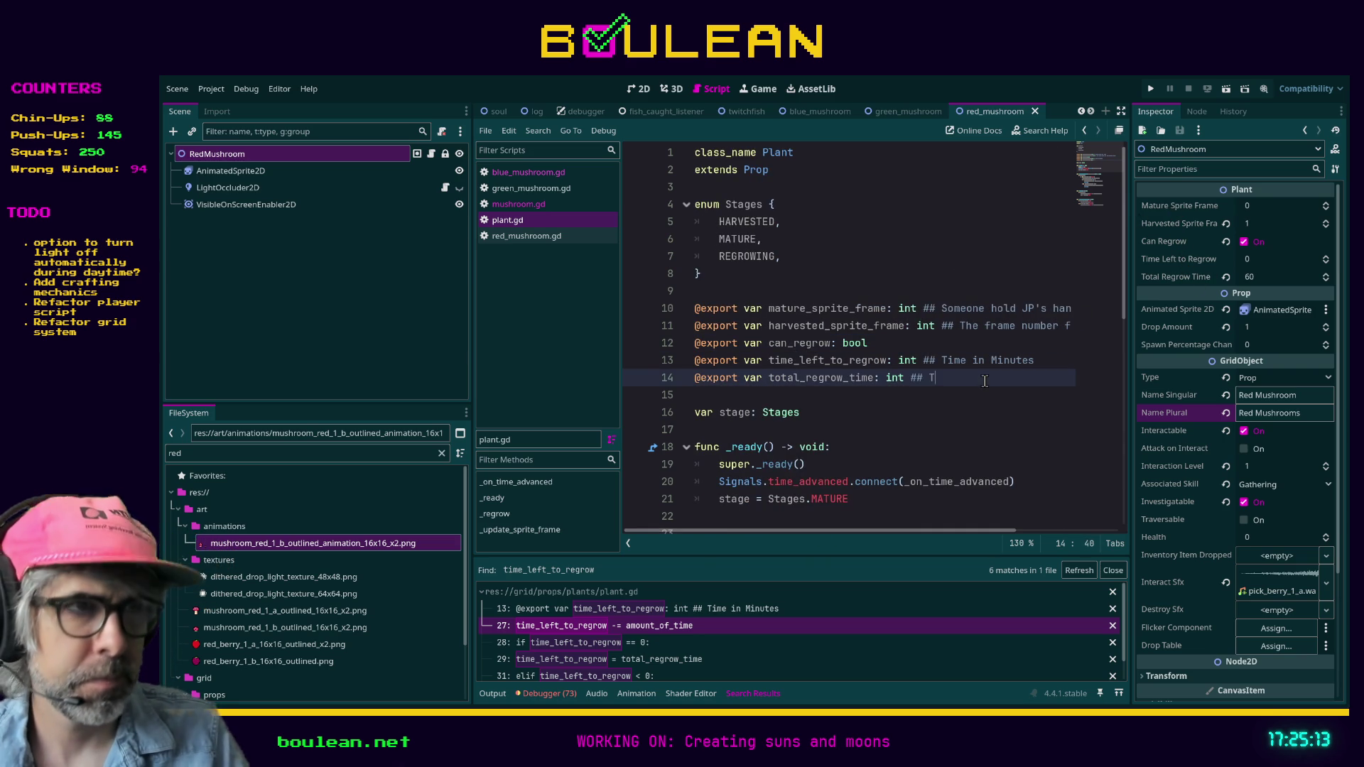
key("BackSpace")
key("BackSpace")
key("BackSpace")
type("mount of time it takes for t")
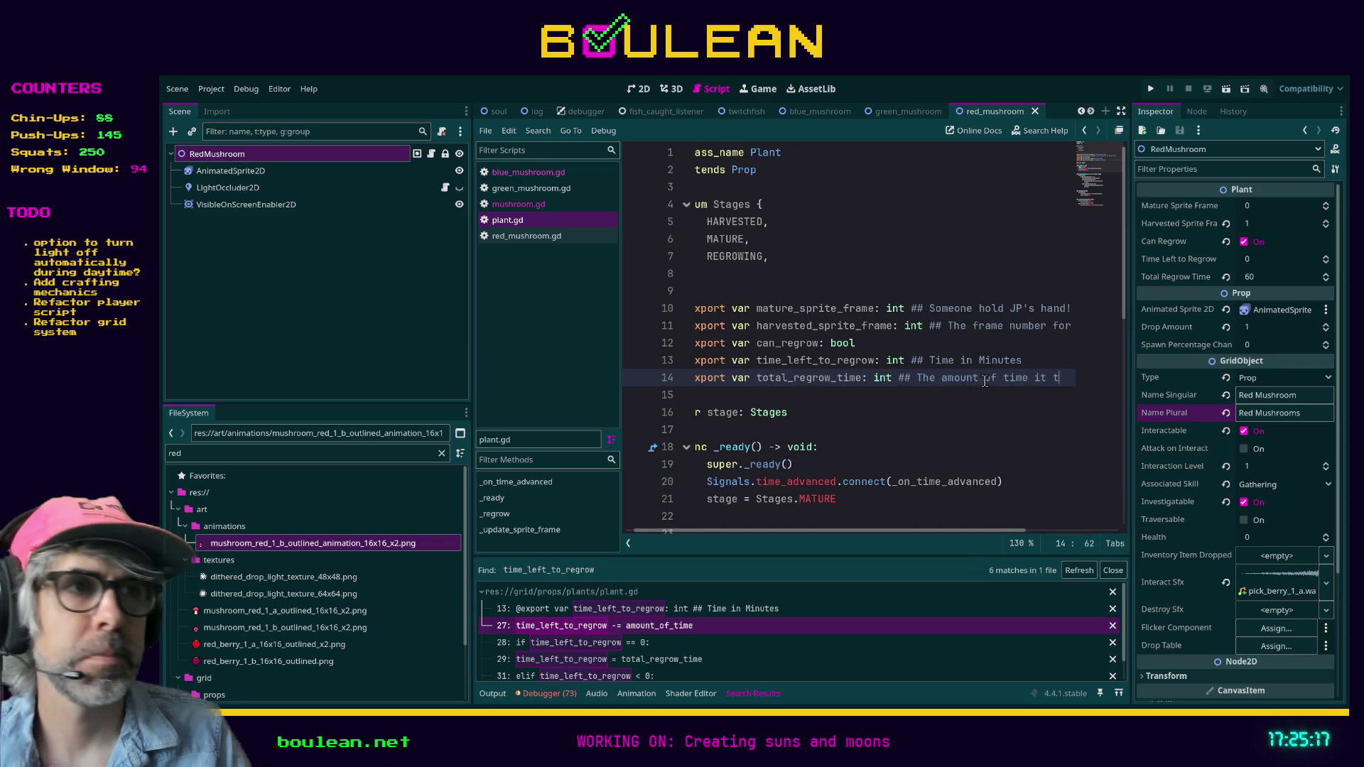
type("his to ")
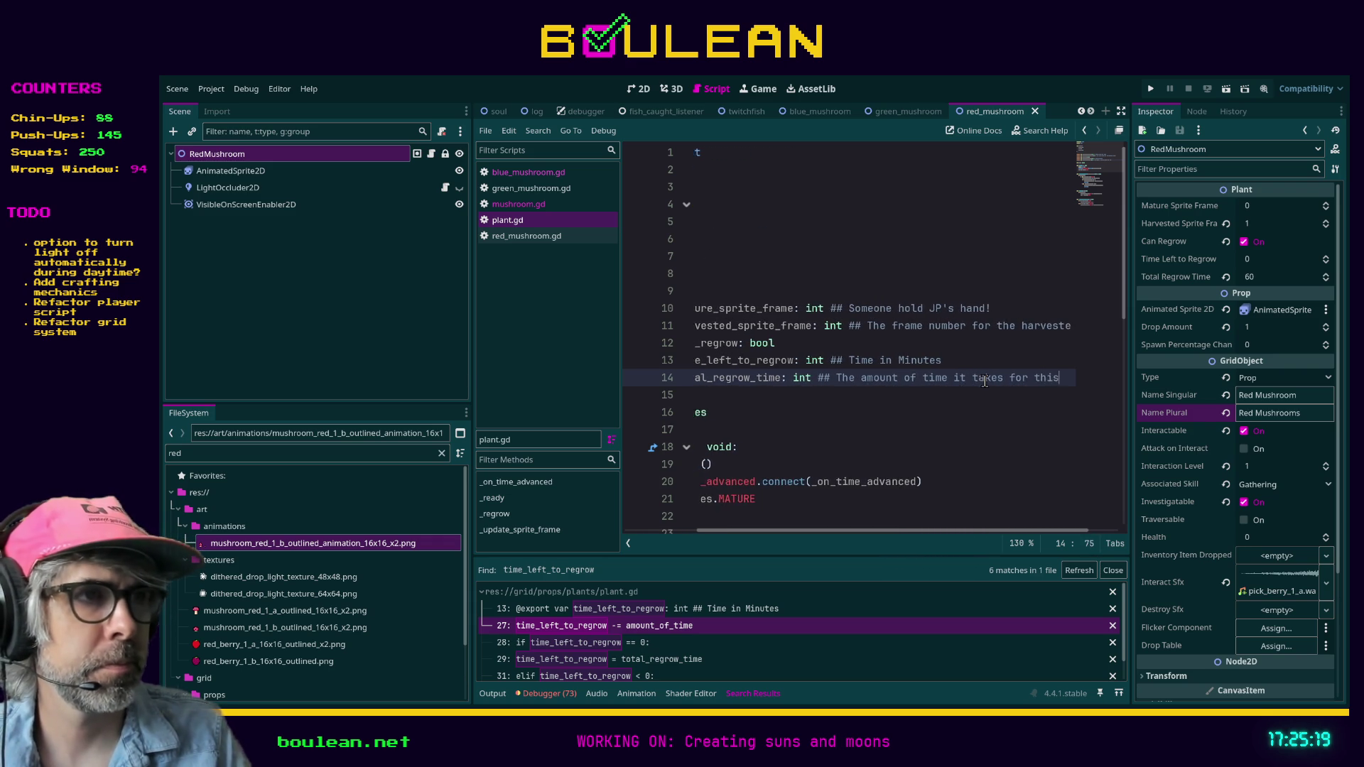
type("regrow to ma")
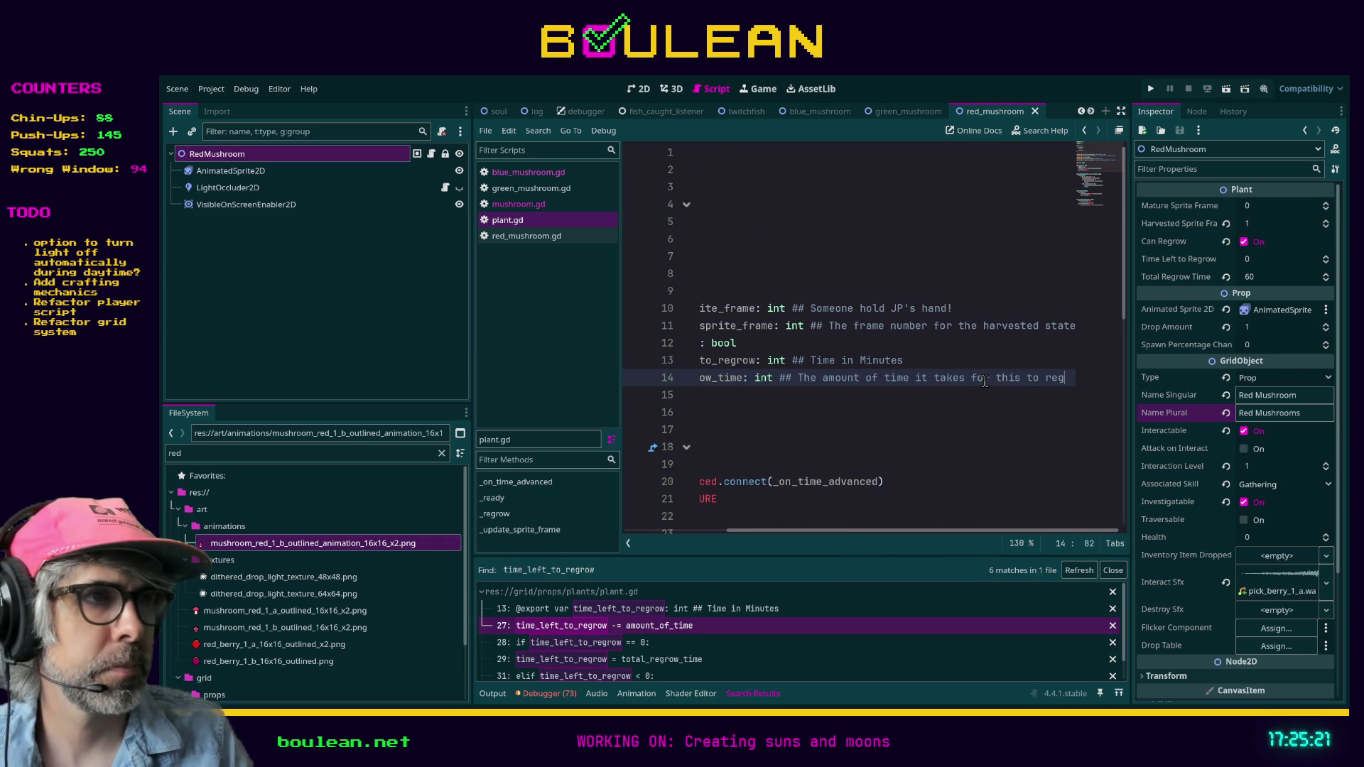
type("ture")
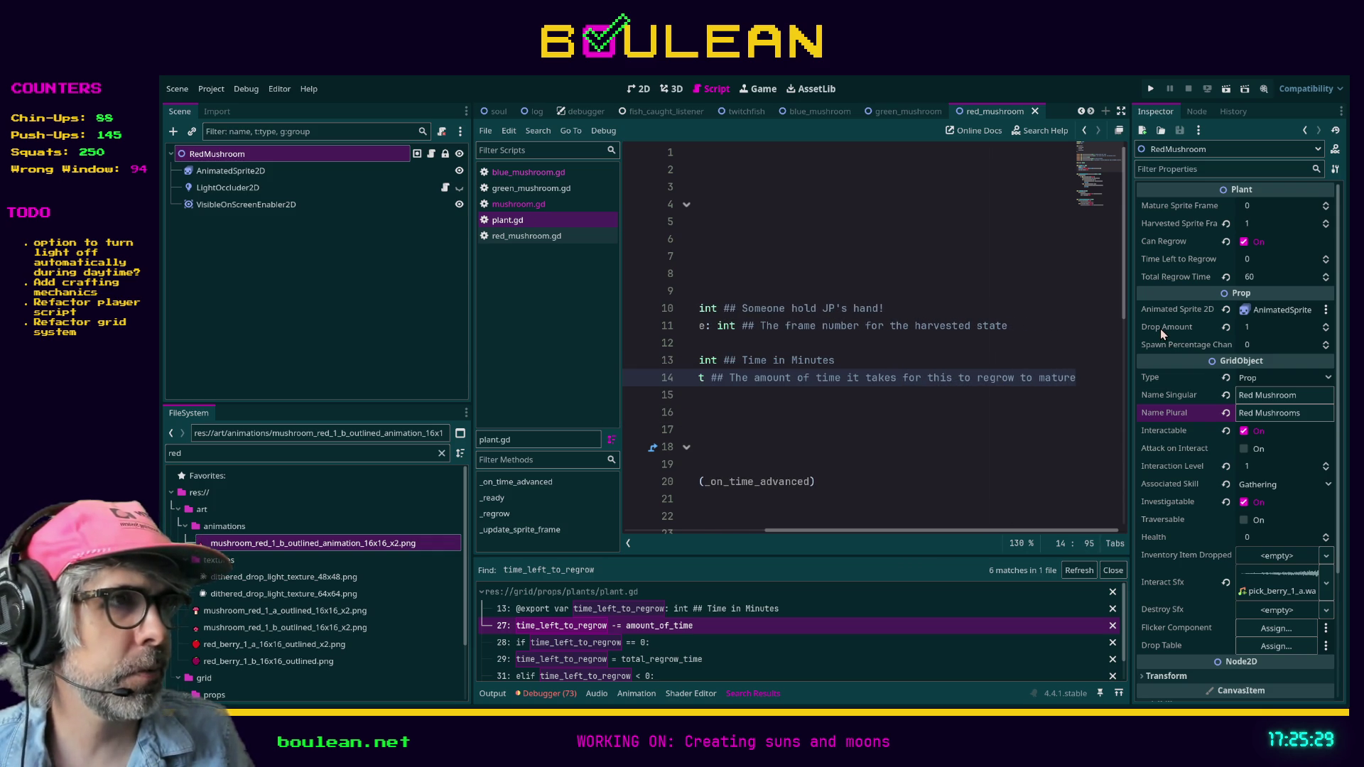
Search plant.gd for drop_amount.
left_click(847, 413)
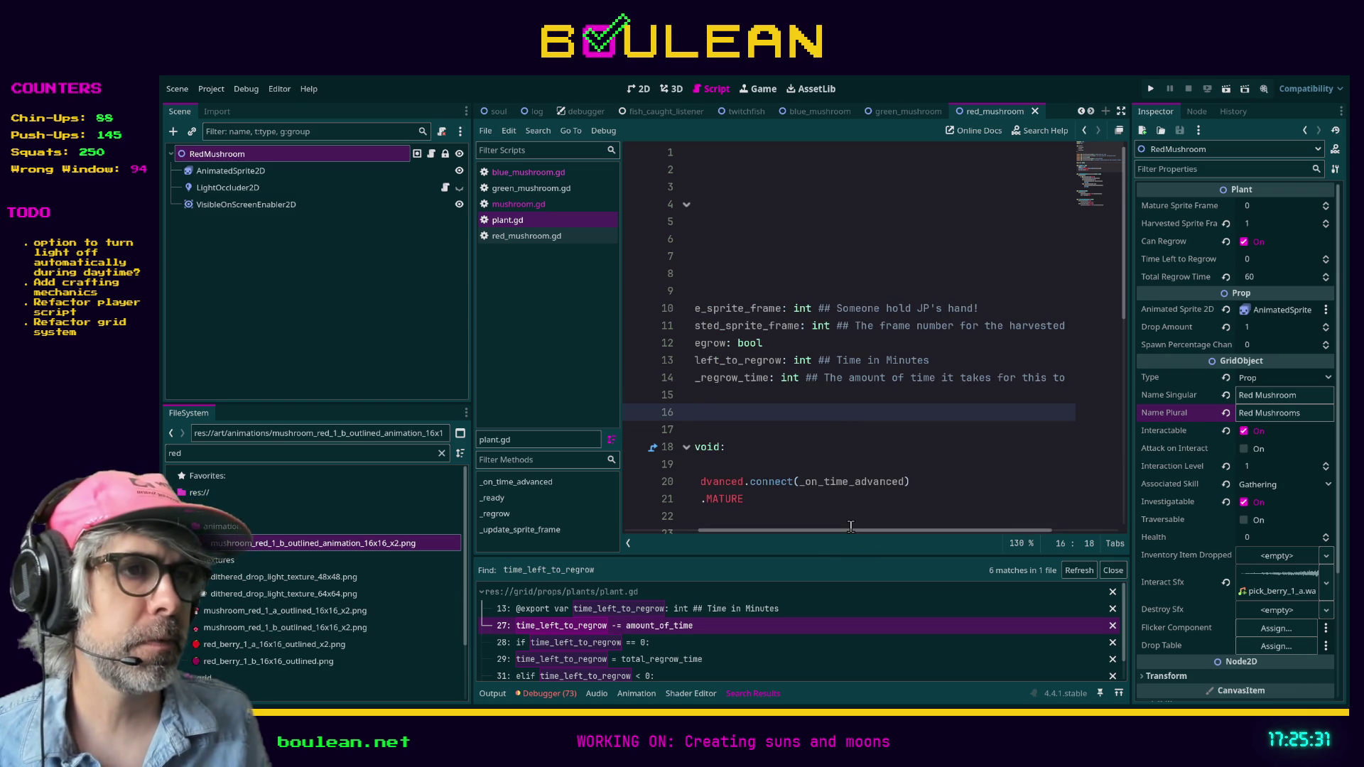
left_click_drag(851, 530, 776, 530)
left_click(870, 430)
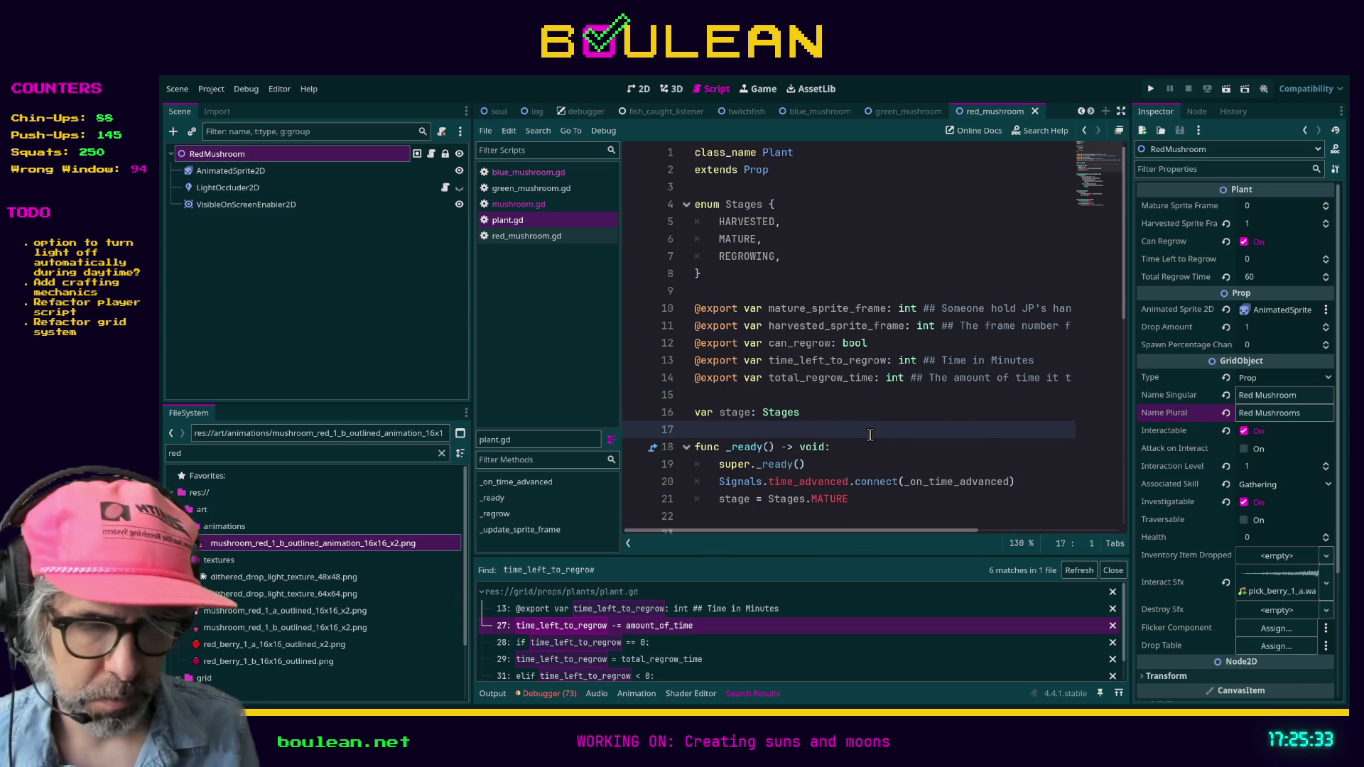
key("ctrl+f")
type("drop_amount")
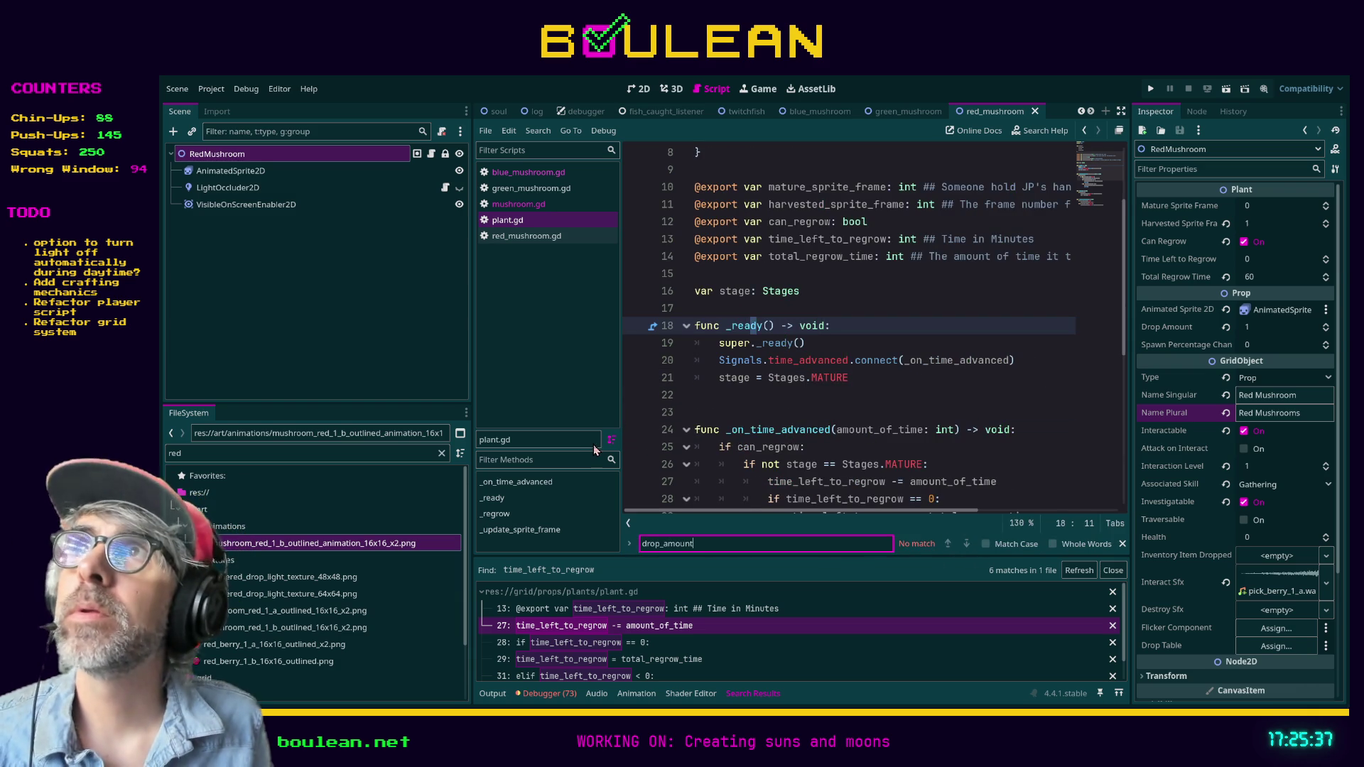
Open prop.gd from the Prop class name and search the whole project for drop_amount.
scroll(659, 441, "up", 3)
left_click(756, 170, "ctrl")
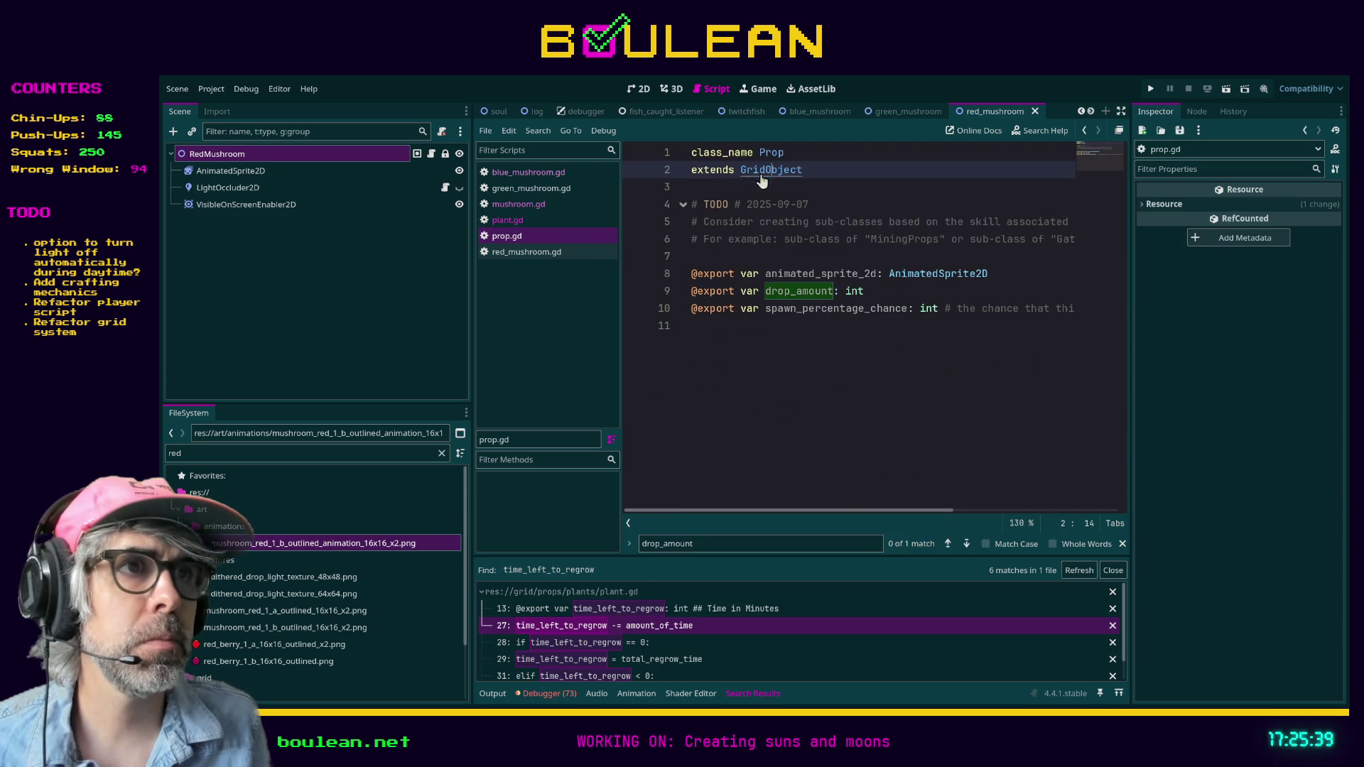
left_click(867, 363)
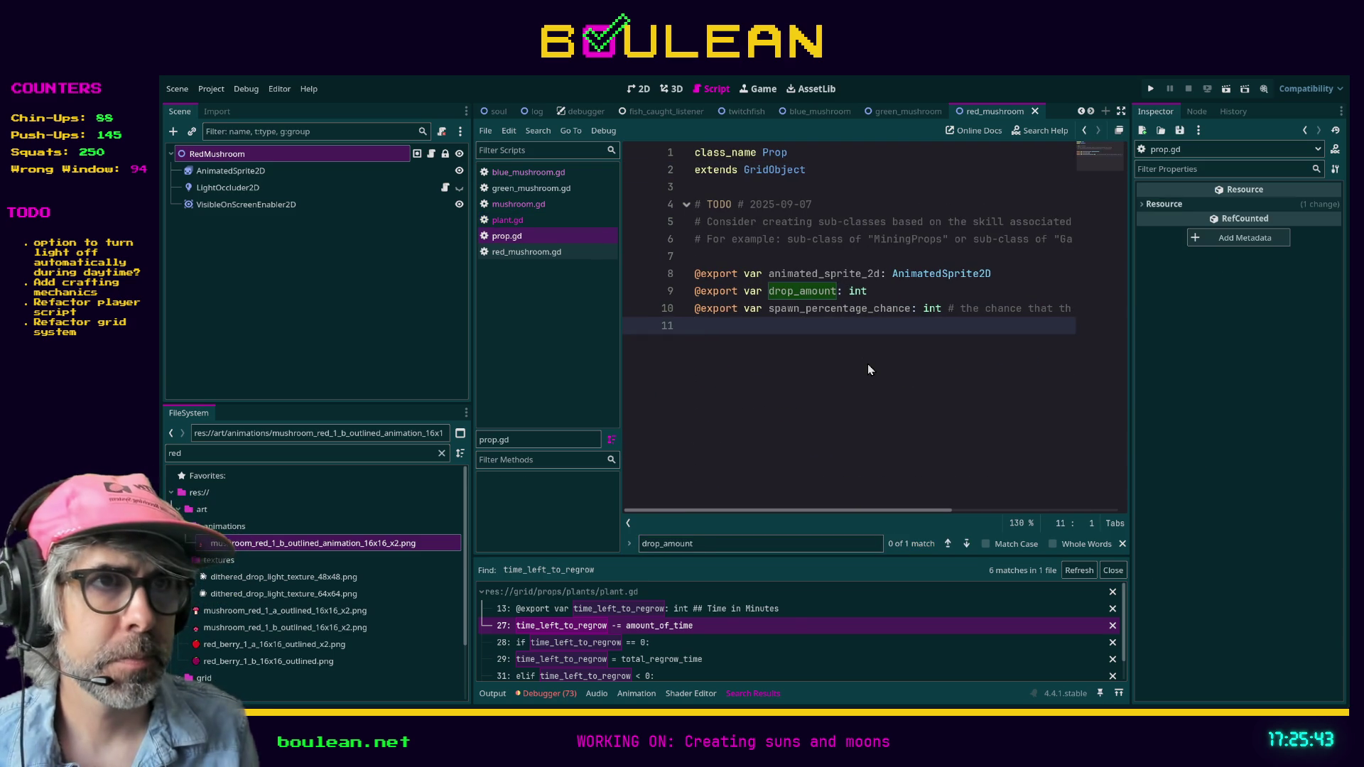
key("ctrl+shift+f")
key("Return")
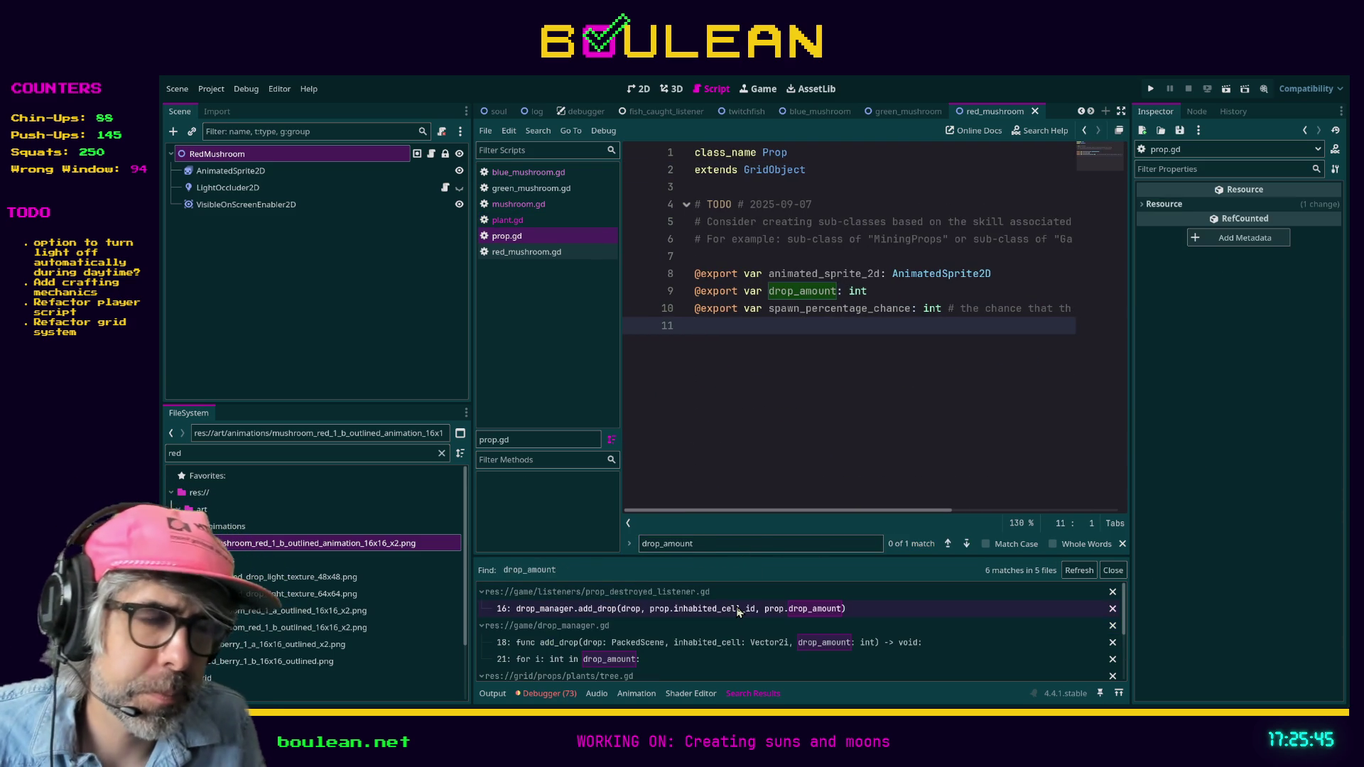
Inspect the drop_amount use in prop_destroyed_listener.gd, then switch back through prop.gd and plant.gd.
left_click(695, 610)
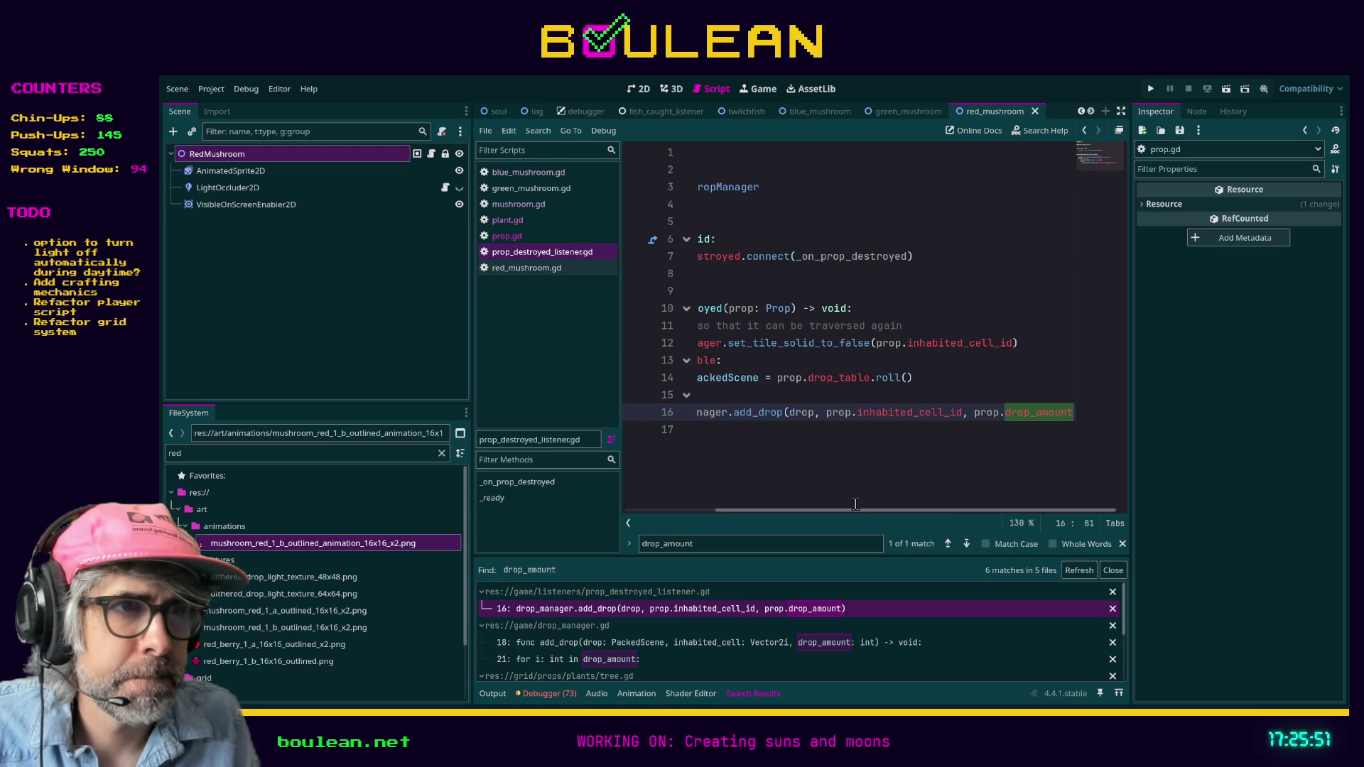
mouse_move(834, 513)
left_mouse_down()
mouse_move(705, 510)
mouse_move(818, 512)
mouse_move(722, 510)
left_mouse_up()
left_click(529, 236)
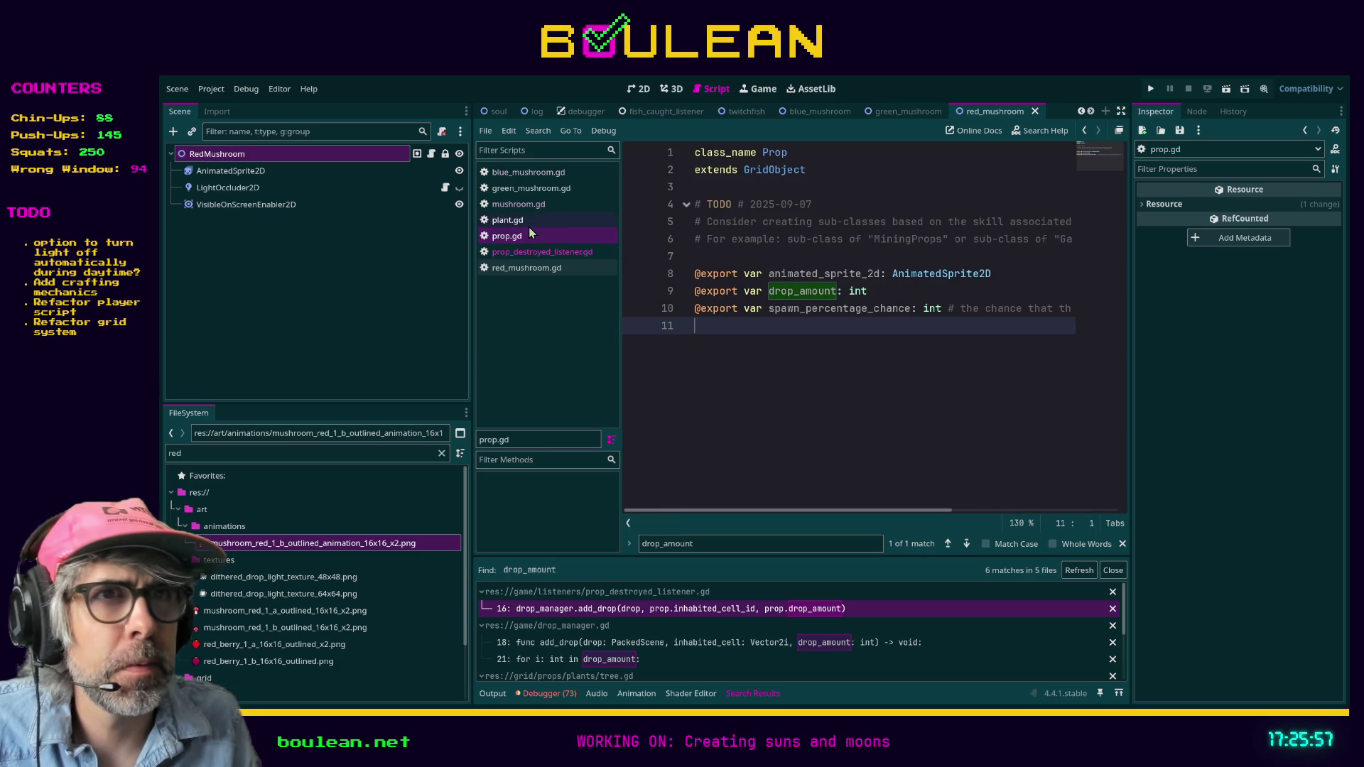
left_click(531, 221)
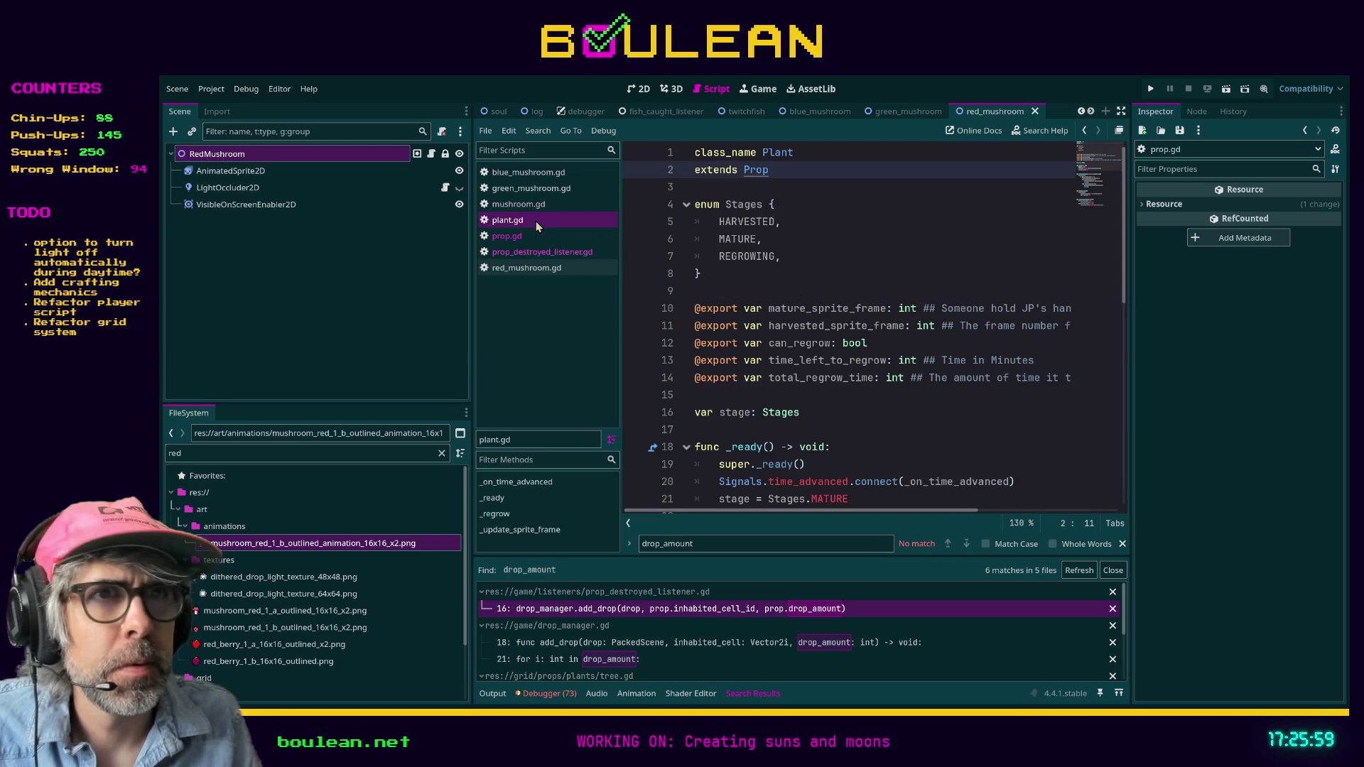
left_click(543, 234)
Document drop_amount in prop.gd with a ## comment giving the example of a tree dropping 2 logs, and save.
left_click(906, 290)
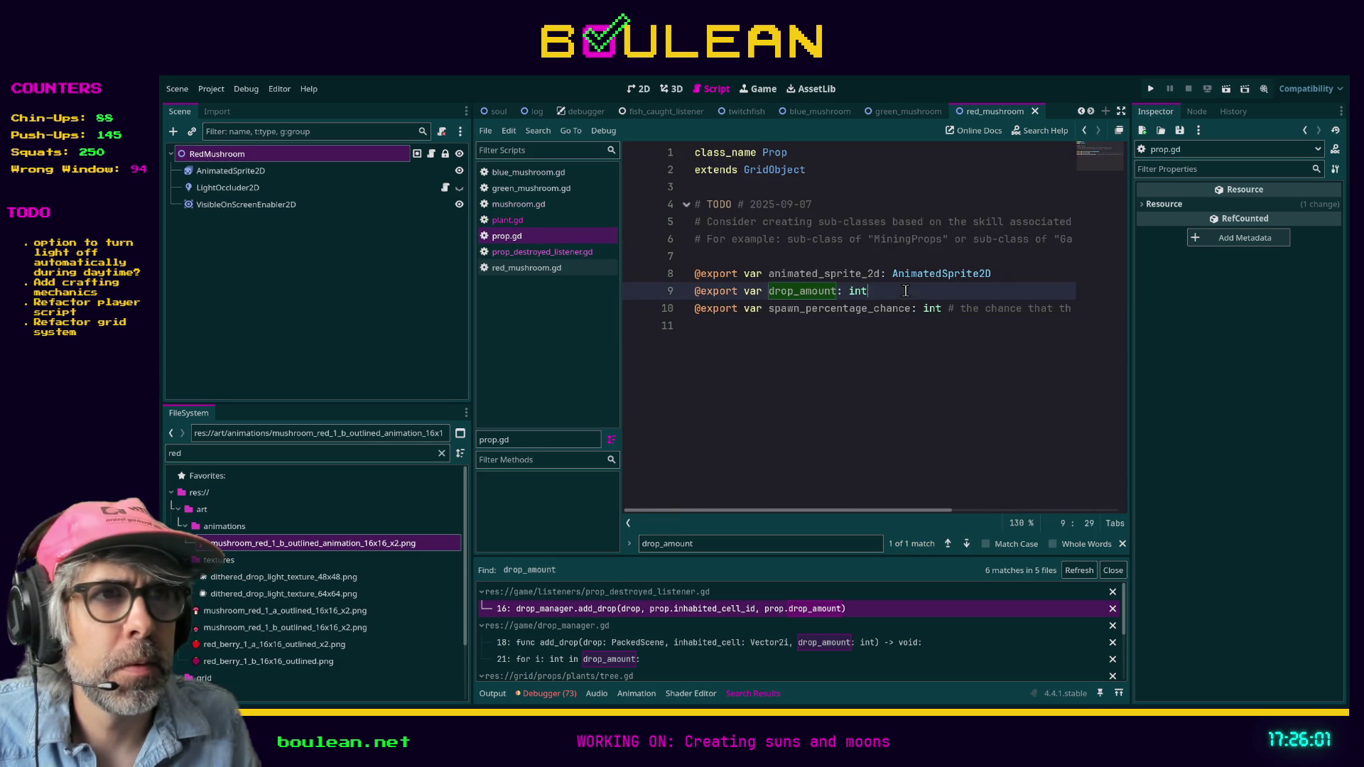
type("## The amount ofdrops from this ")
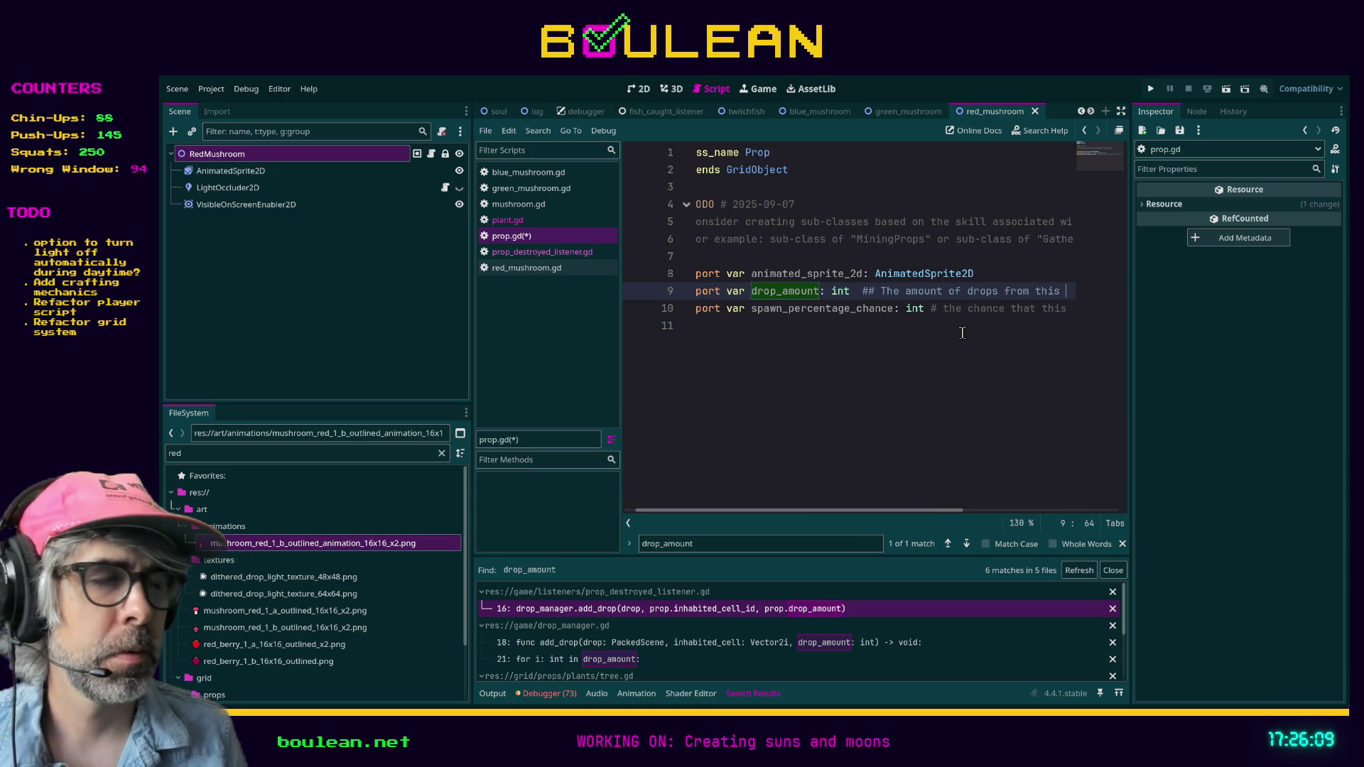
type("object, ")
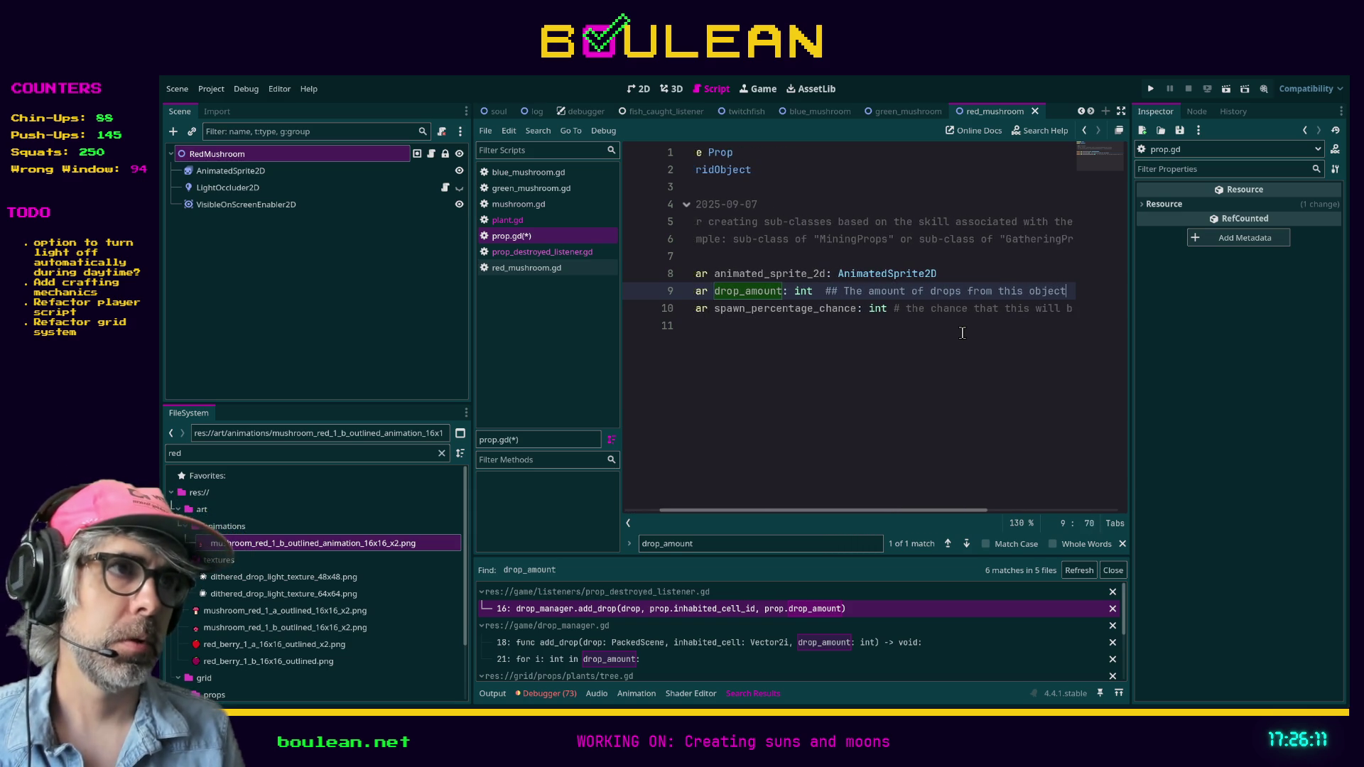
type(". For example")
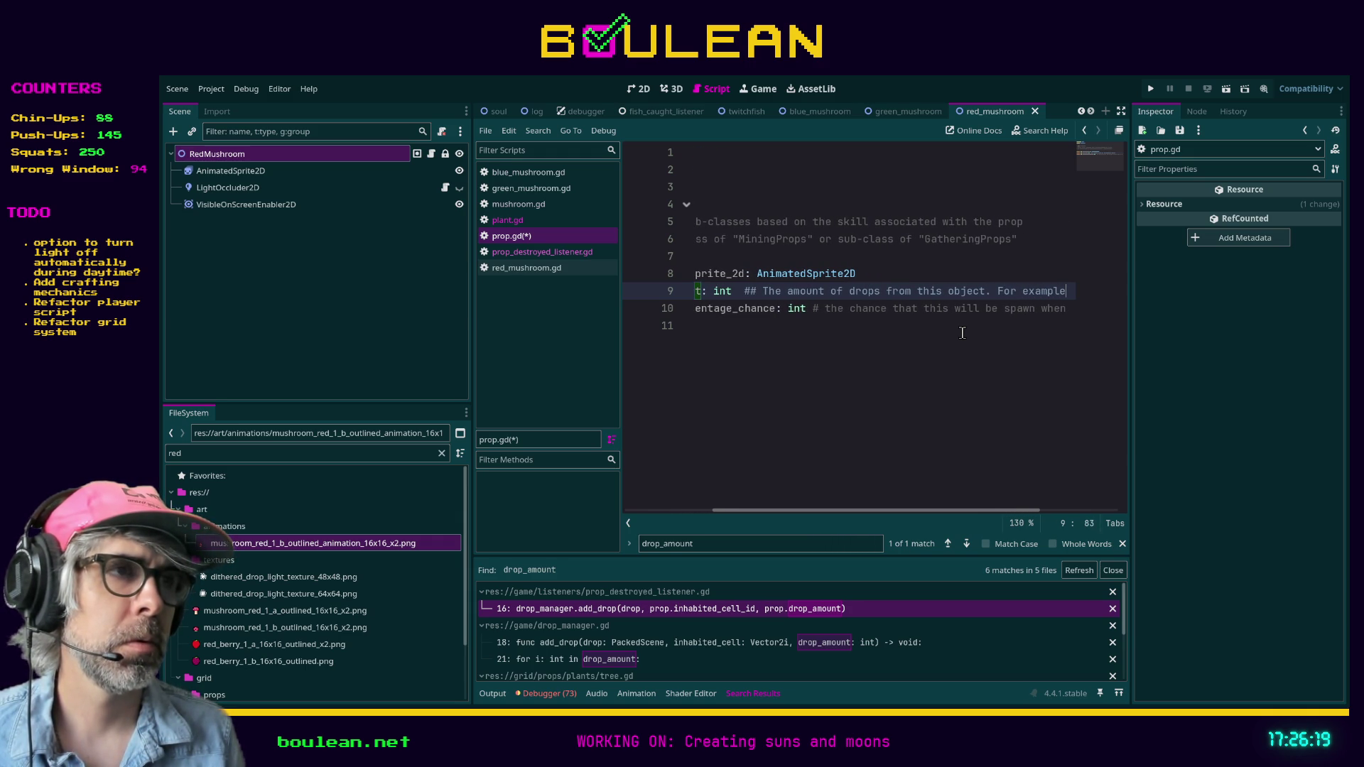
type(", if a tree drops")
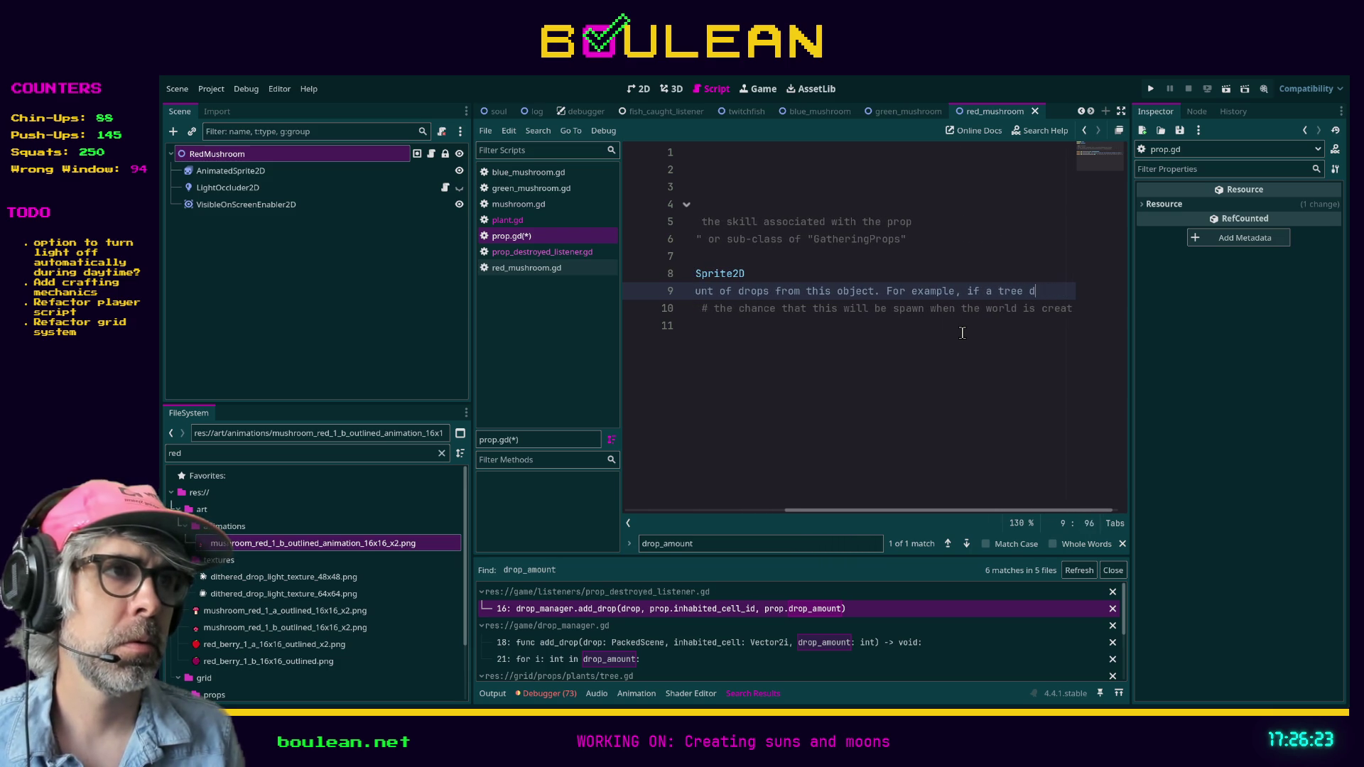
key("BackSpace")
type("ld drop 2 logs")
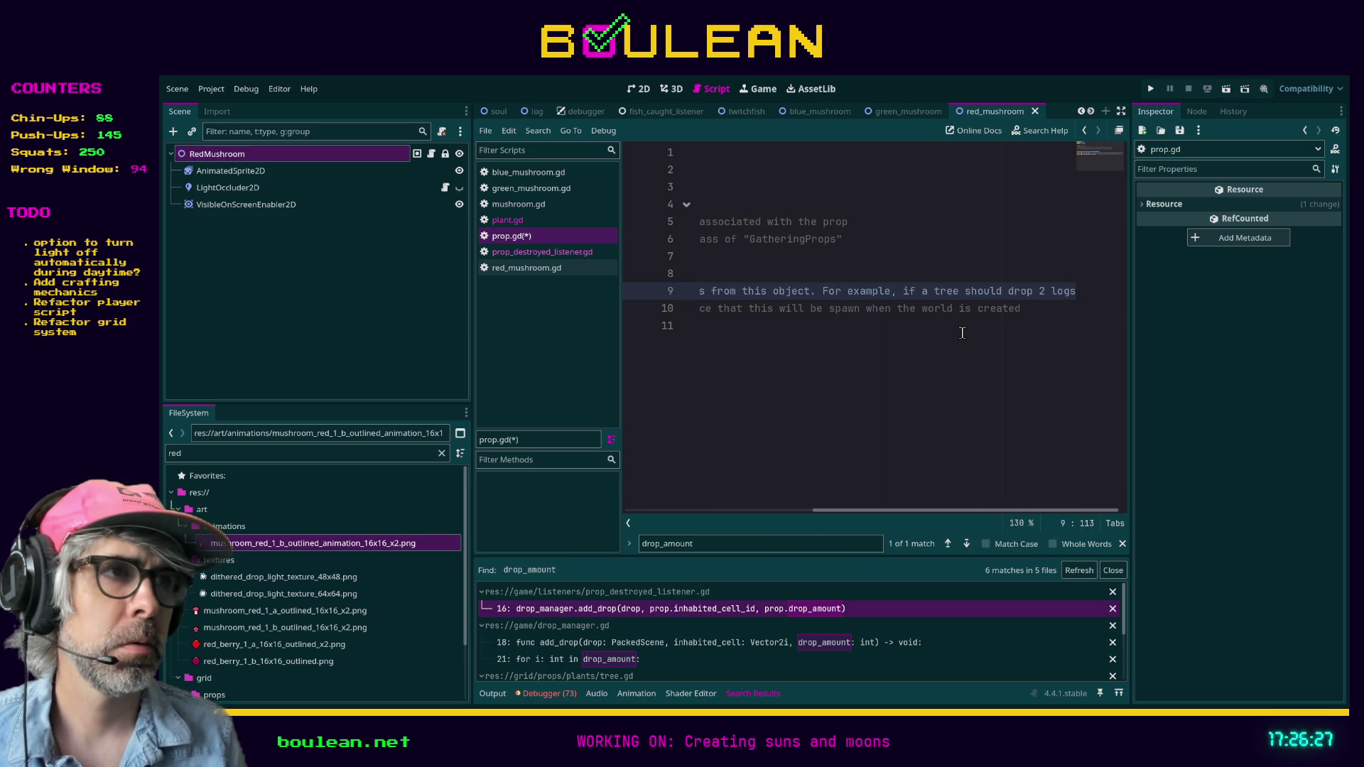
type(" when it's cut down, drop_amount")
key("Up")
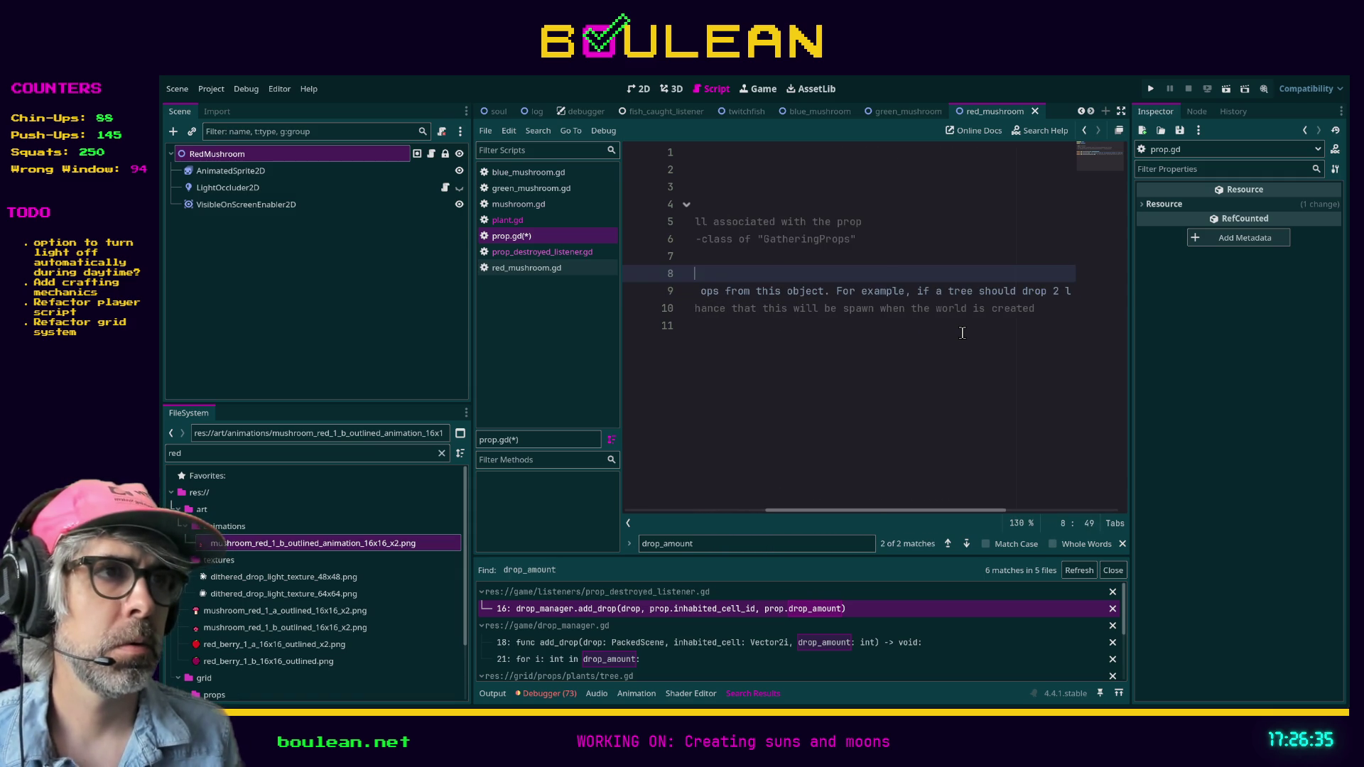
key("ctrl+s")
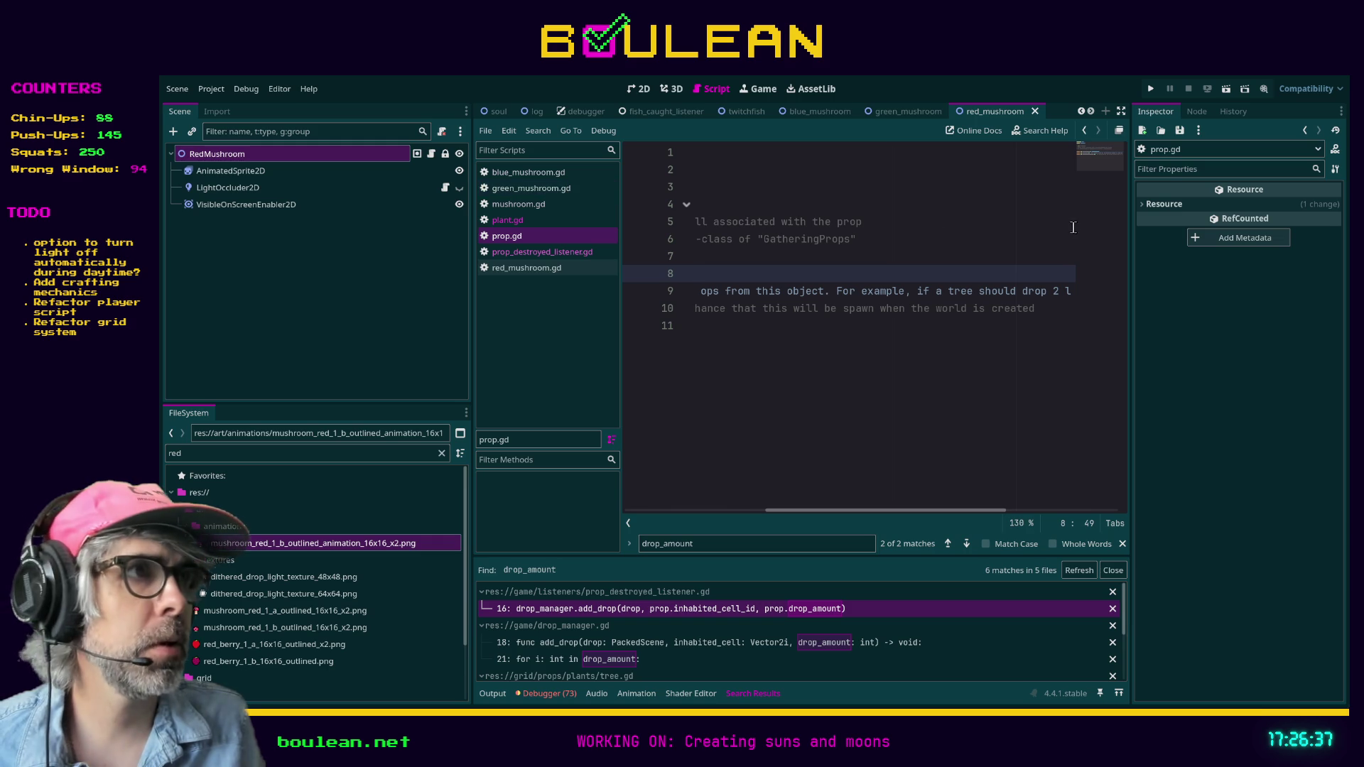
Reselect RedMushroom and search the project for spawn_percentage_chance.
left_click(210, 170)
left_click(217, 154)
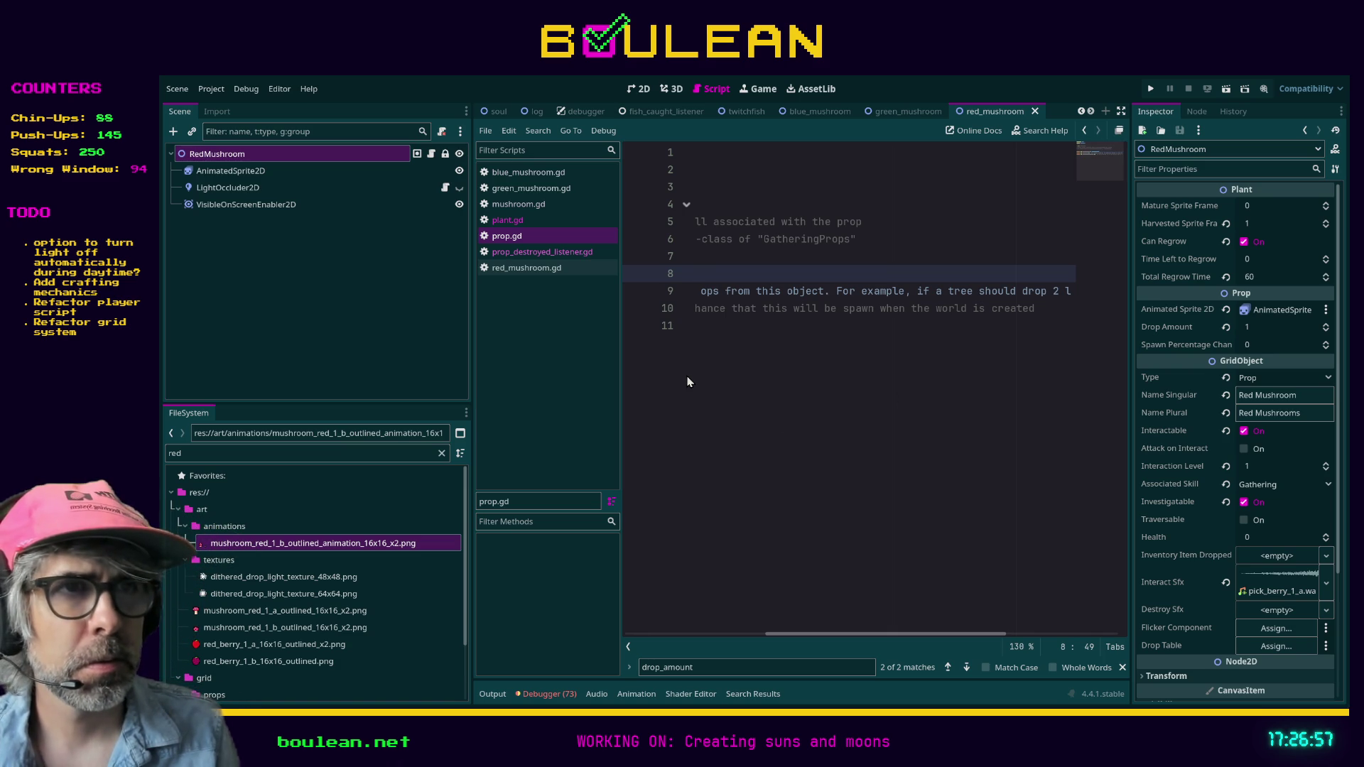
key("ctrl+shift+f")
key("Return")
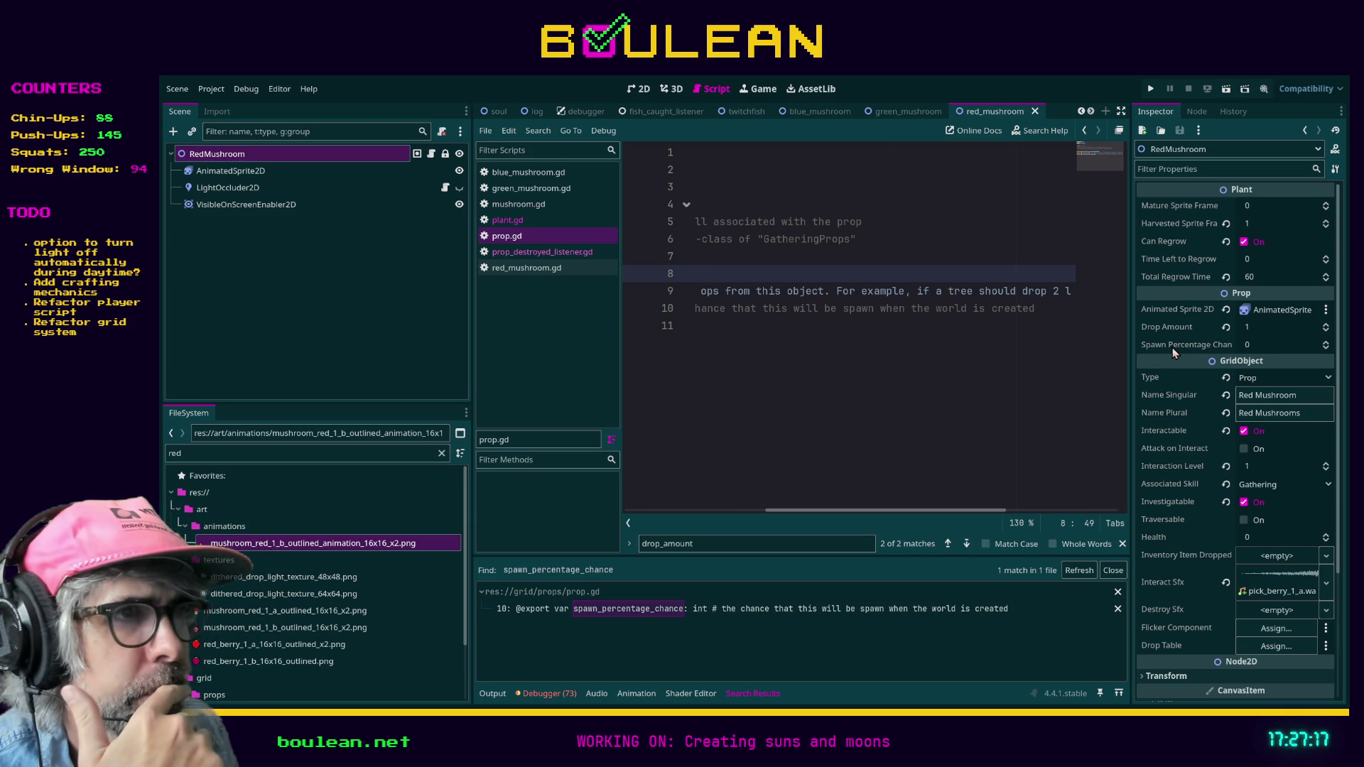
Delete the spawn_percentage_chance export on line 10 of prop.gd and save.
left_click(759, 610)
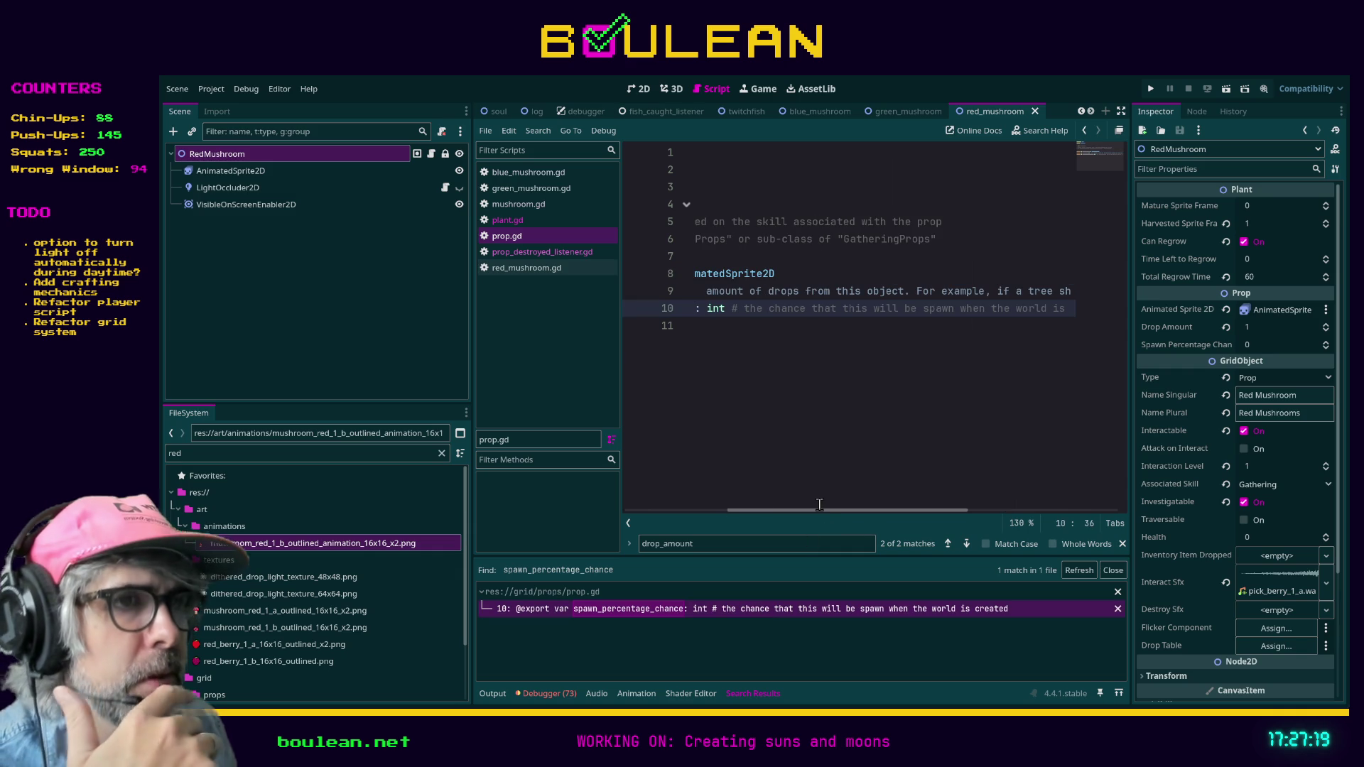
mouse_move(817, 510)
left_mouse_down()
mouse_move(684, 519)
mouse_move(968, 493)
left_mouse_up()
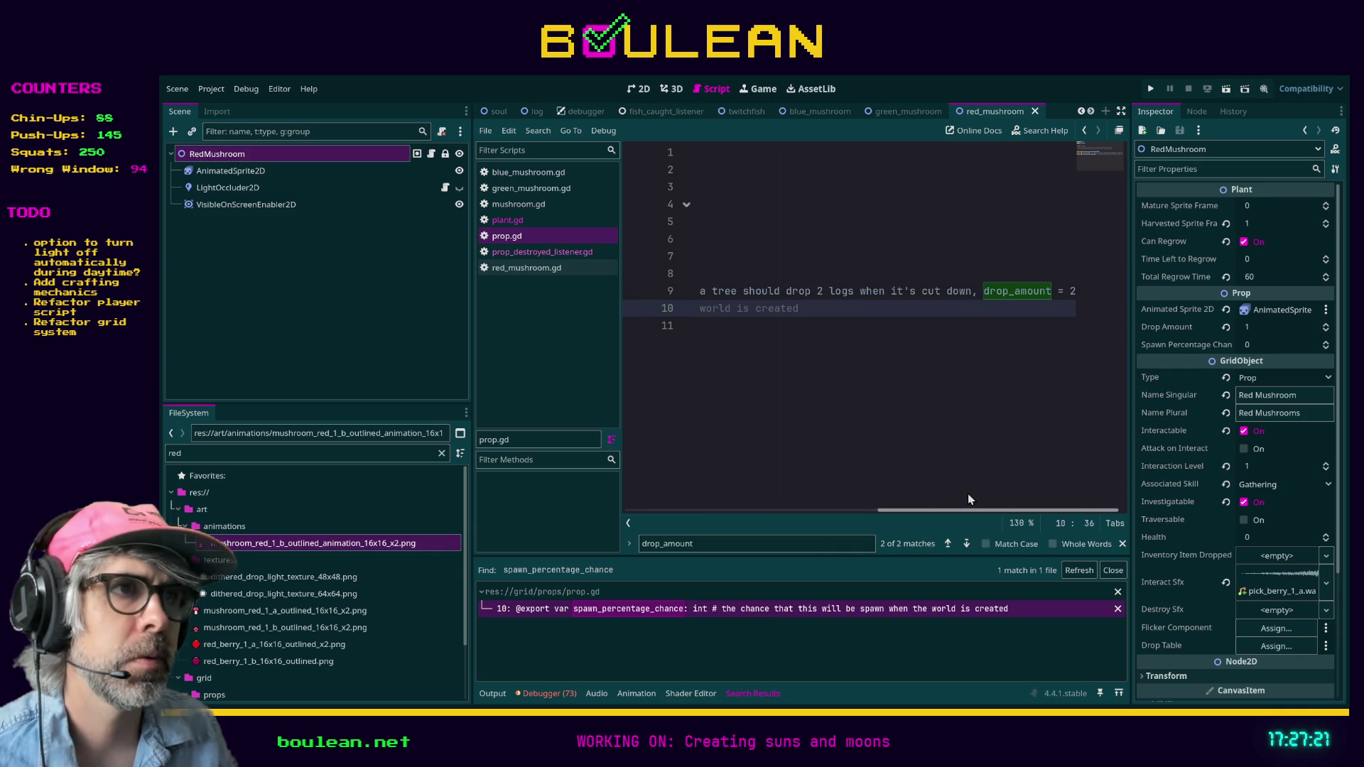
left_click(853, 305)
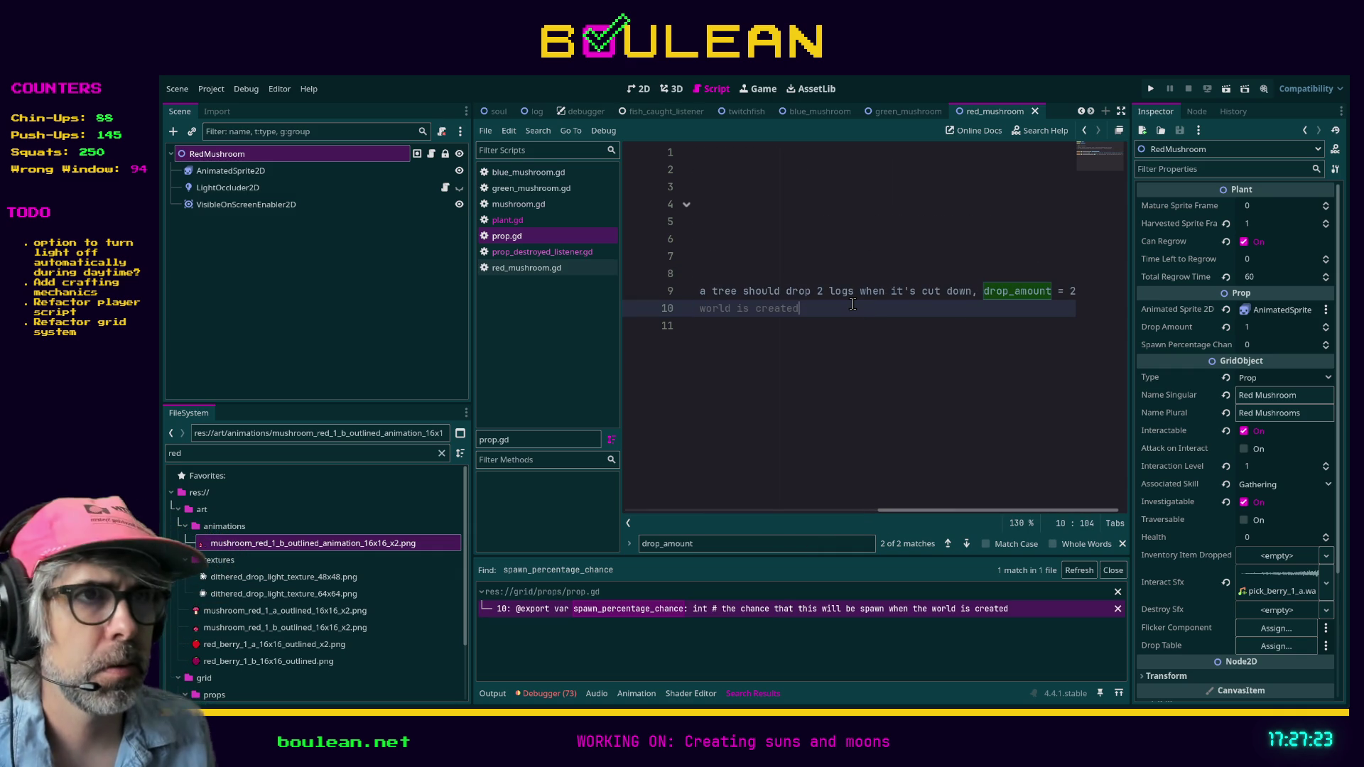
key("shift+Home")
key("BackSpace")
key("ctrl+s")
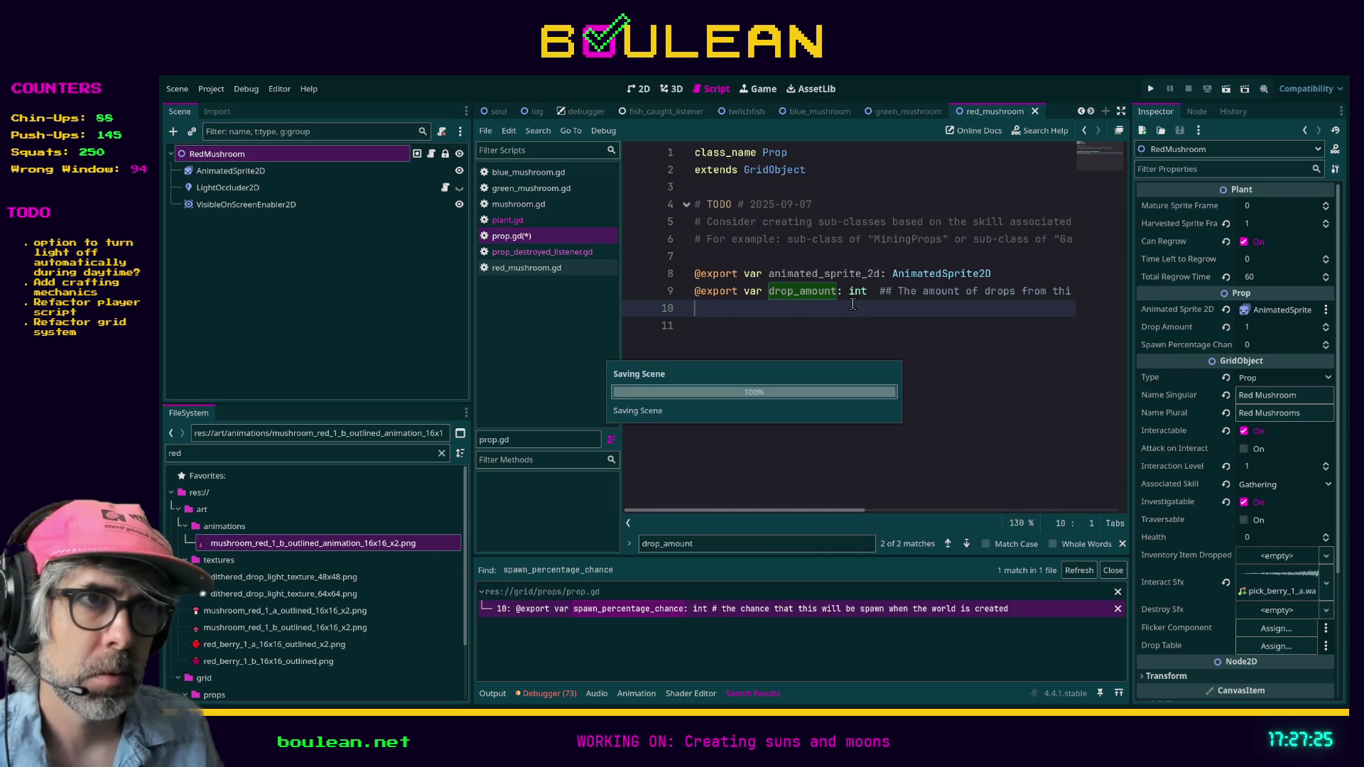
key("BackSpace")
Save the scene and run the project with F5.
key("Home")
key("ctrl+s")
key("F5")
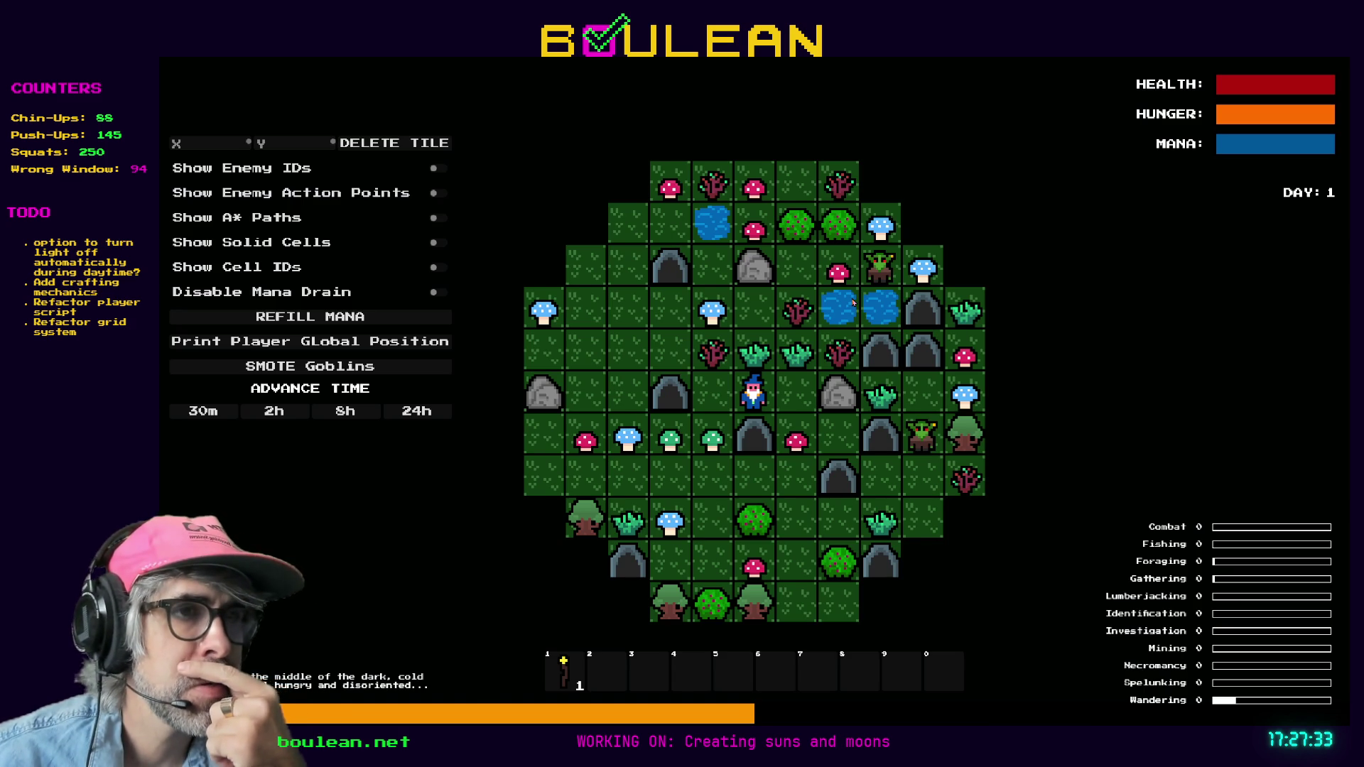
Walk the wizard around the map with the arrow and WASD keys, then stop the game with F8.
key("Right")
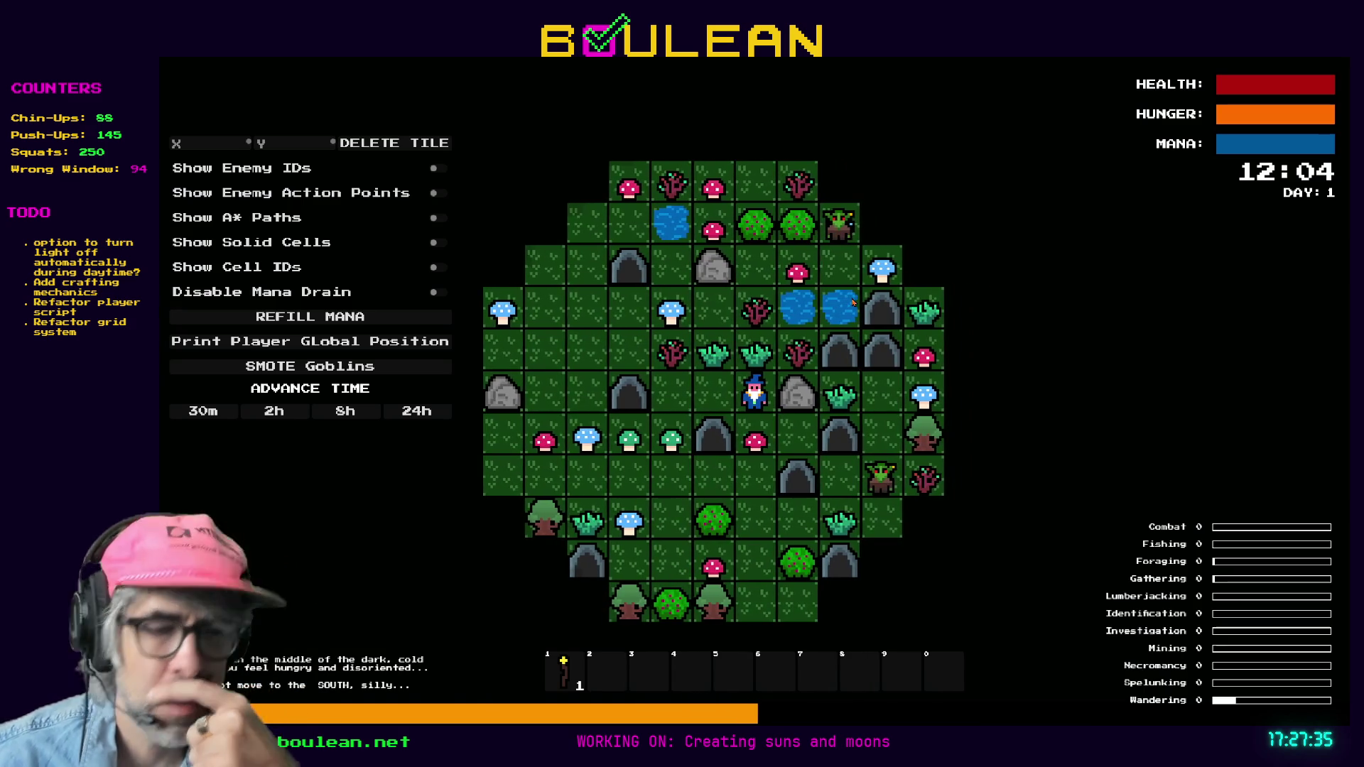
key("Right")
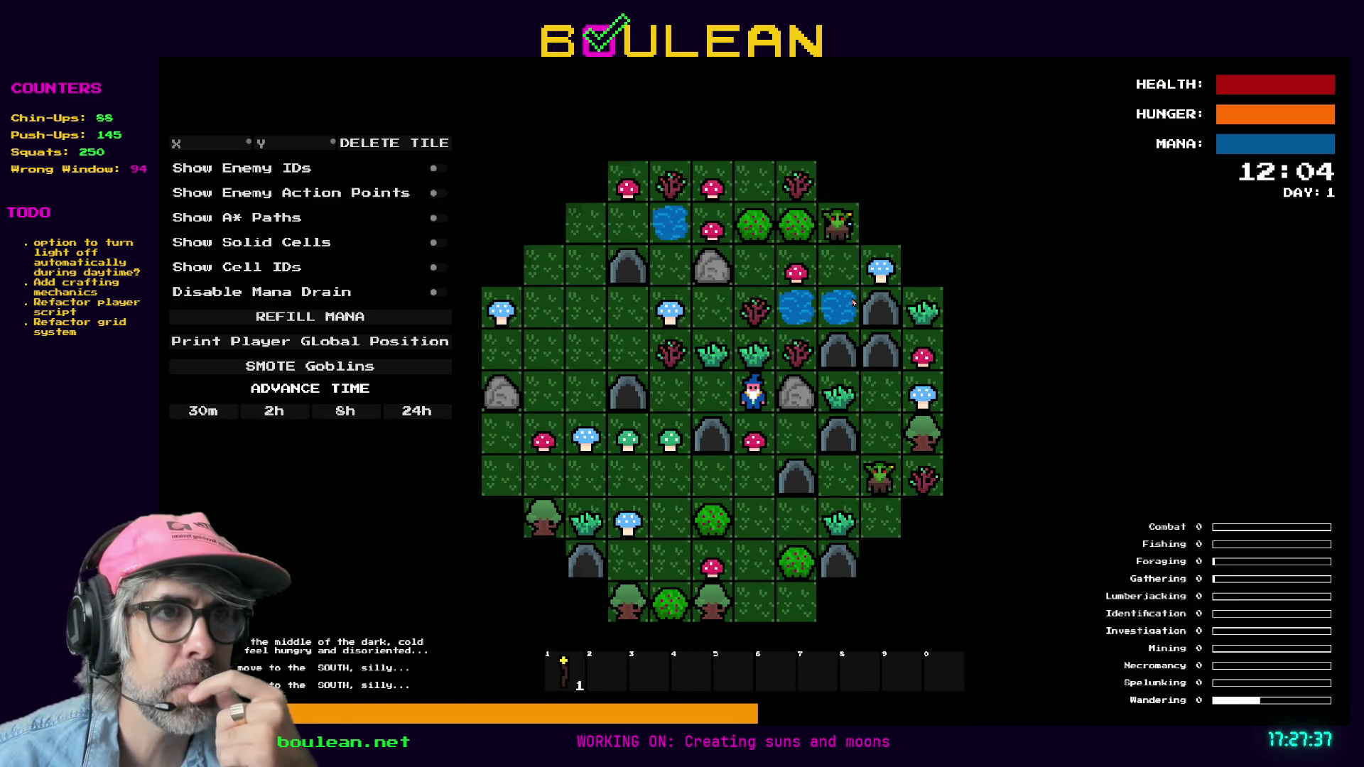
key("Left")
key("Left")
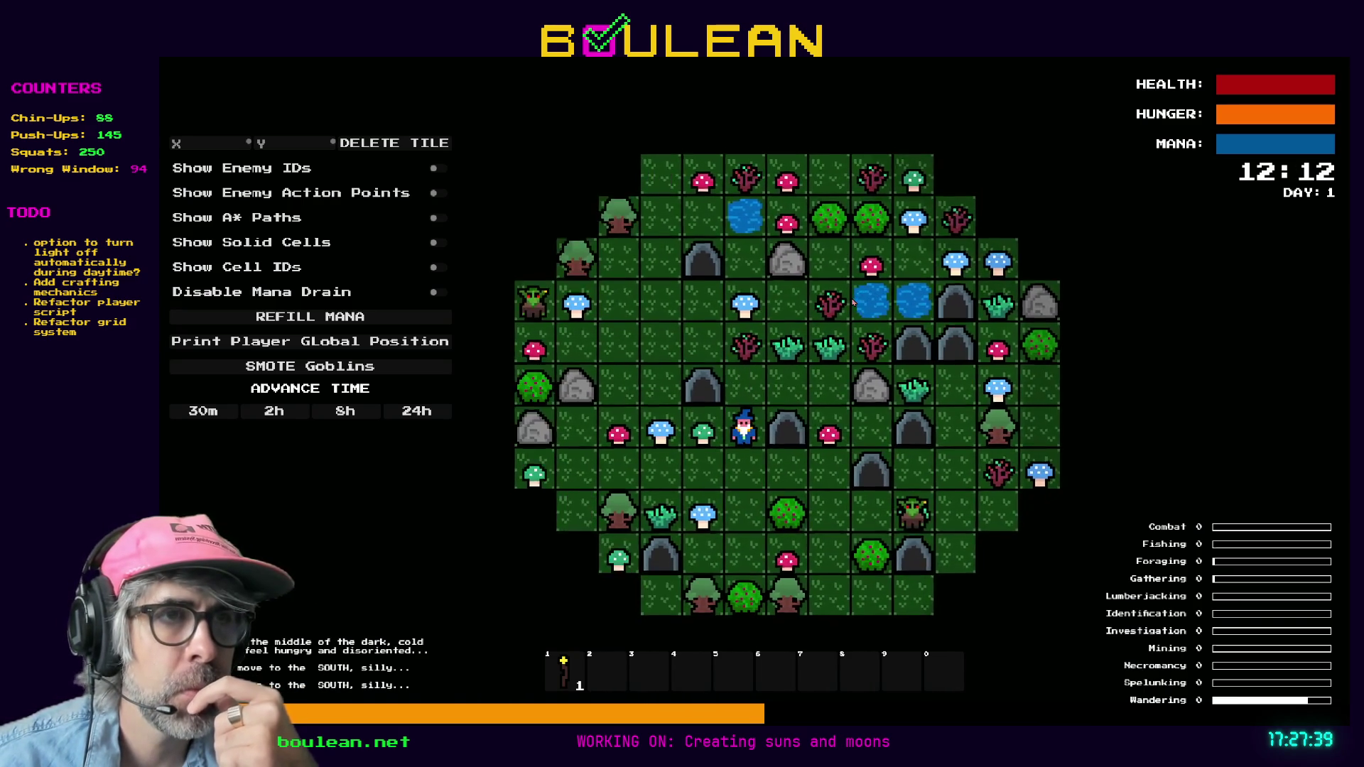
key("Down")
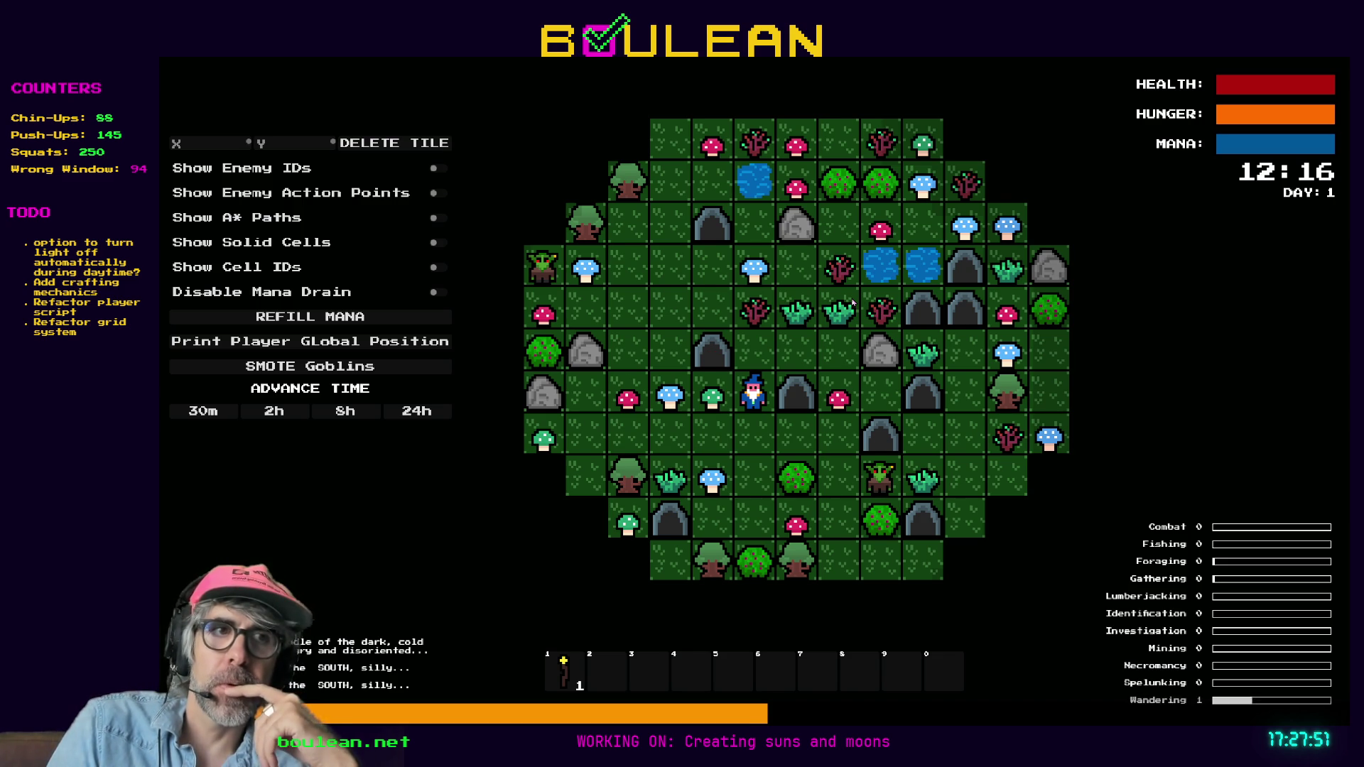
key("Left")
key("Left")
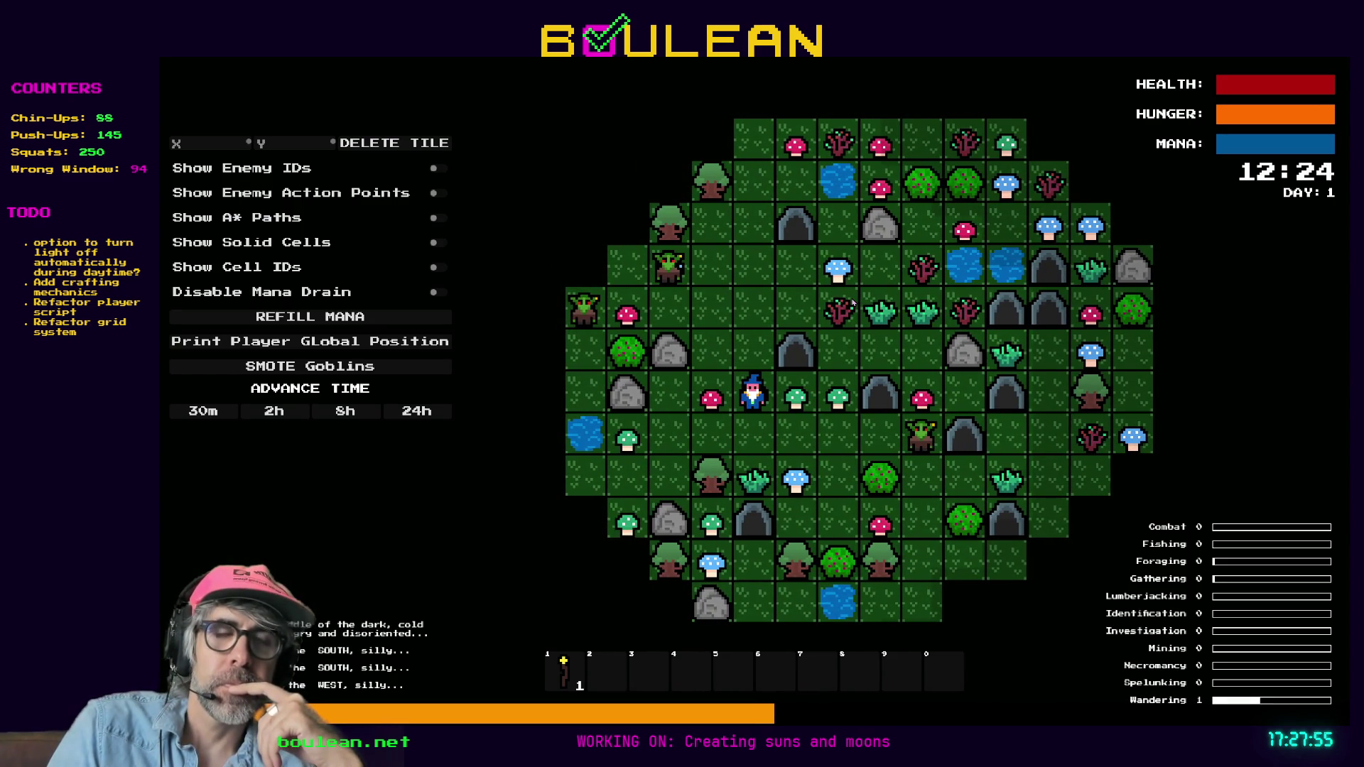
key("Left")
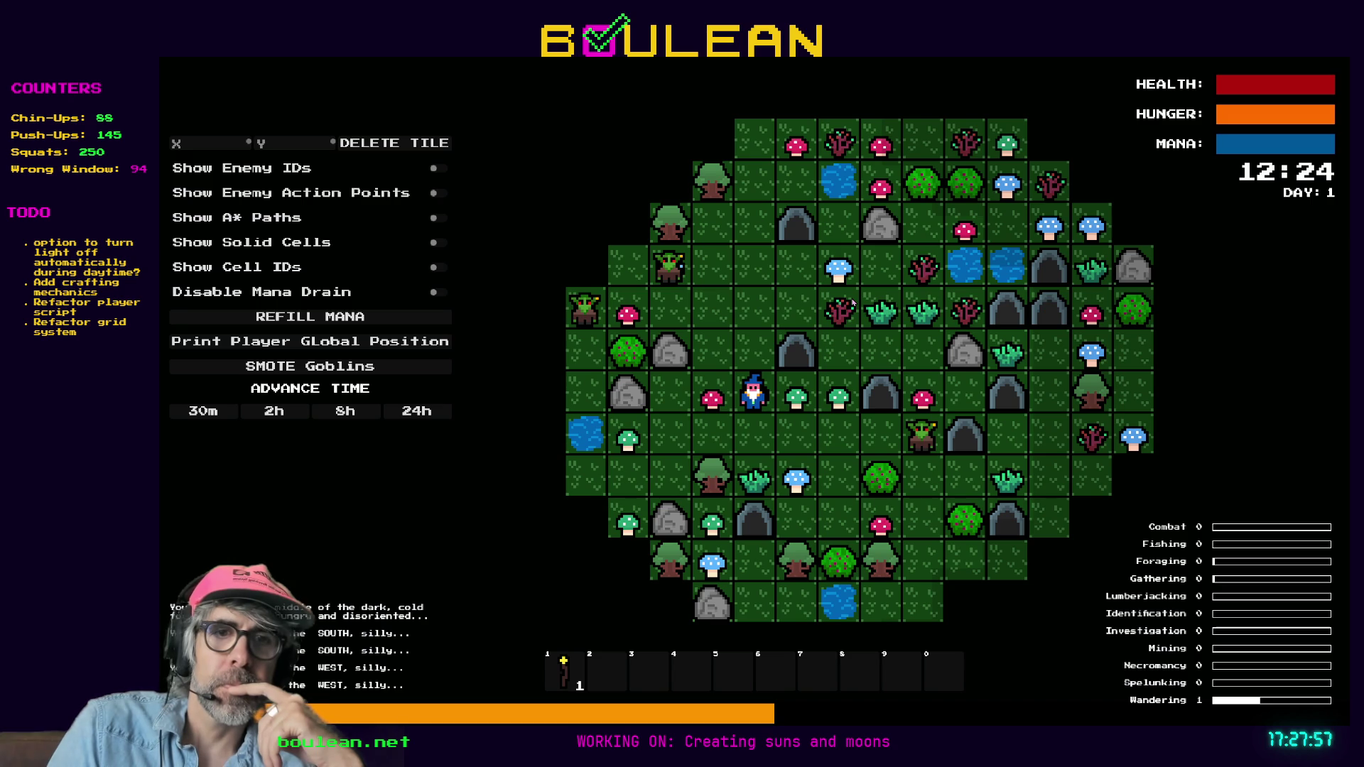
key("Left")
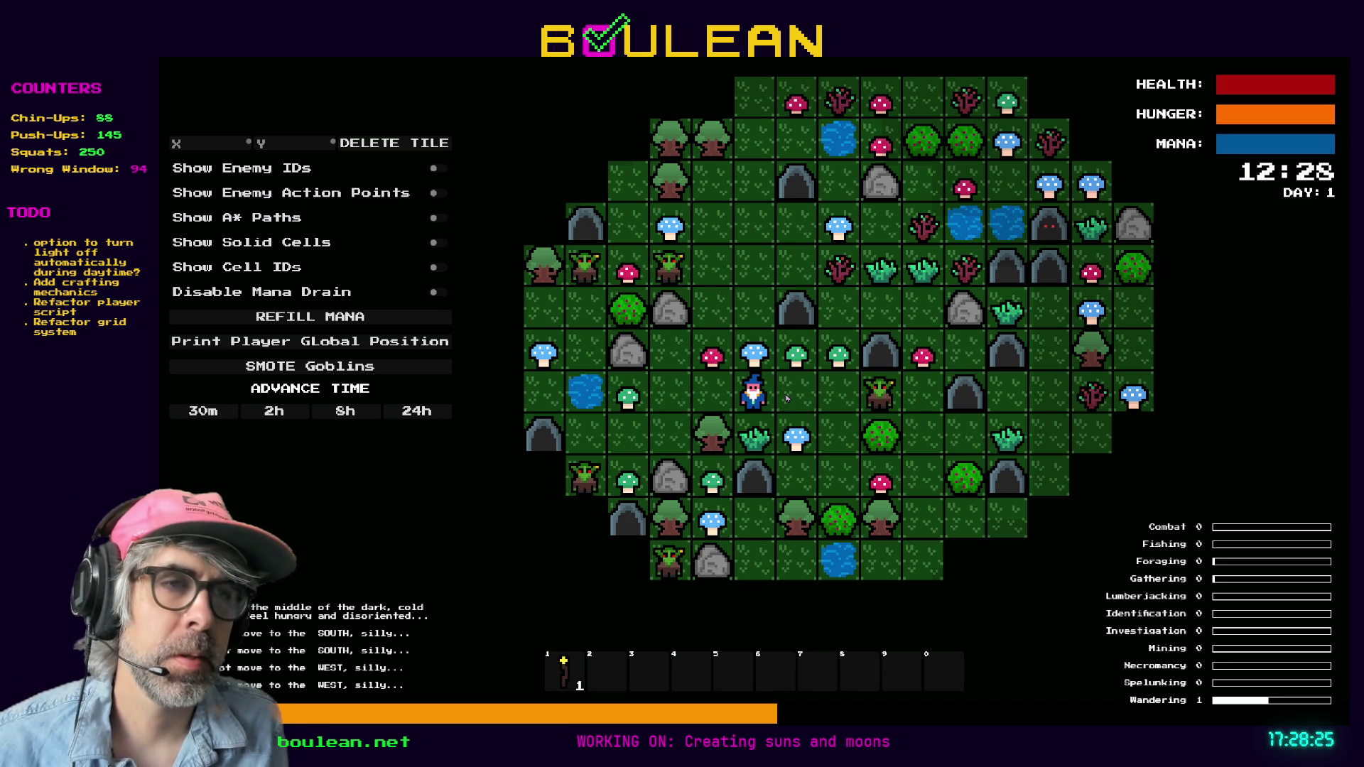
key("Left")
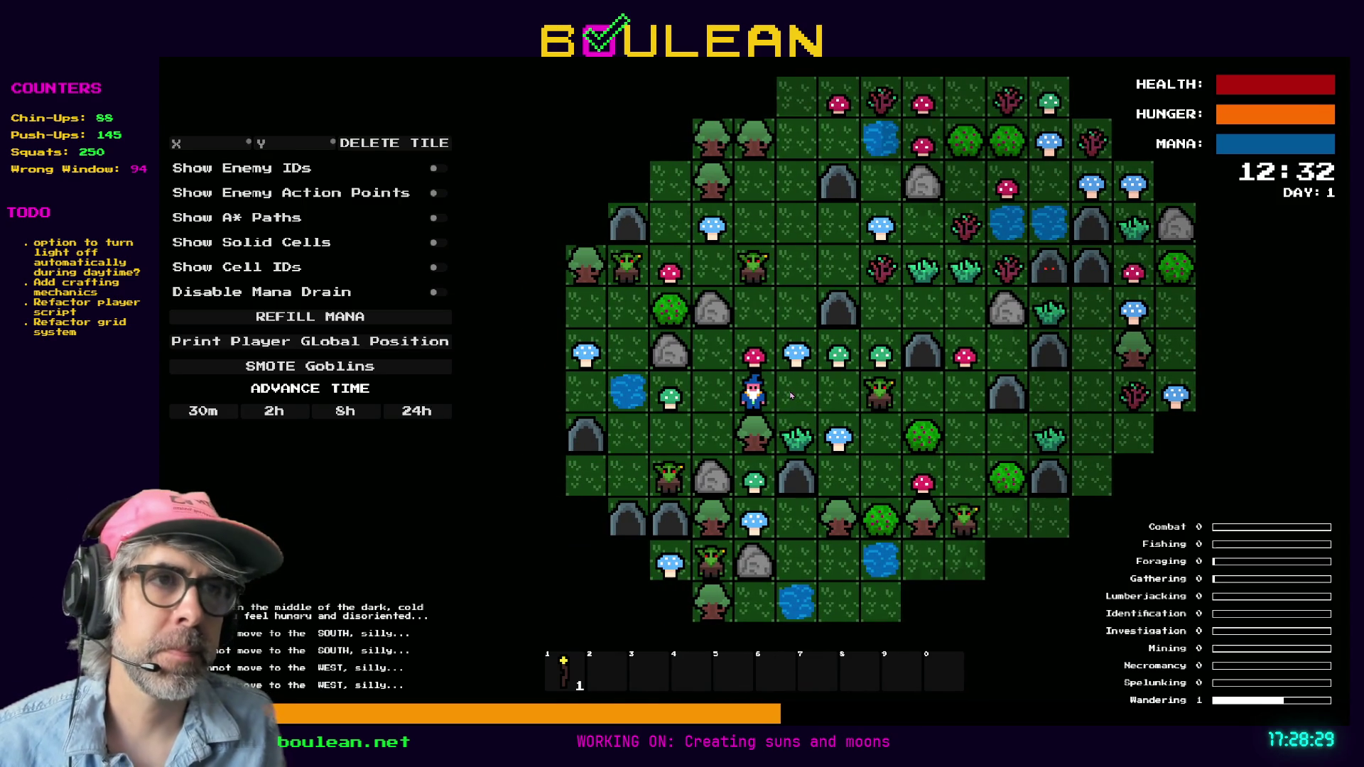
key("Left")
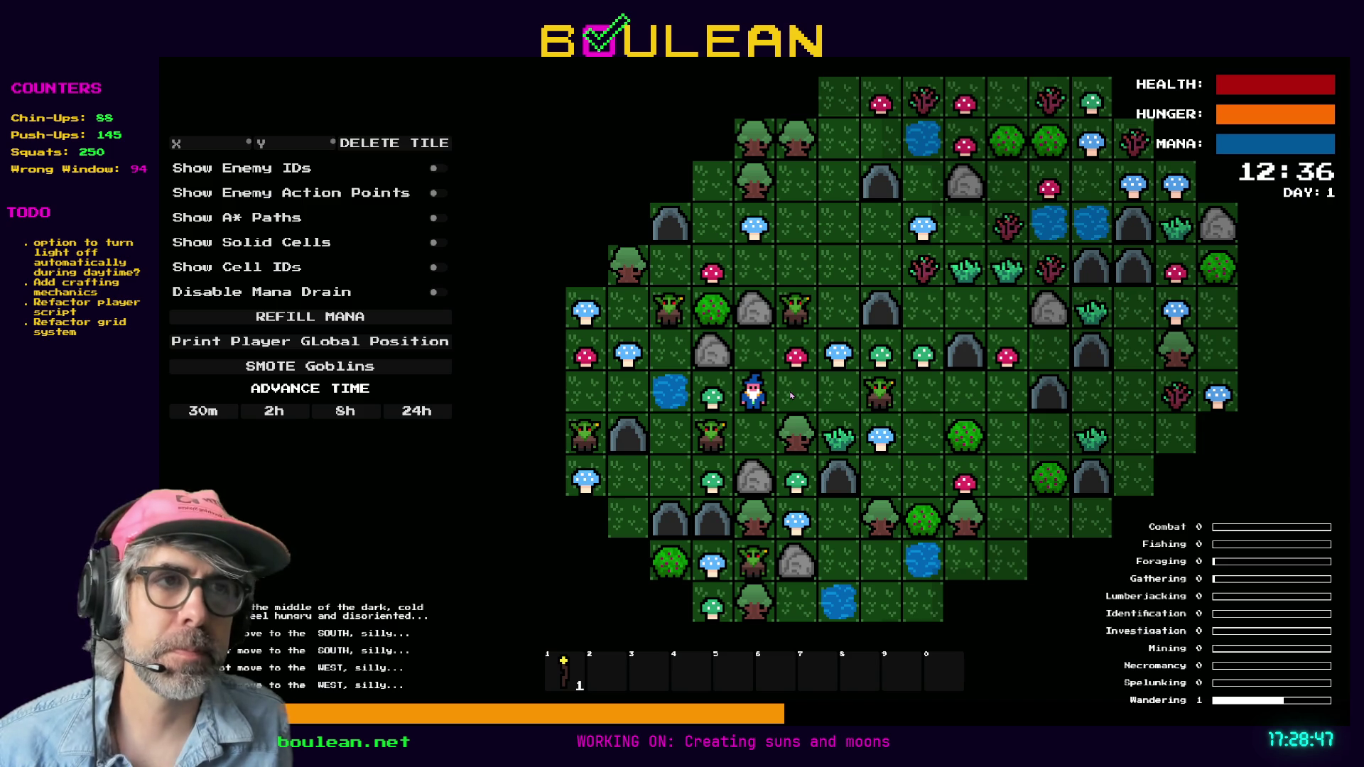
key("w")
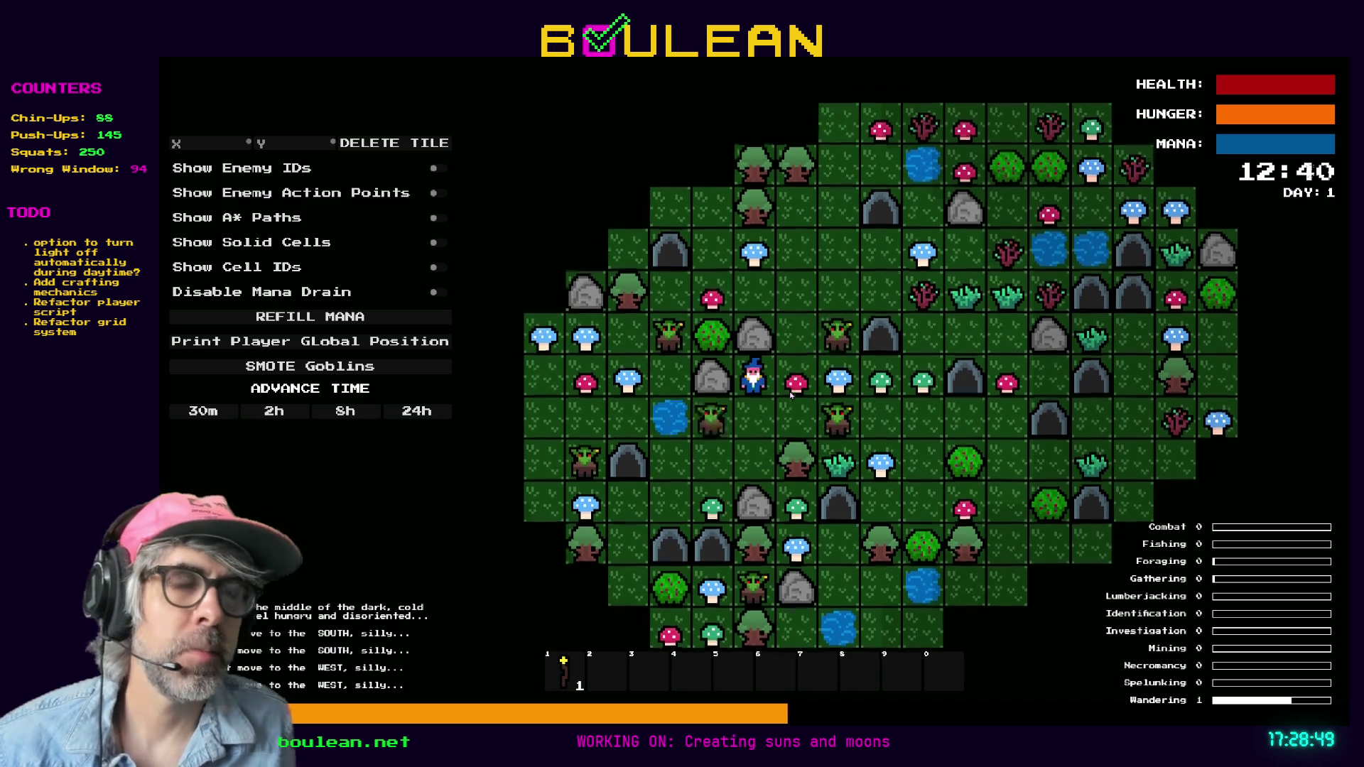
key("d")
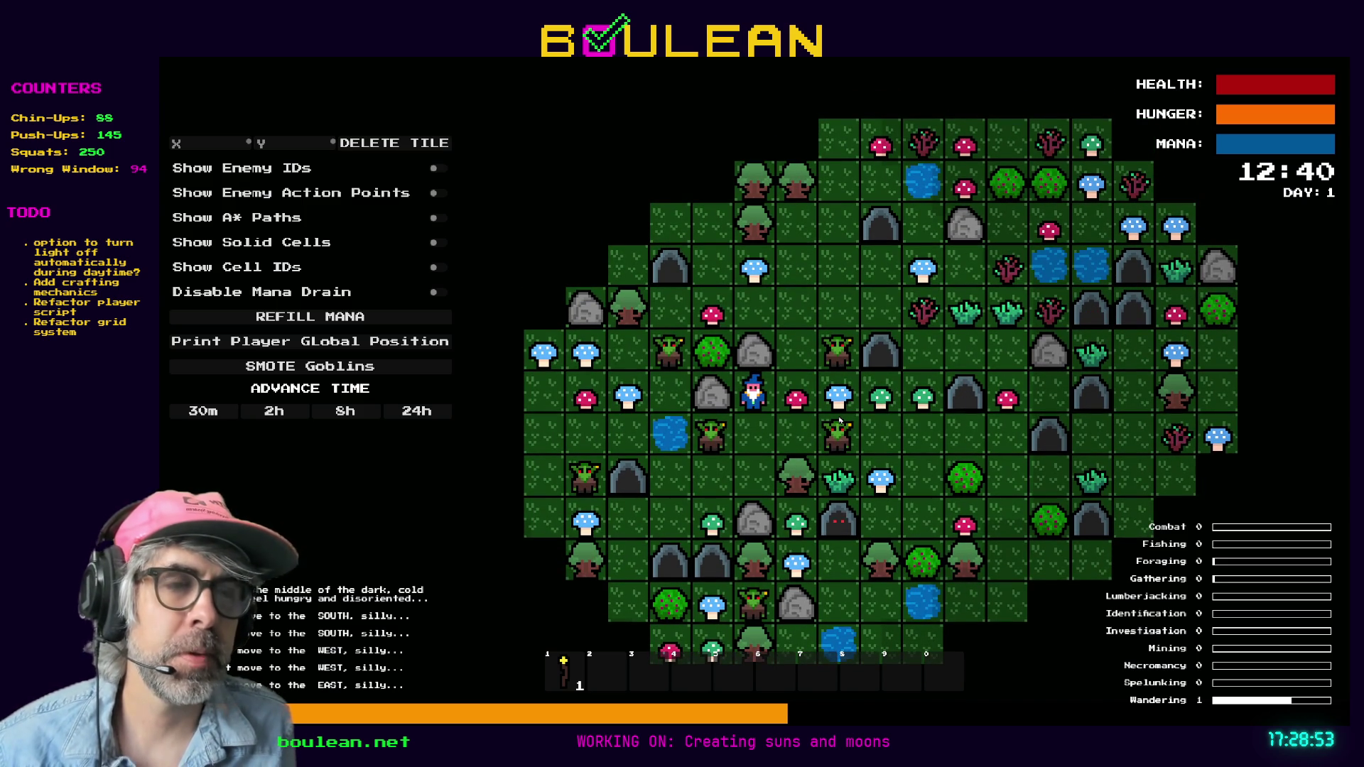
key("F8")
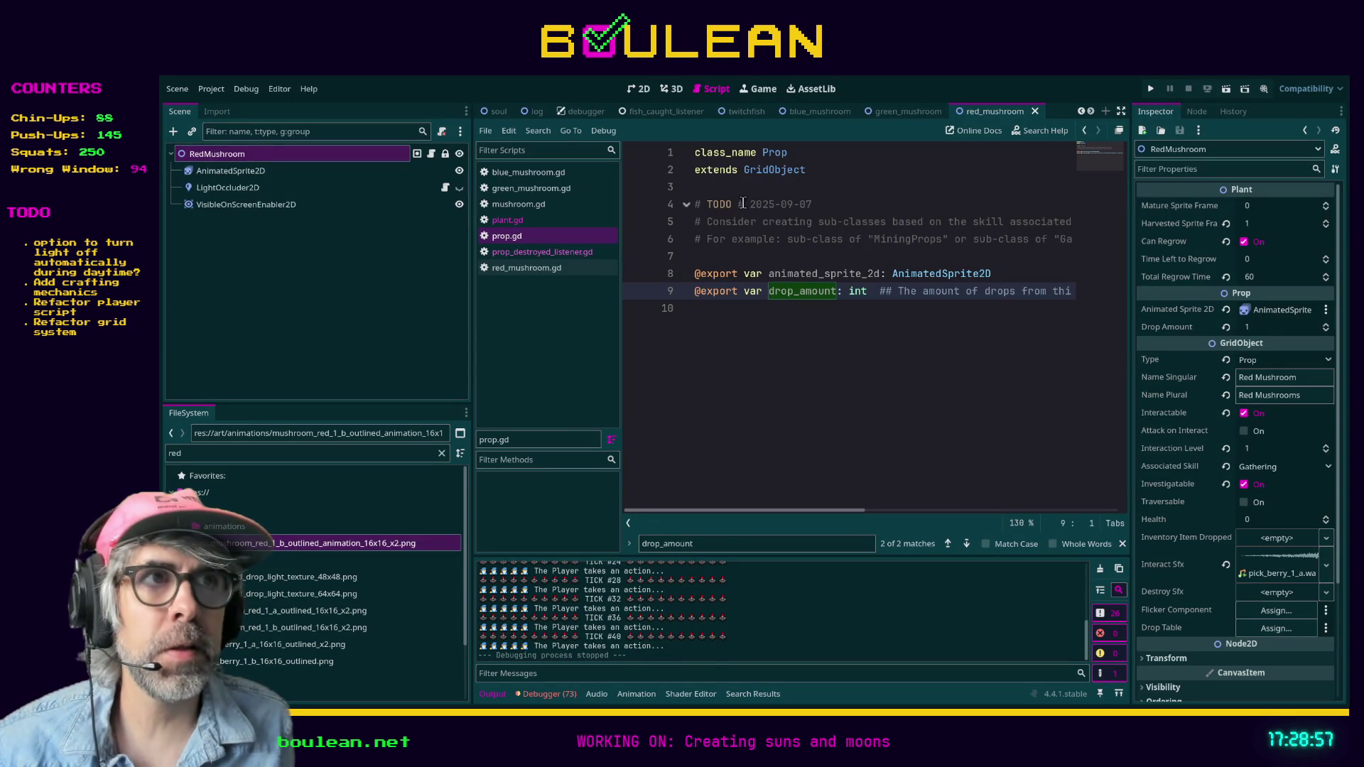
Open the parent script grid_object.gd via the GridObject class name in prop.gd.
left_click(767, 159, "ctrl")
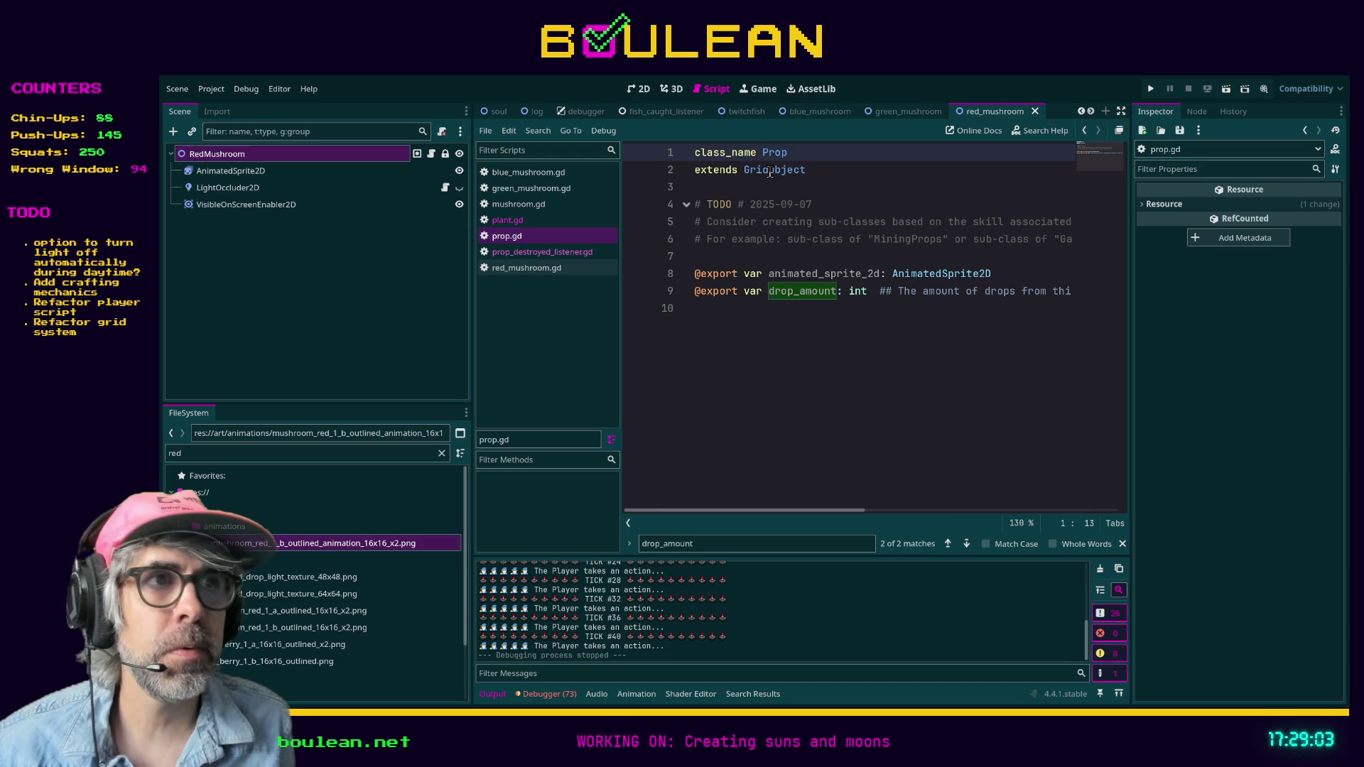
left_click(694, 296)
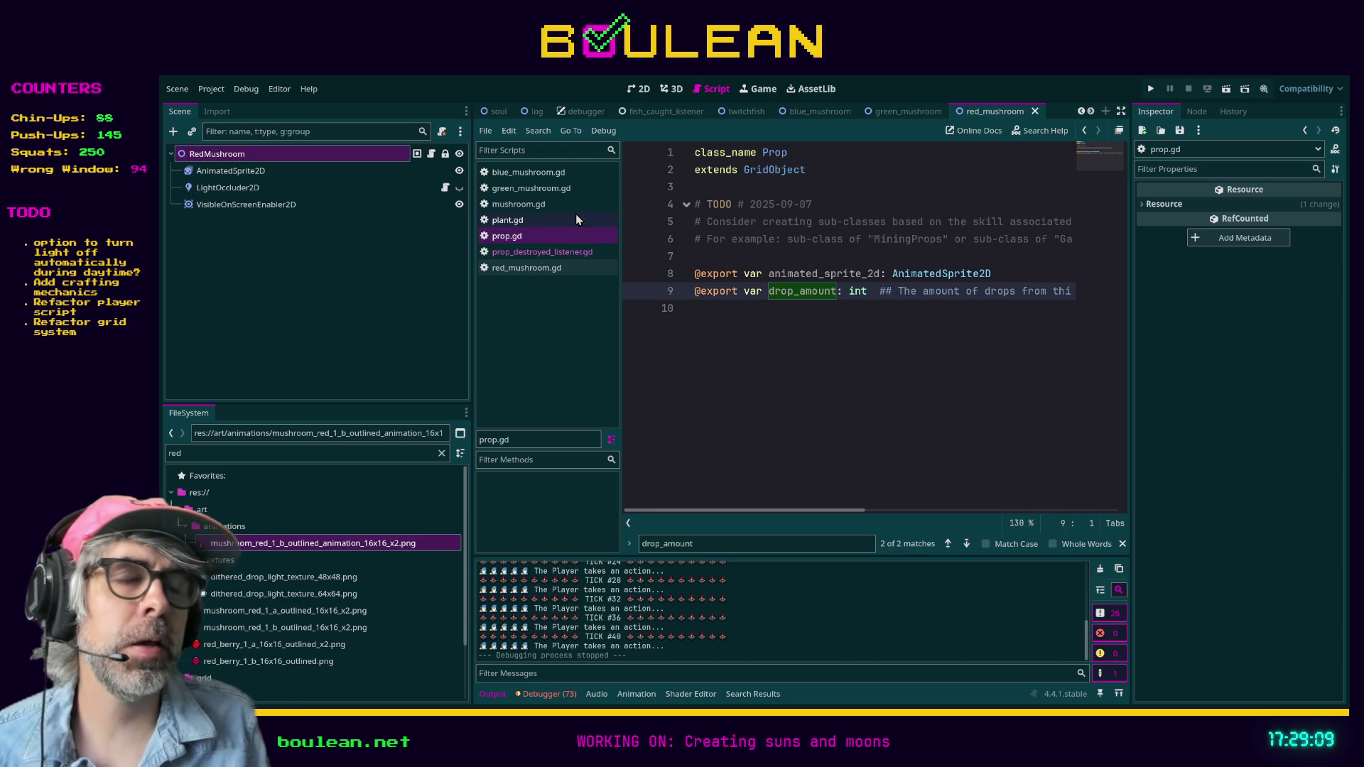
left_click(763, 169, "ctrl")
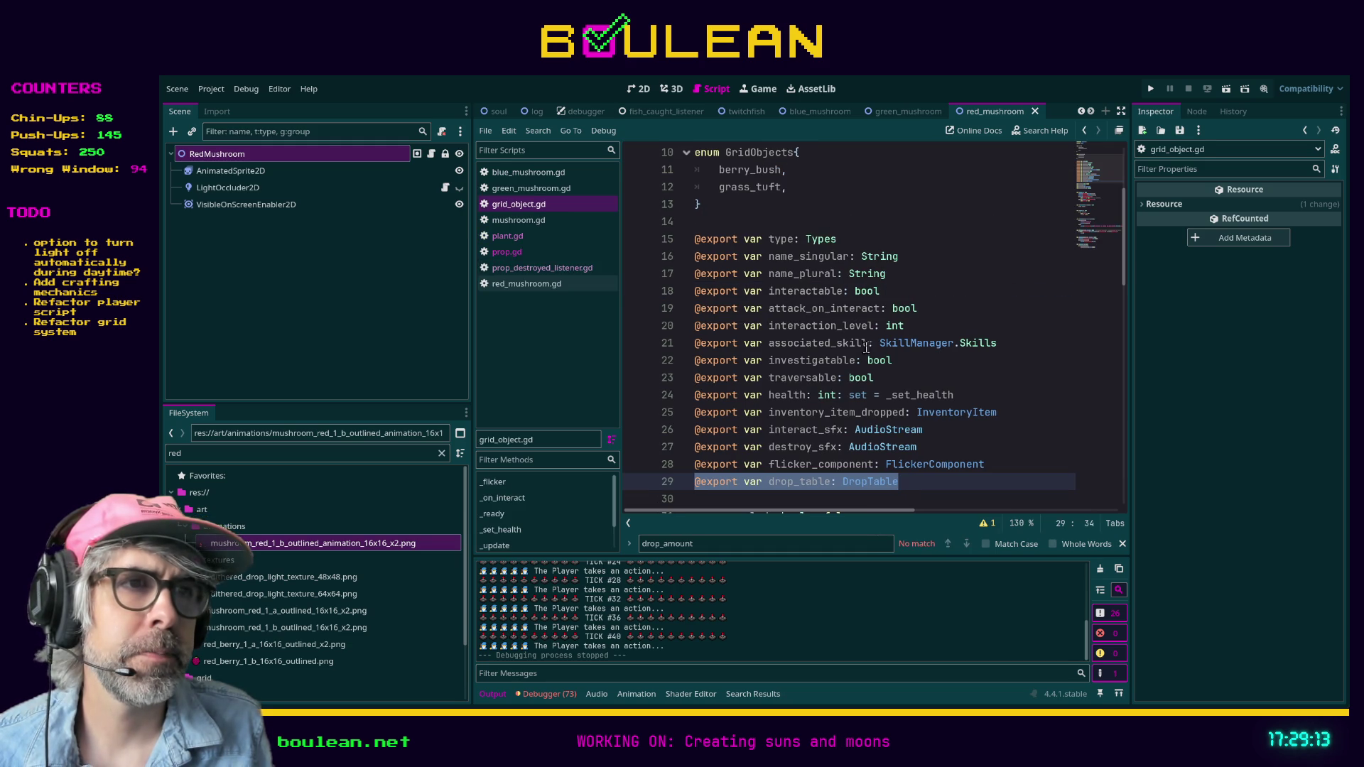
left_click(896, 380)
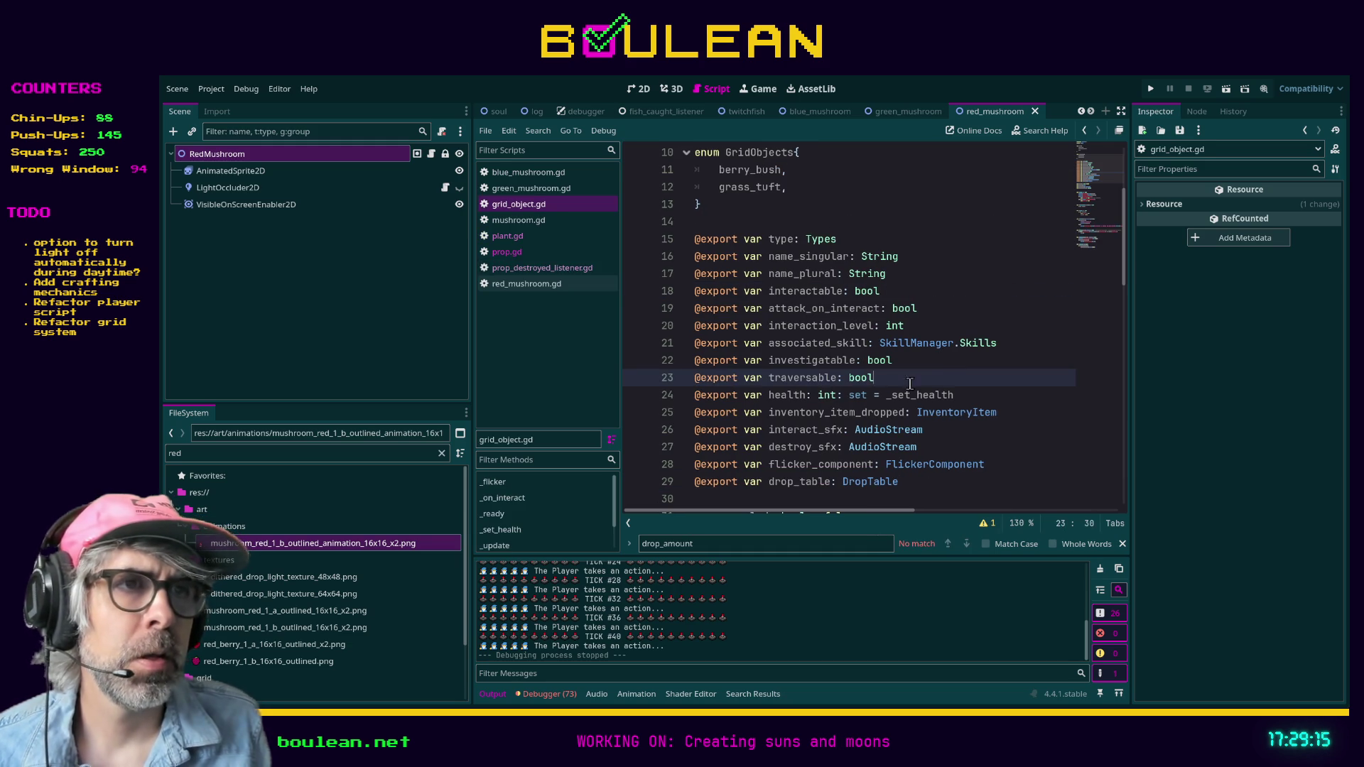
key("Return")
type("@expor")
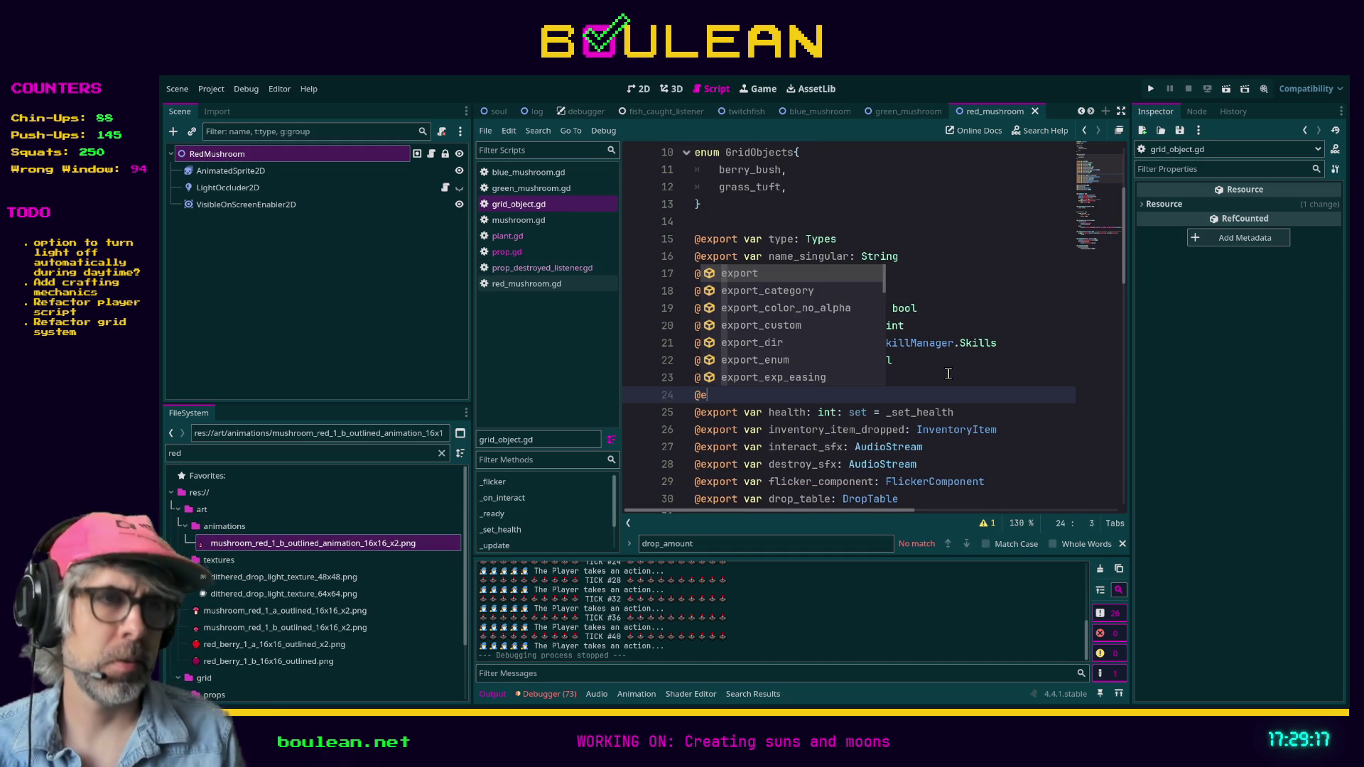
type("t_")
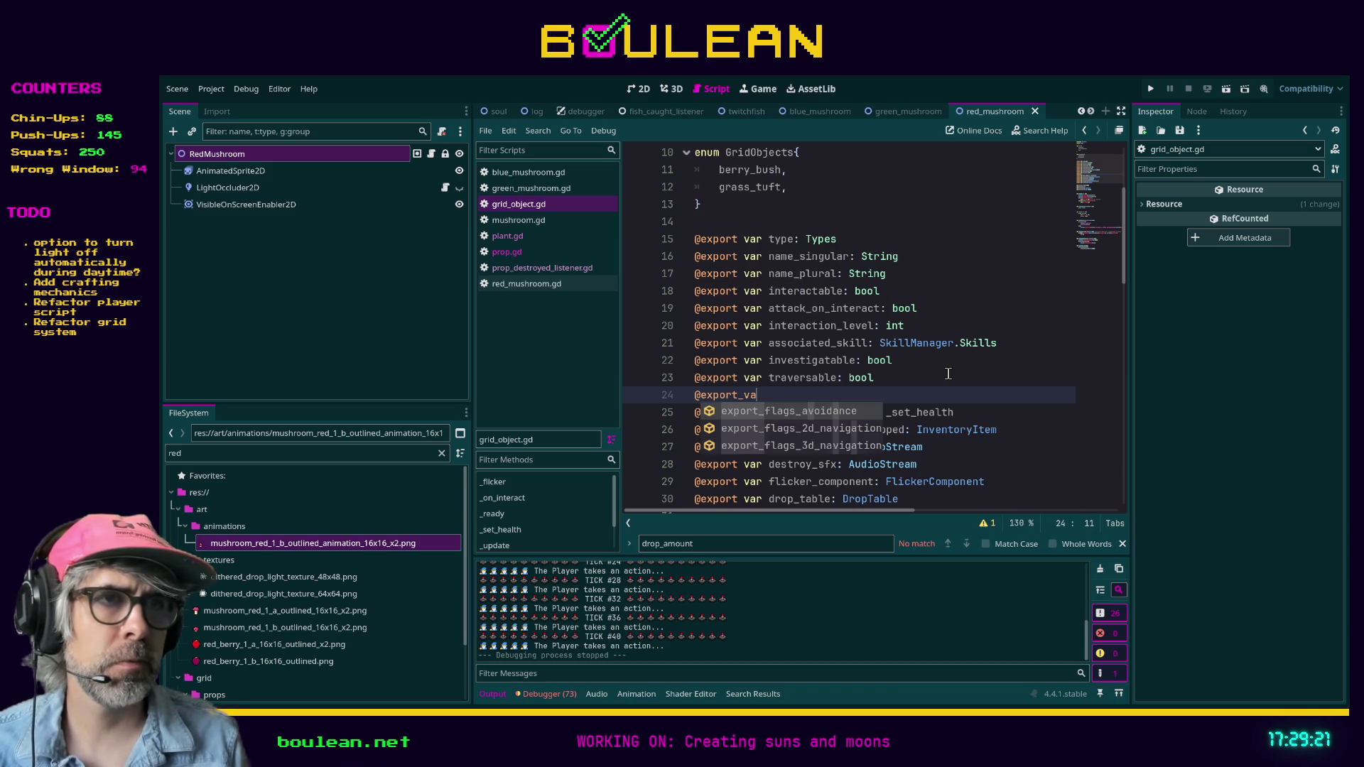
key("BackSpace")
type("var ")
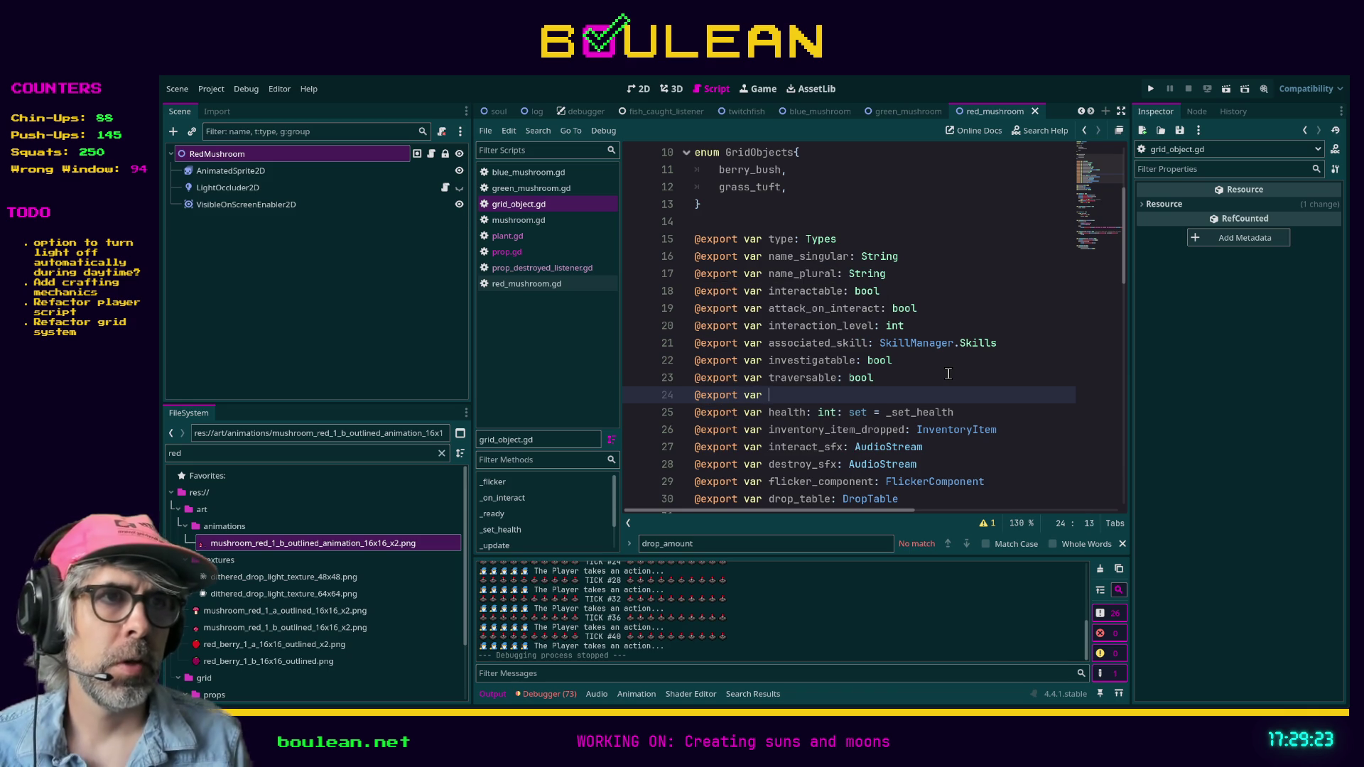
type("trampleable")
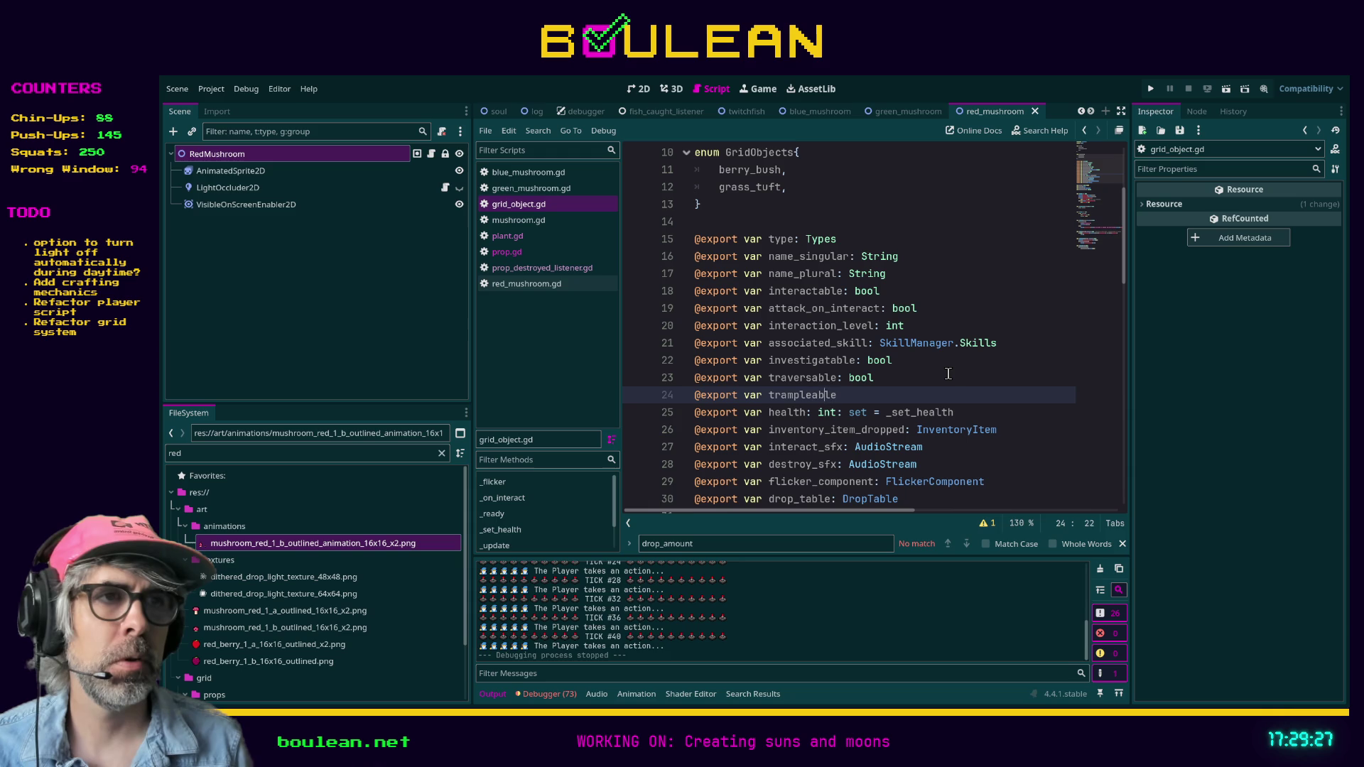
key("Left")
key("Left")
key("Left")
key("BackSpace")
key("End")
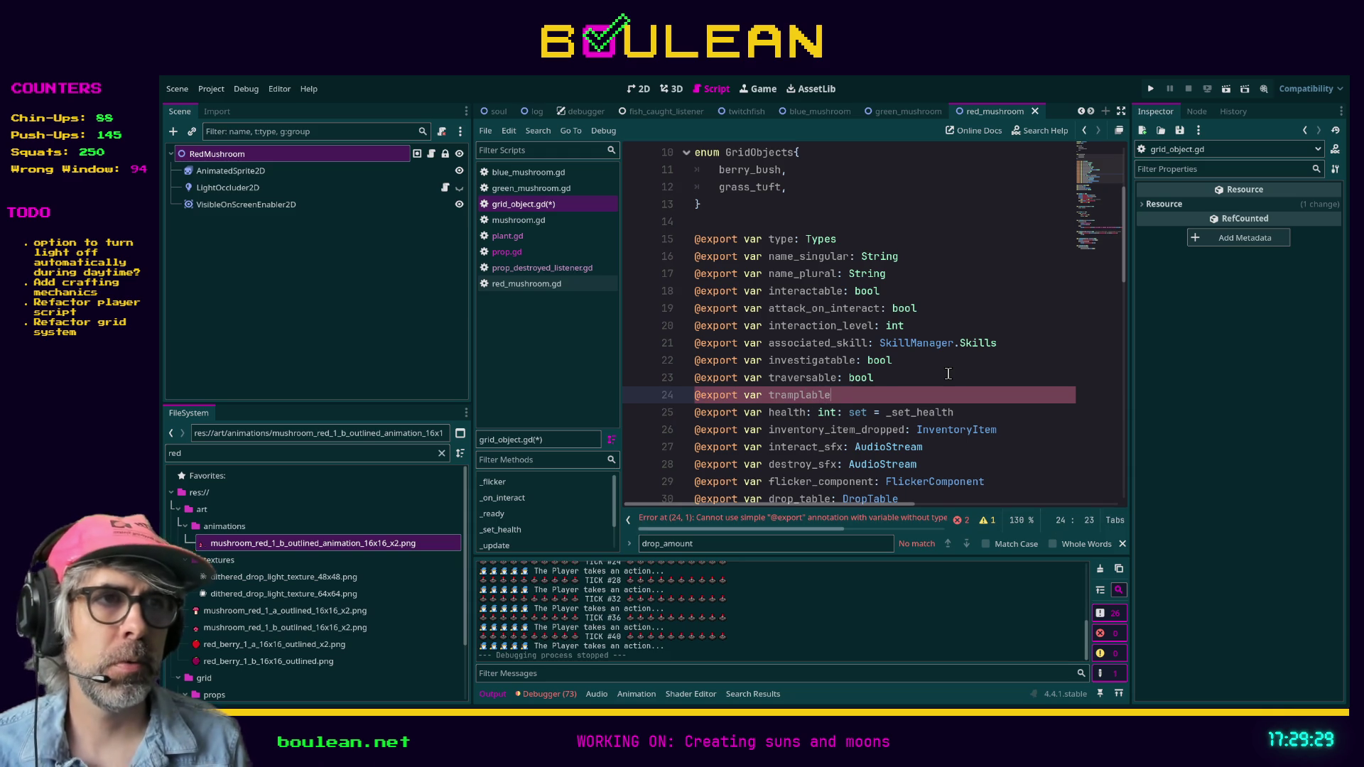
type("bool")
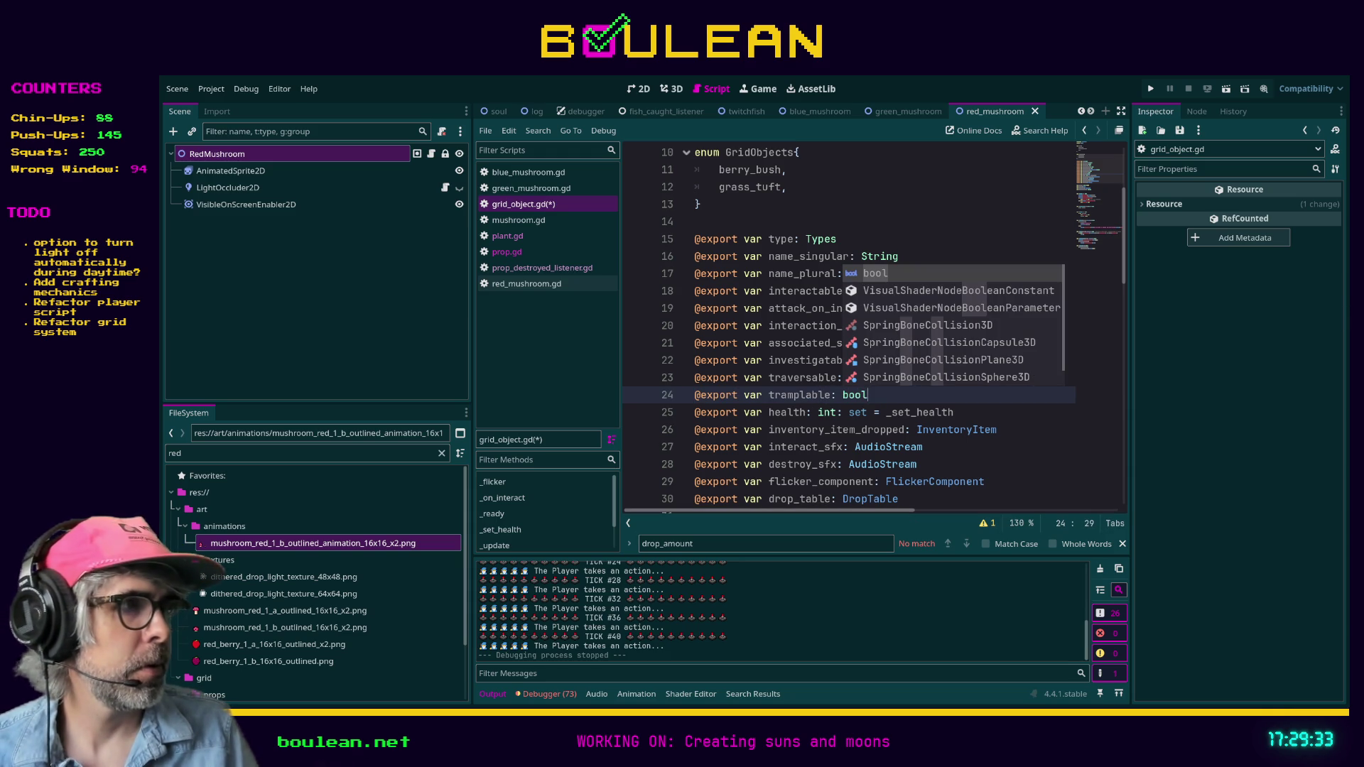
key("Left")
key("Left")
key("Left")
type("e")
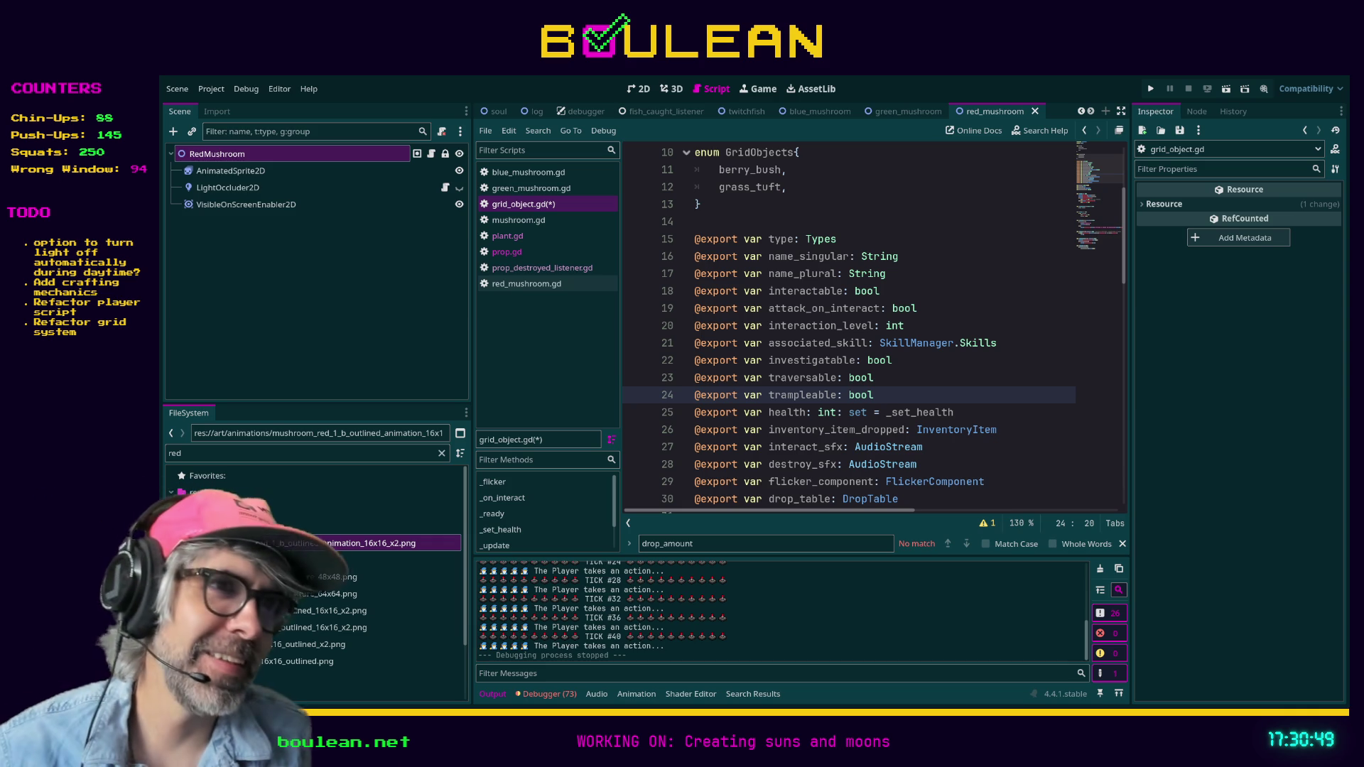
double_click(810, 395)
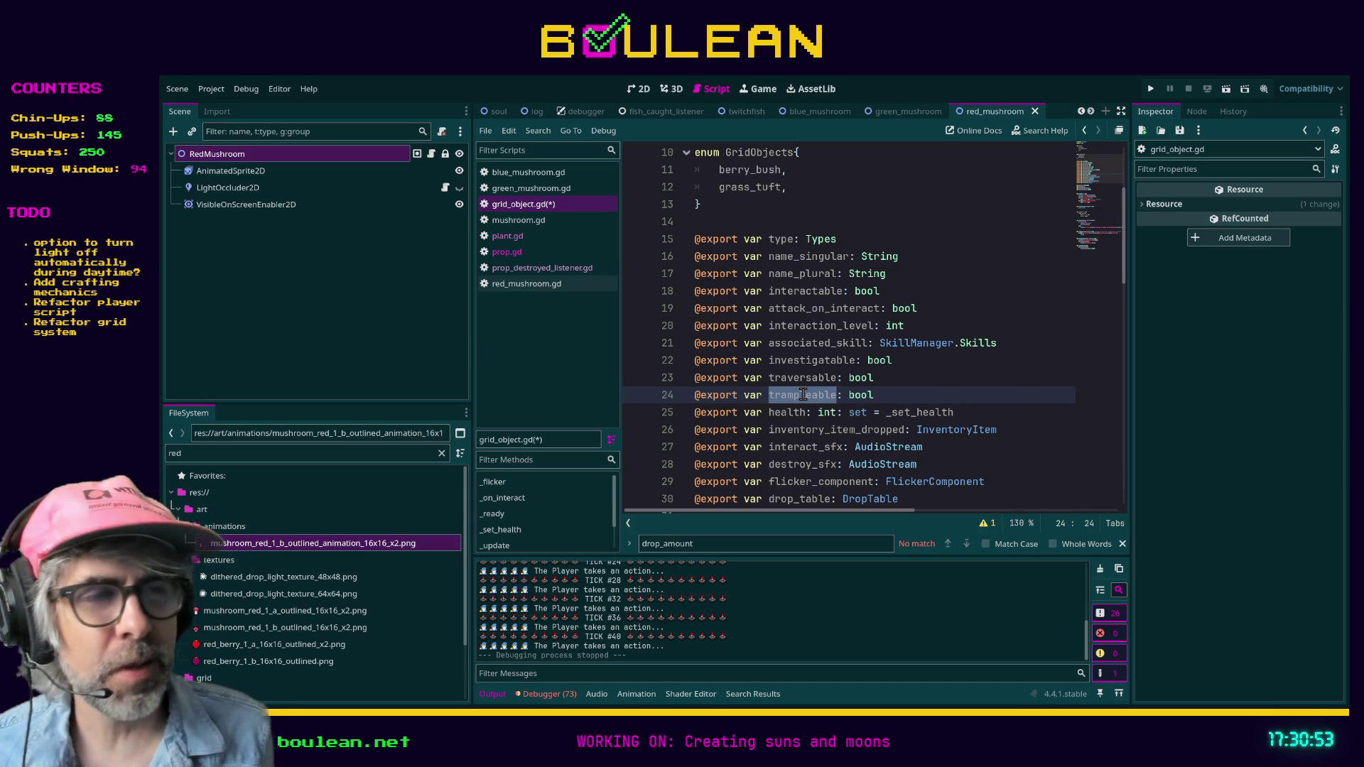
type("can_trample")
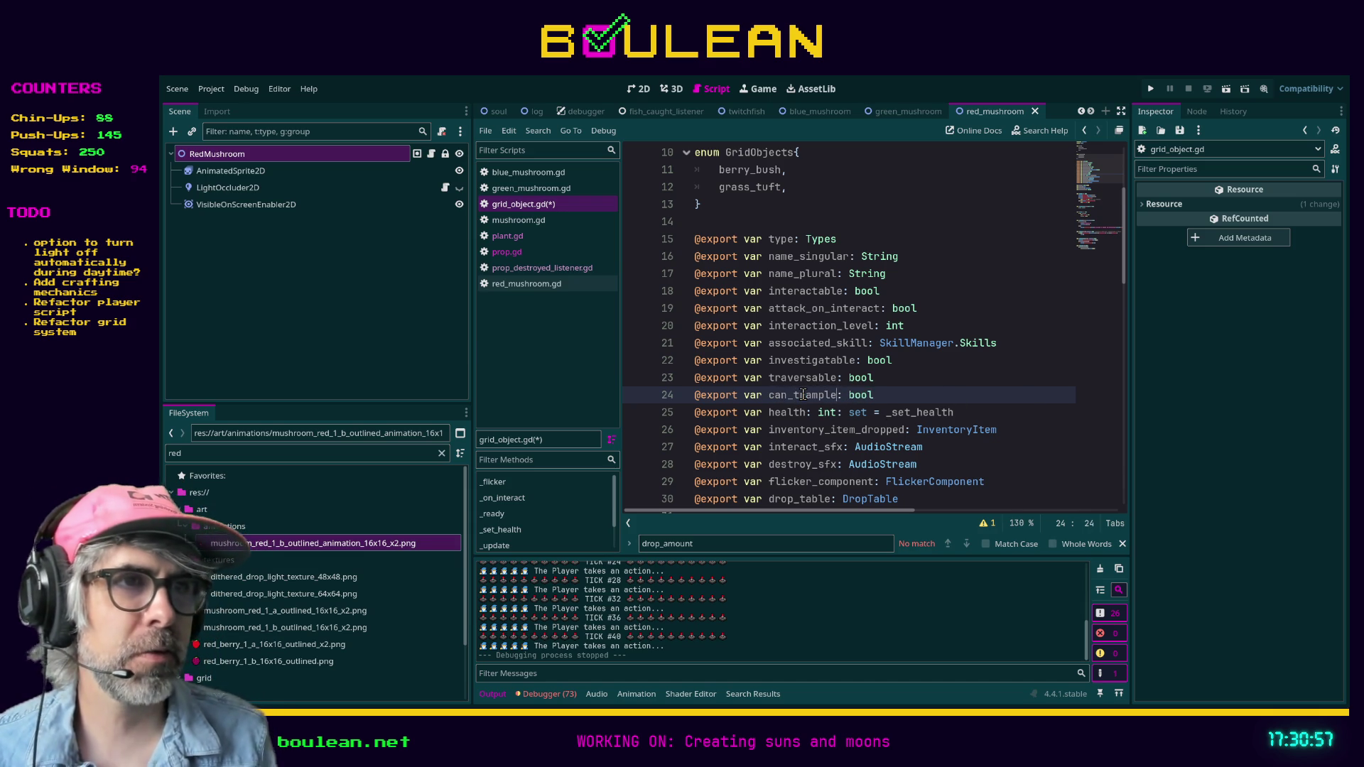
double_click(798, 377)
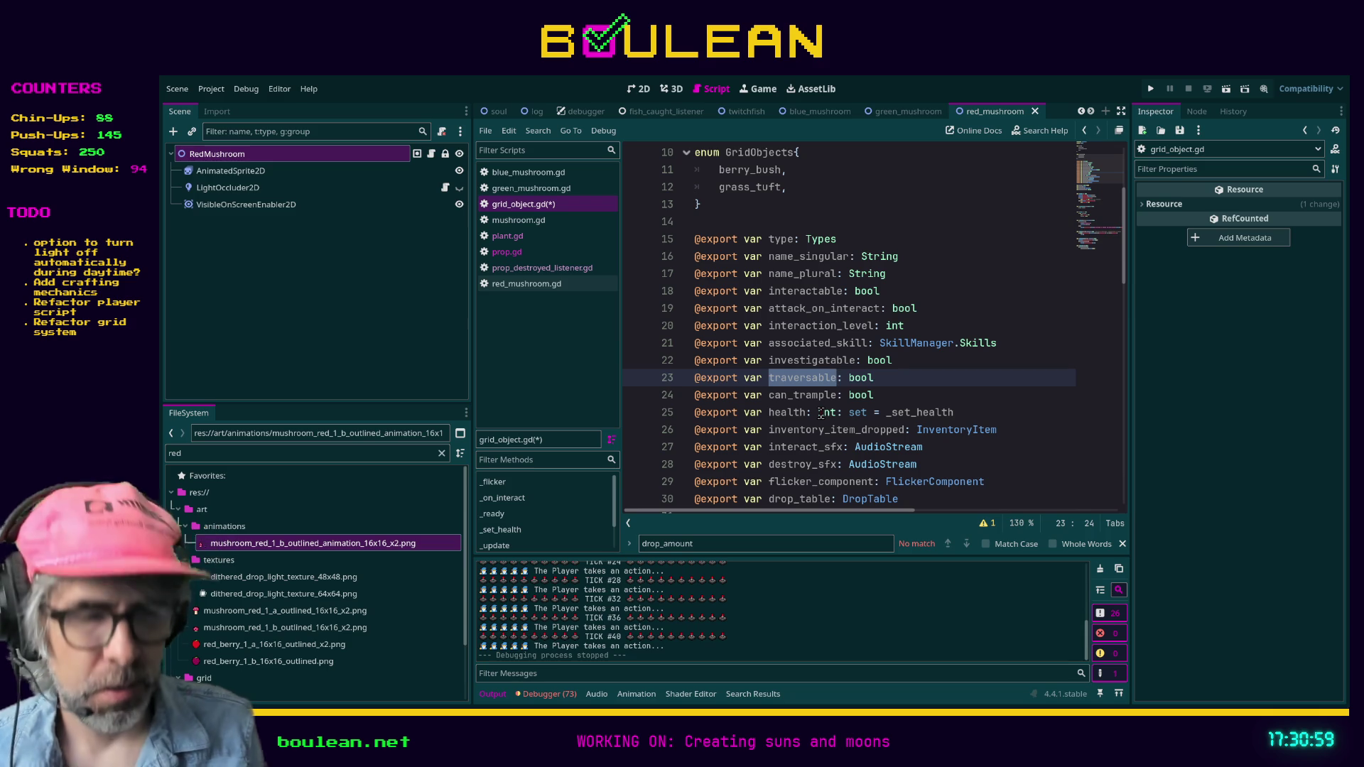
type("can_travers")
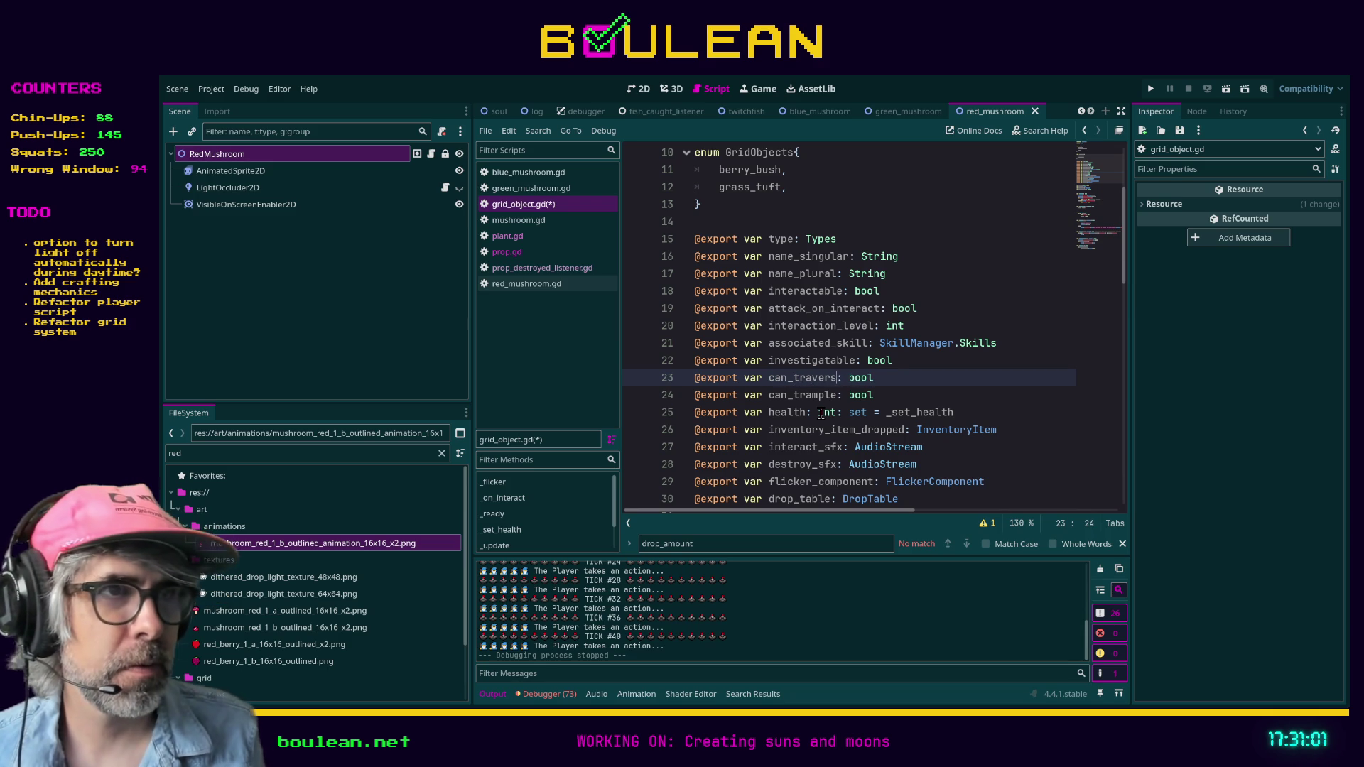
type("e")
double_click(809, 360)
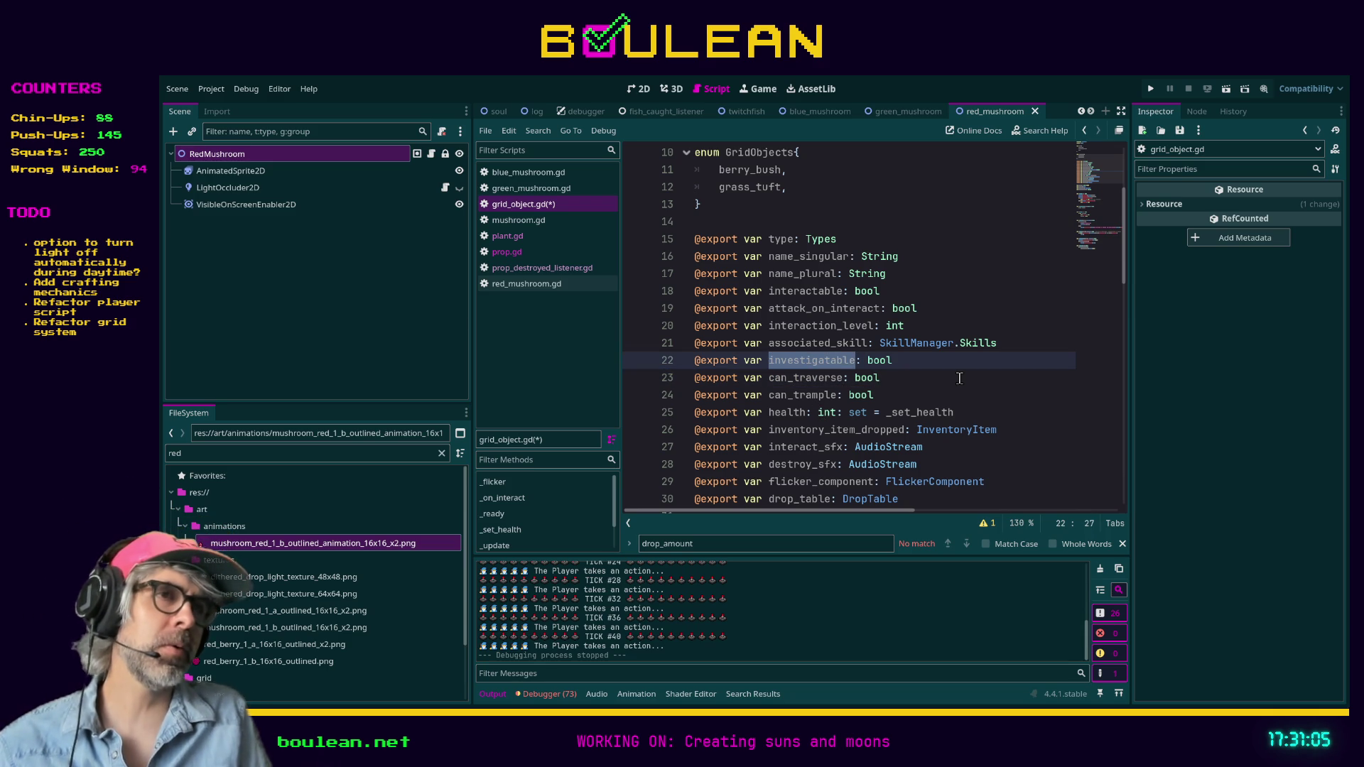
key("ctrl+z")
key("ctrl+z")
key("ctrl+z")
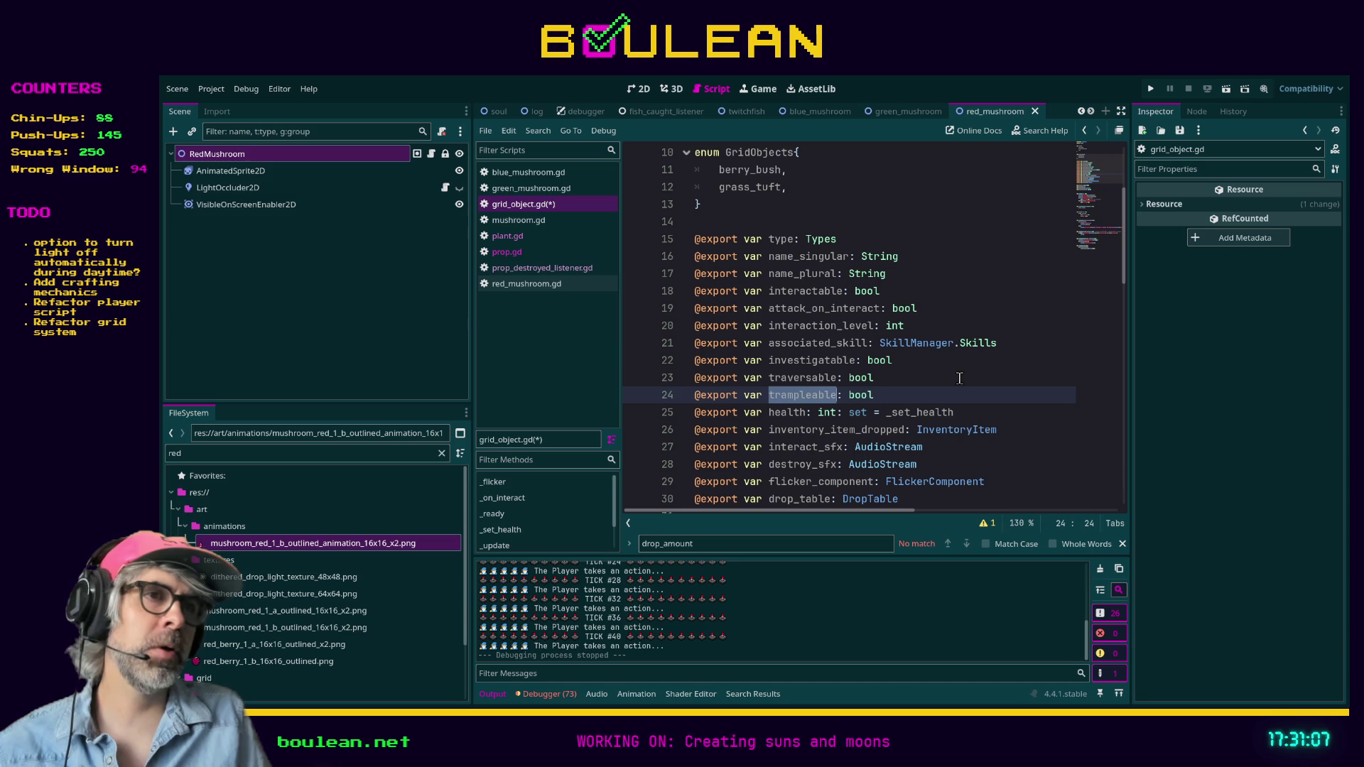
left_click(906, 403)
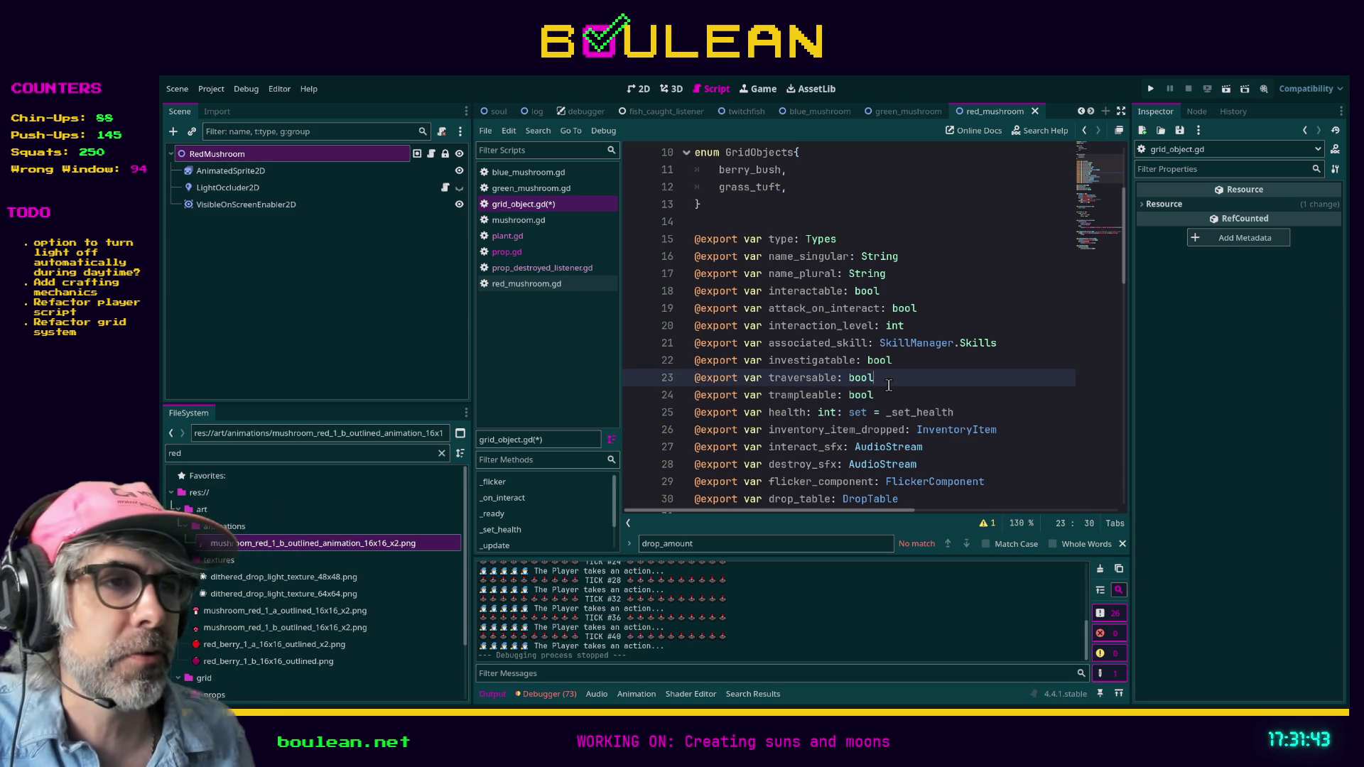
Save grid_object.gd and start a '## Can' doc comment after the trampleable bool export.
scroll(1014, 403, "down", 1)
scroll(946, 394, "up", 1)
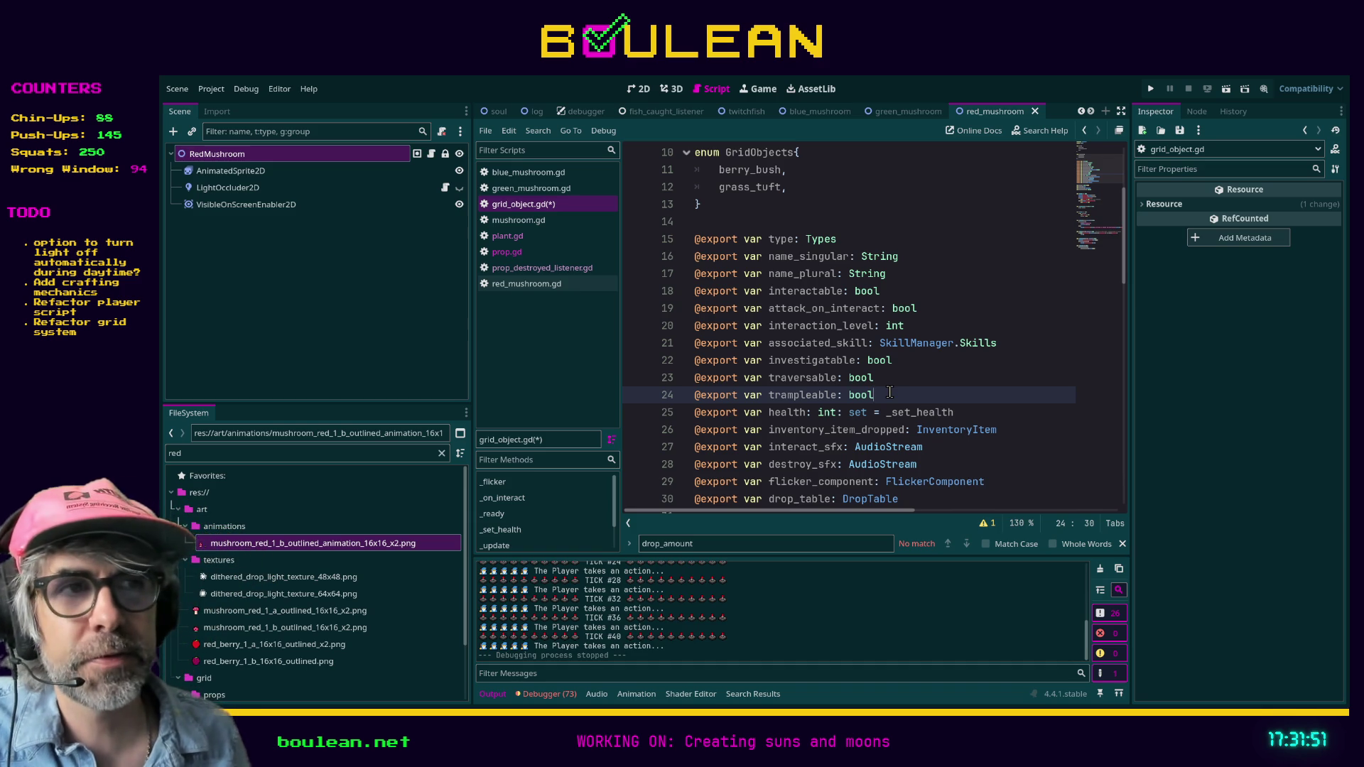
key("Left")
key("Left")
key("Left")
key("End")
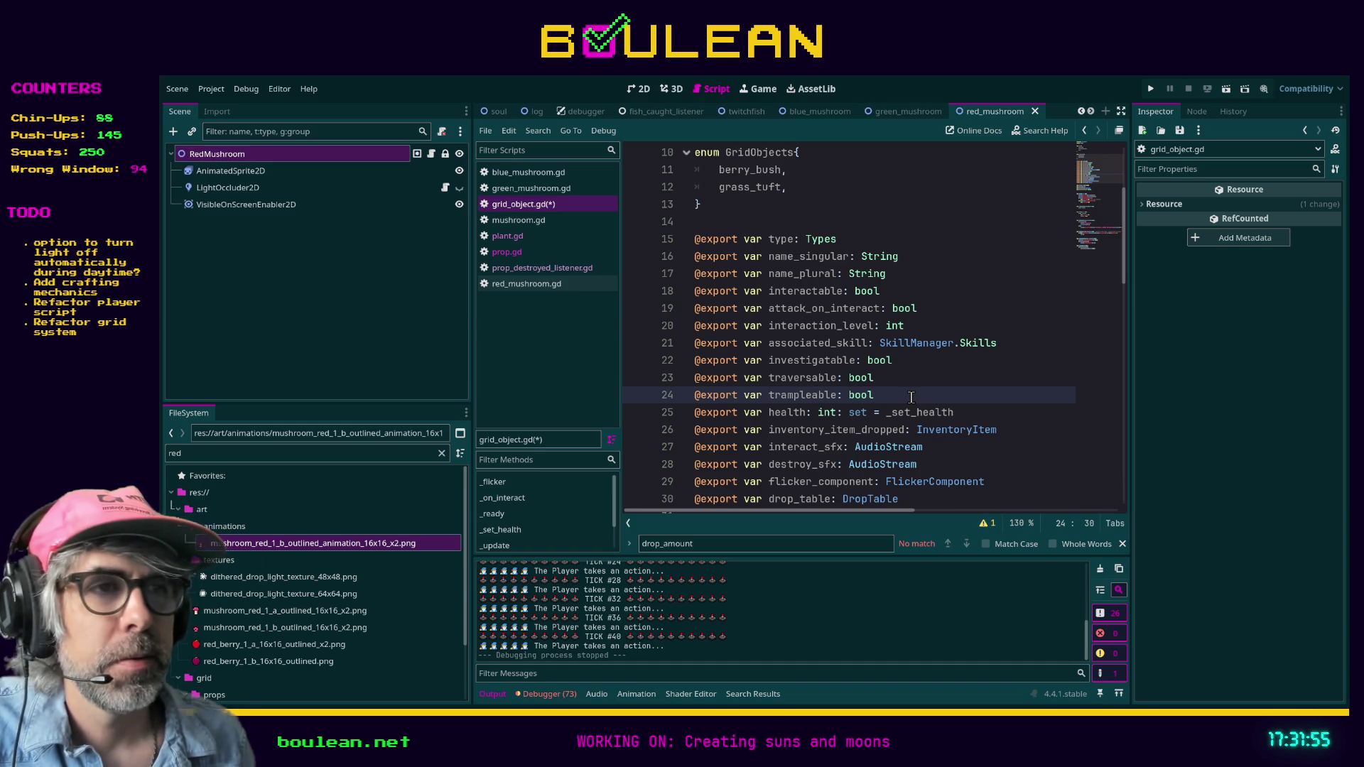
double_click(814, 395)
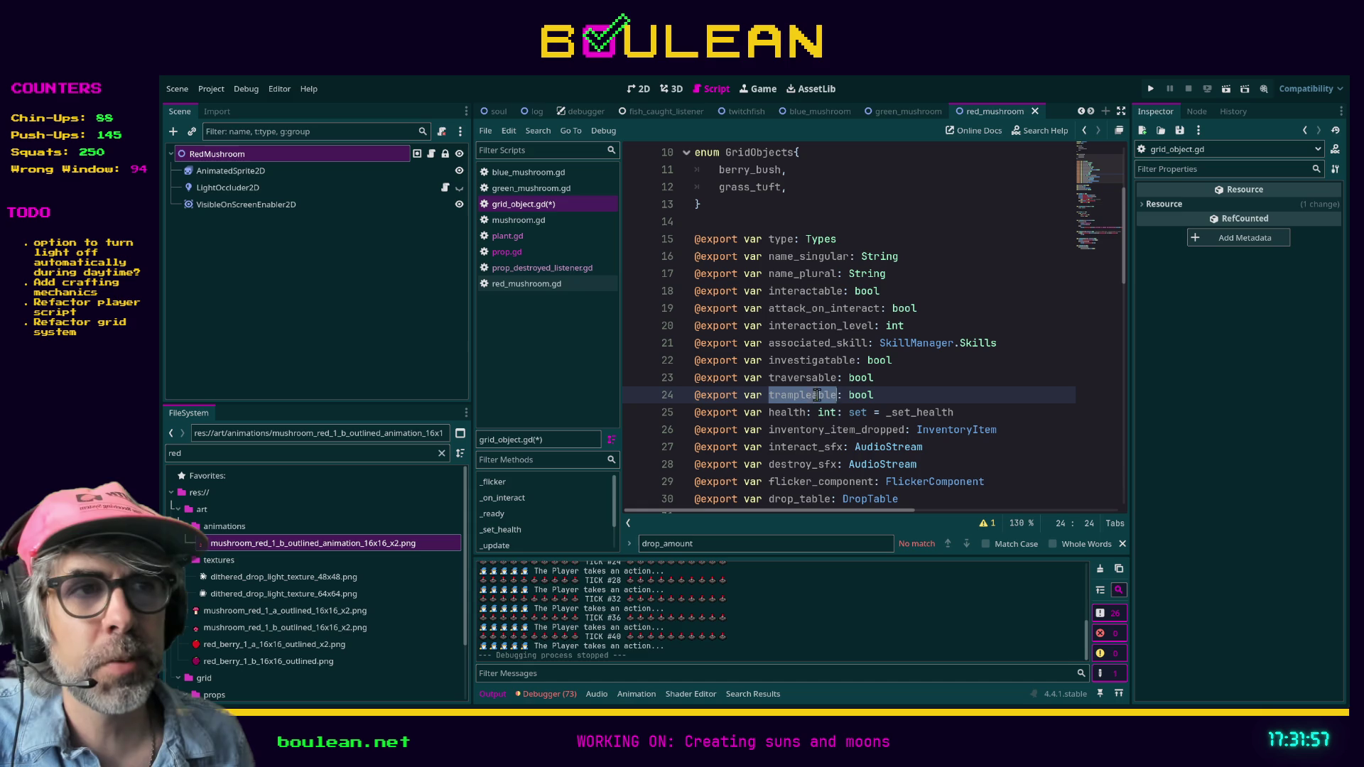
left_click(955, 396)
key("ctrl+s")
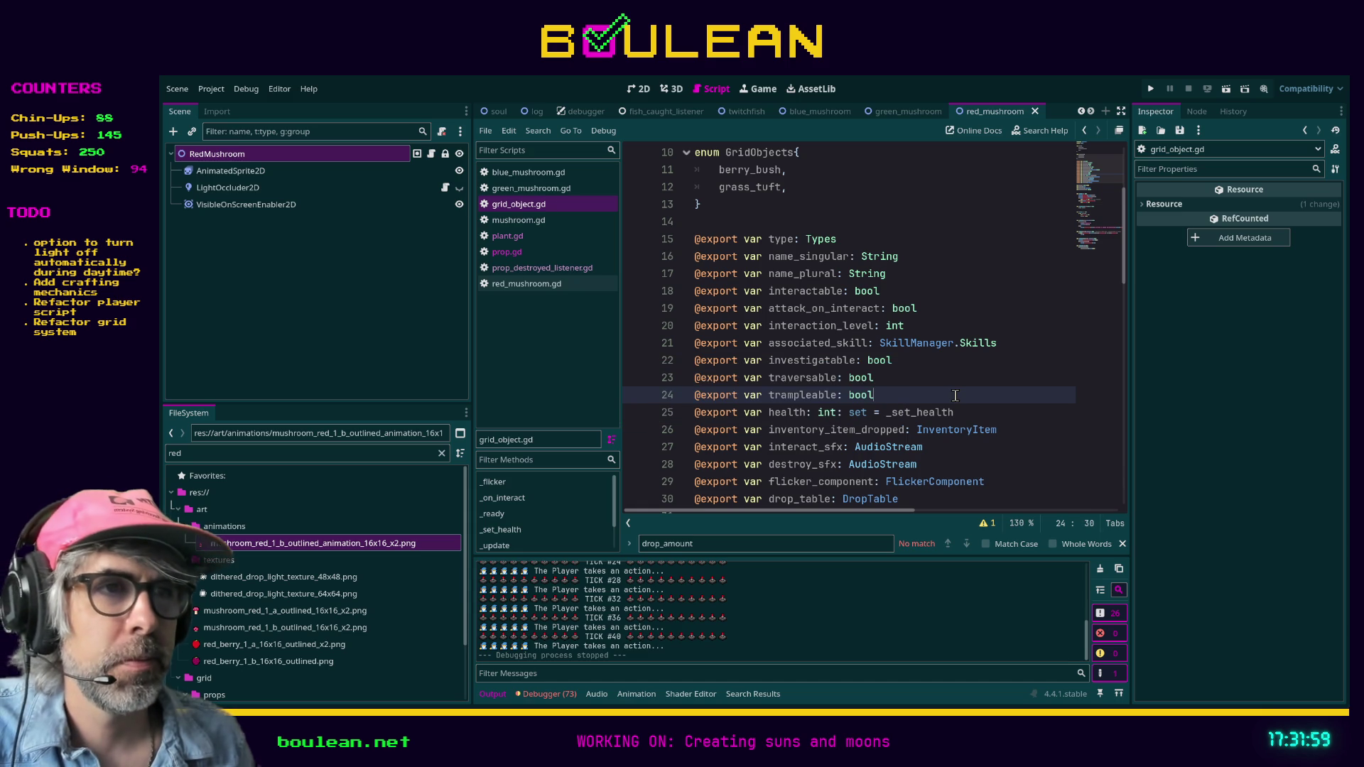
type("## Can")
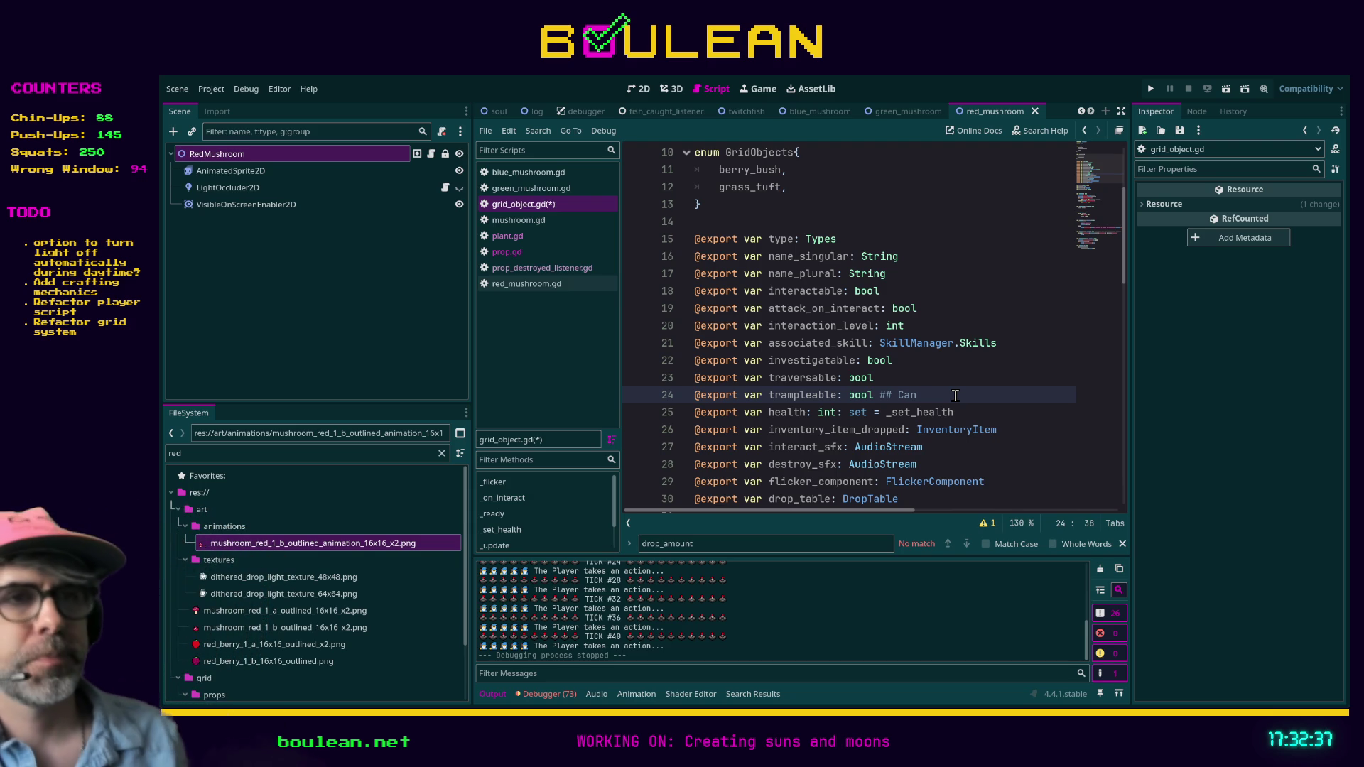
Comment trampleable as 'This object can be trampled' and traversable as 'This object can be traversed'.
key("BackSpace")
key("BackSpace")
key("BackSpace")
type("his o")
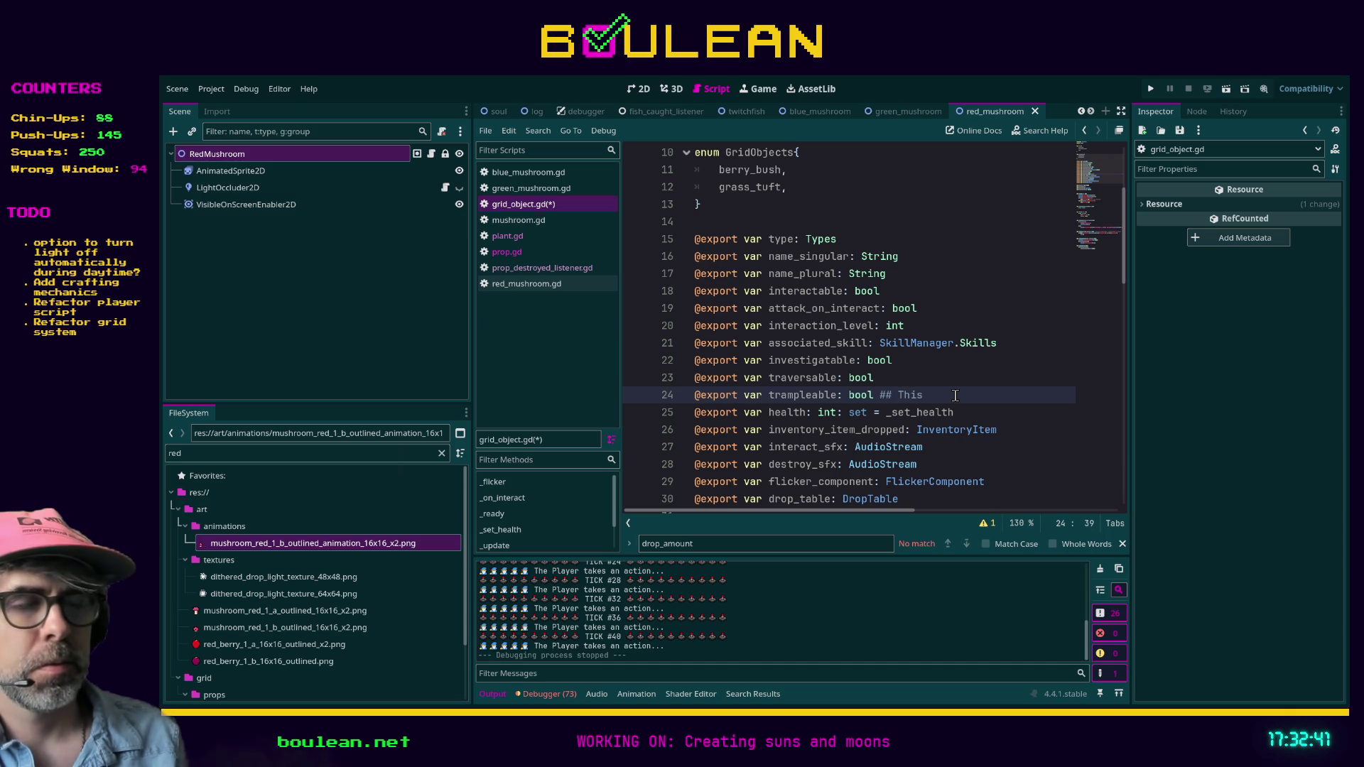
type("bject can be tra")
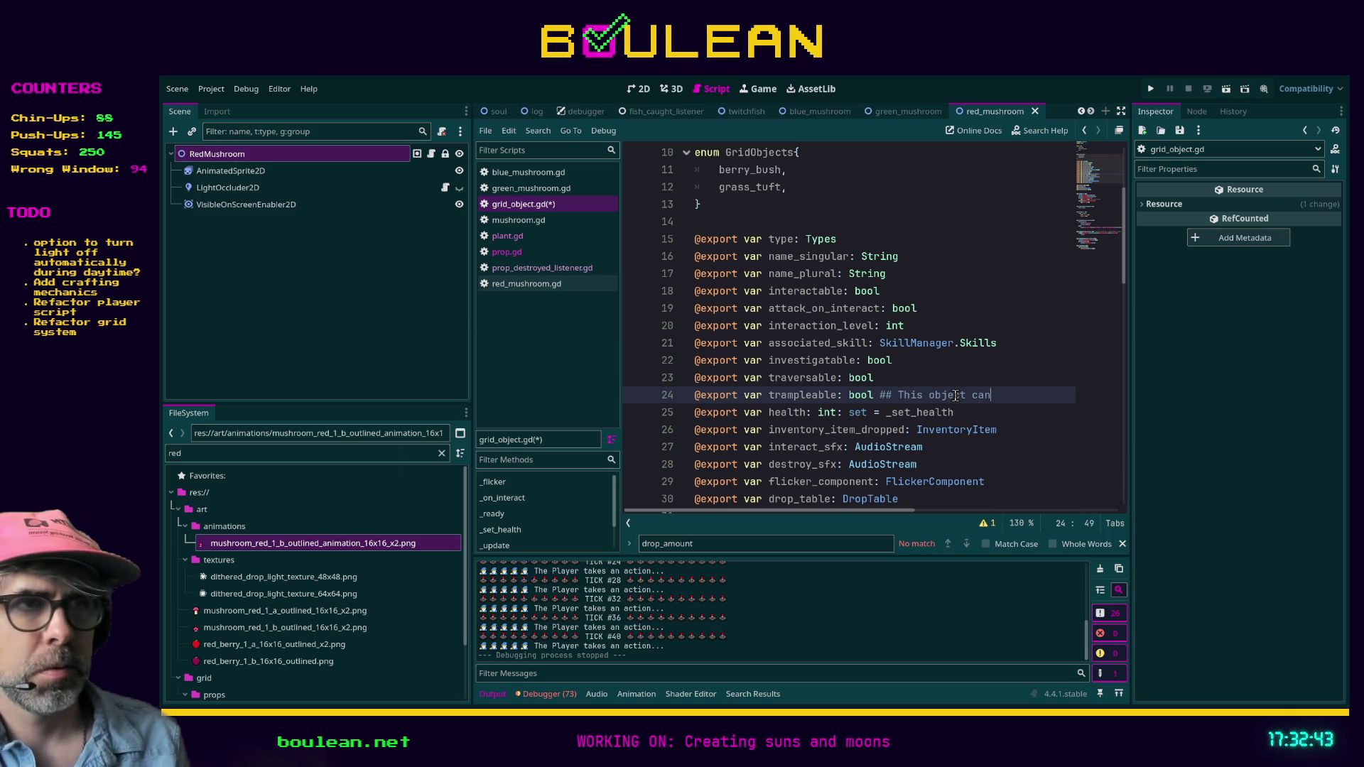
type("mpled")
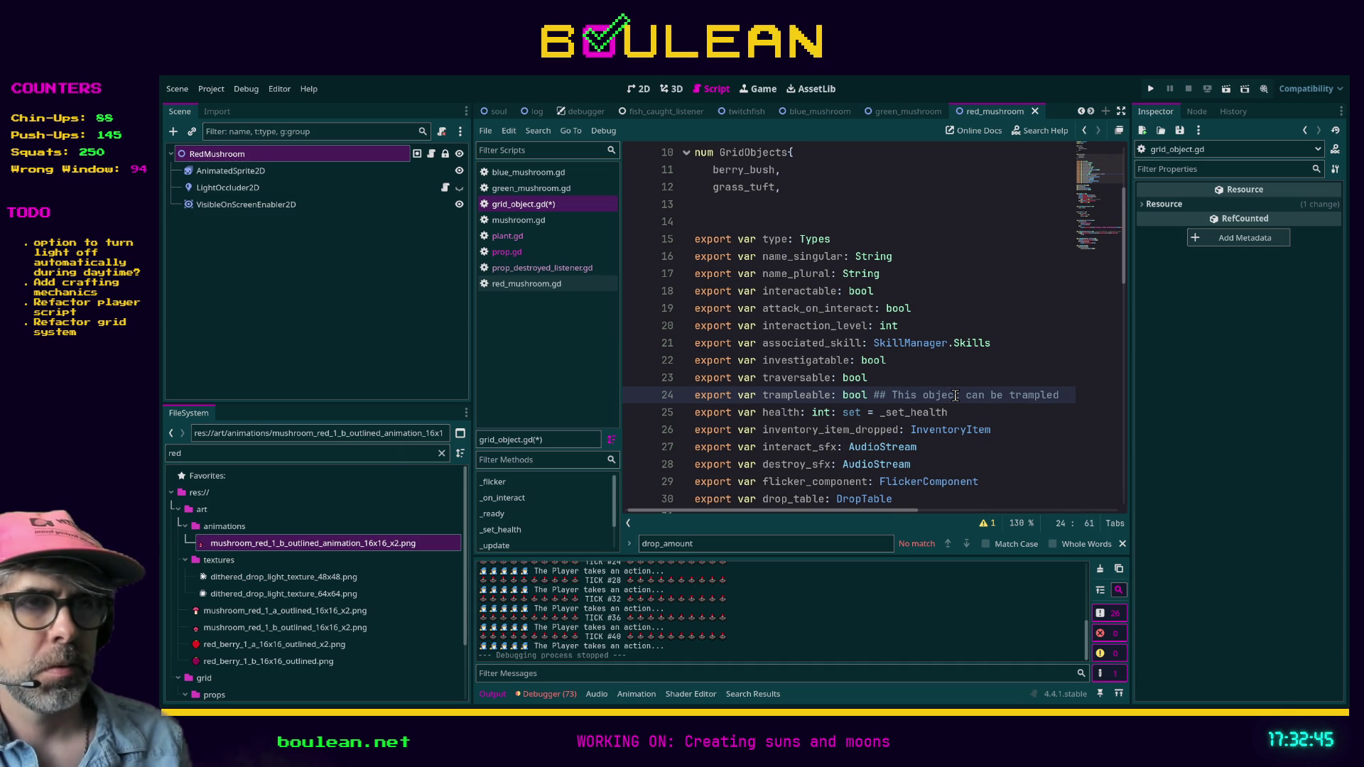
key("Up")
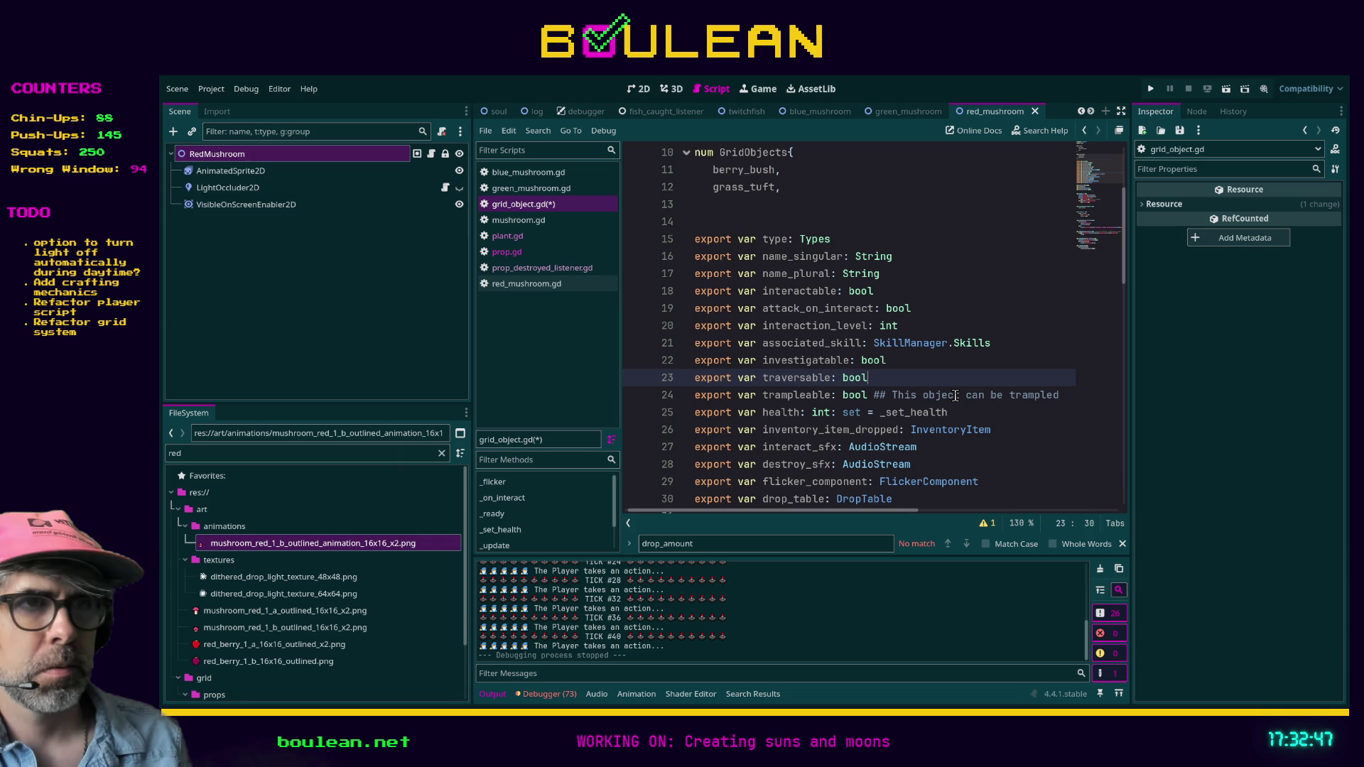
type("T This object can ")
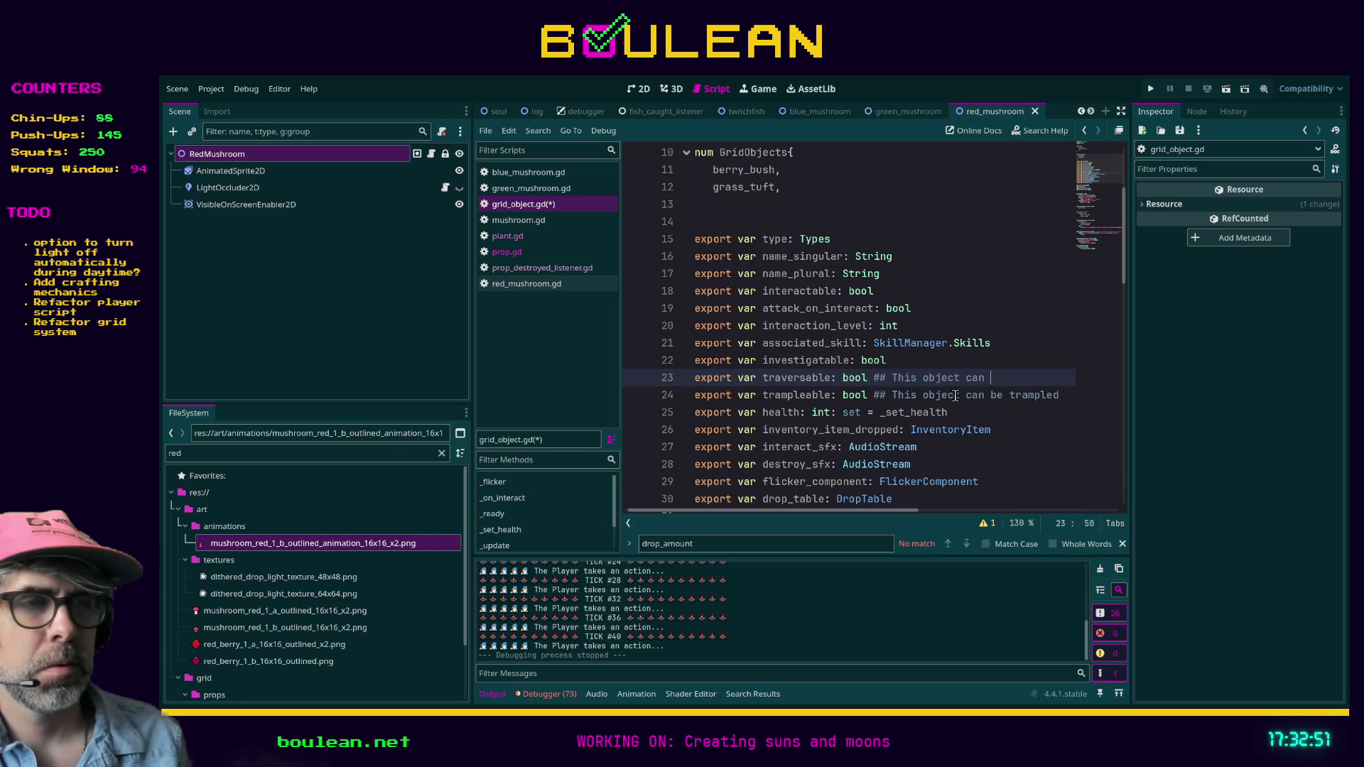
type("aversed")
Add '## This object can be investigated' and '## The level the player needs to be to interact with this object'.
key("Up")
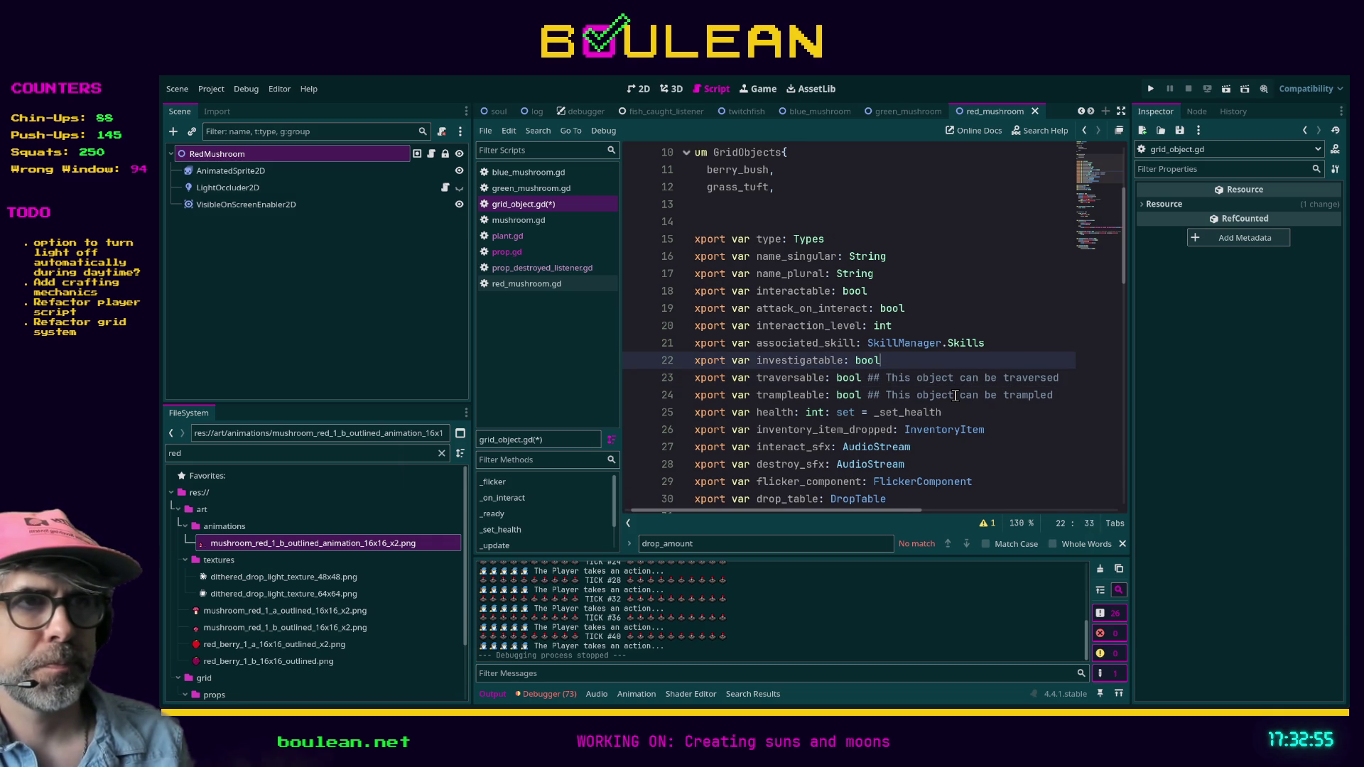
type("## This object ")
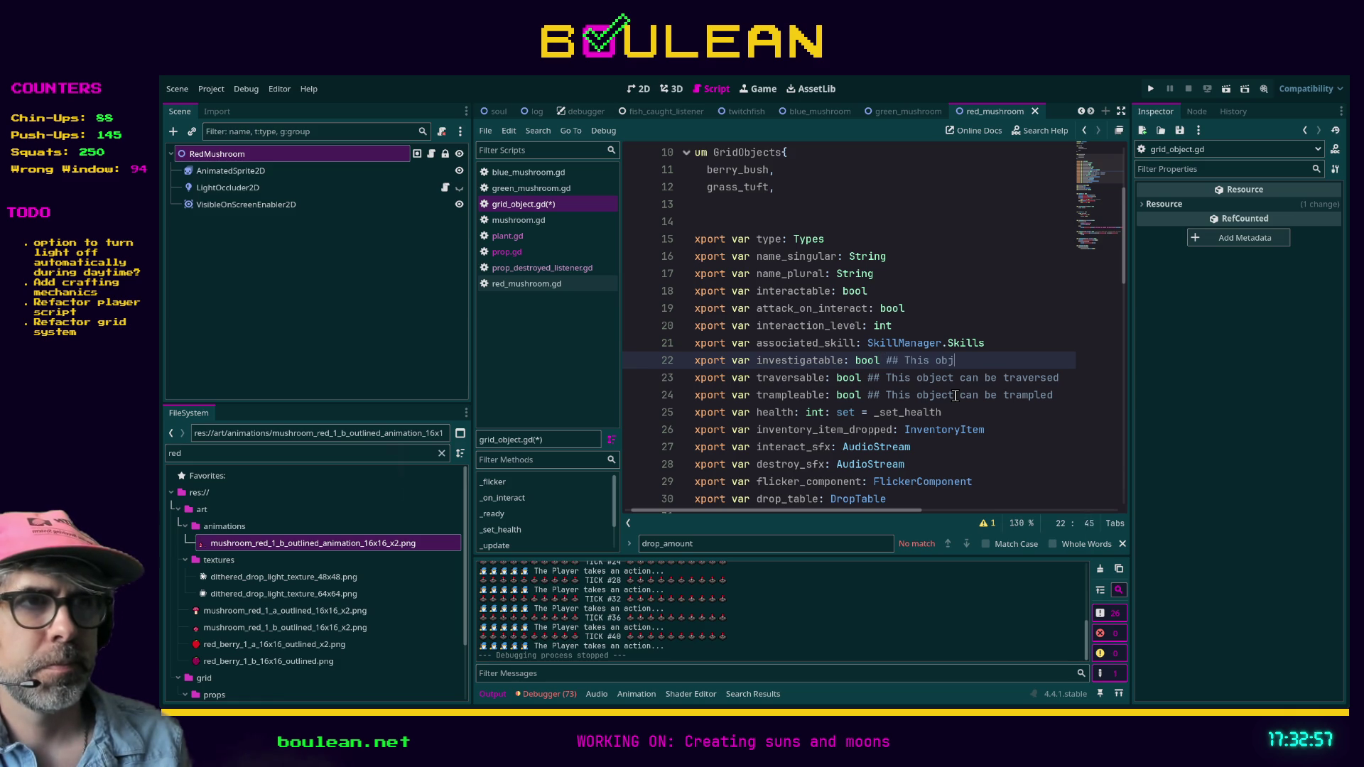
type("can be investiga")
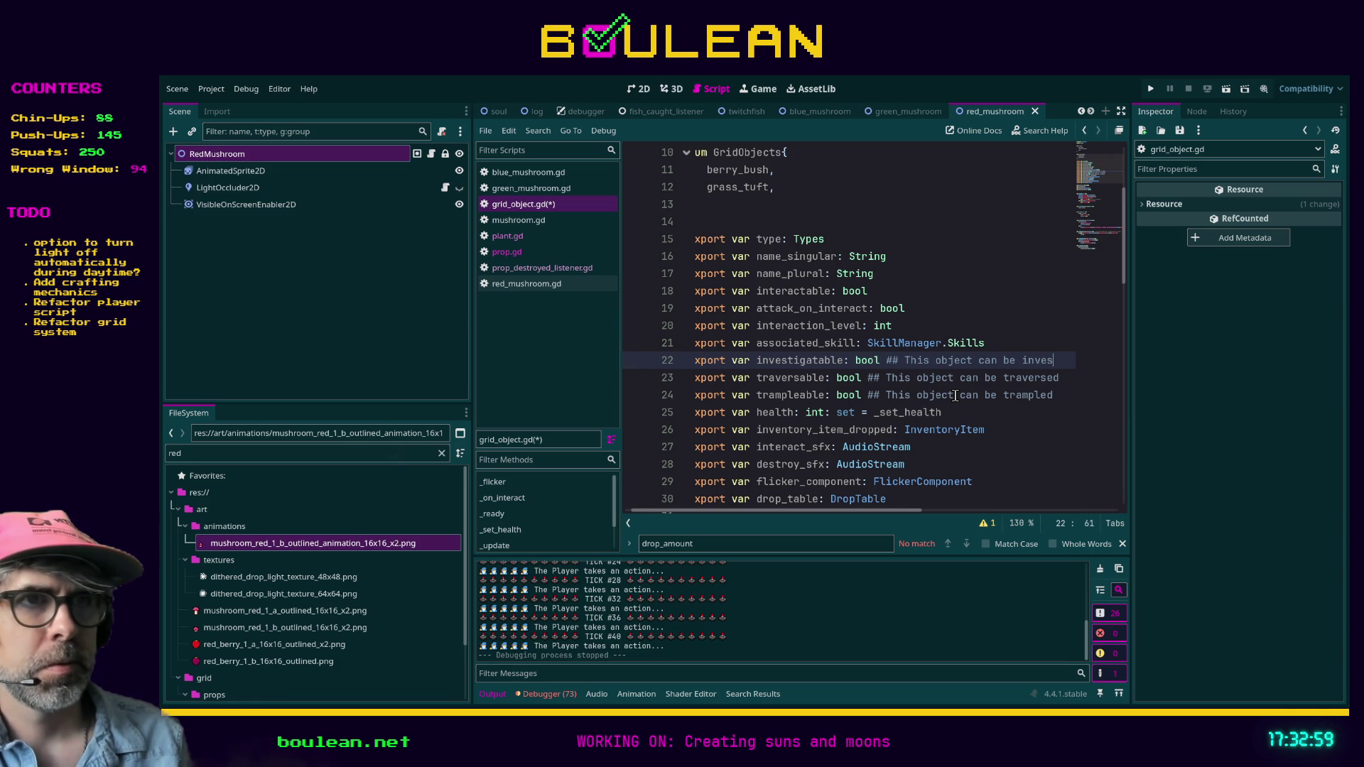
type("ted")
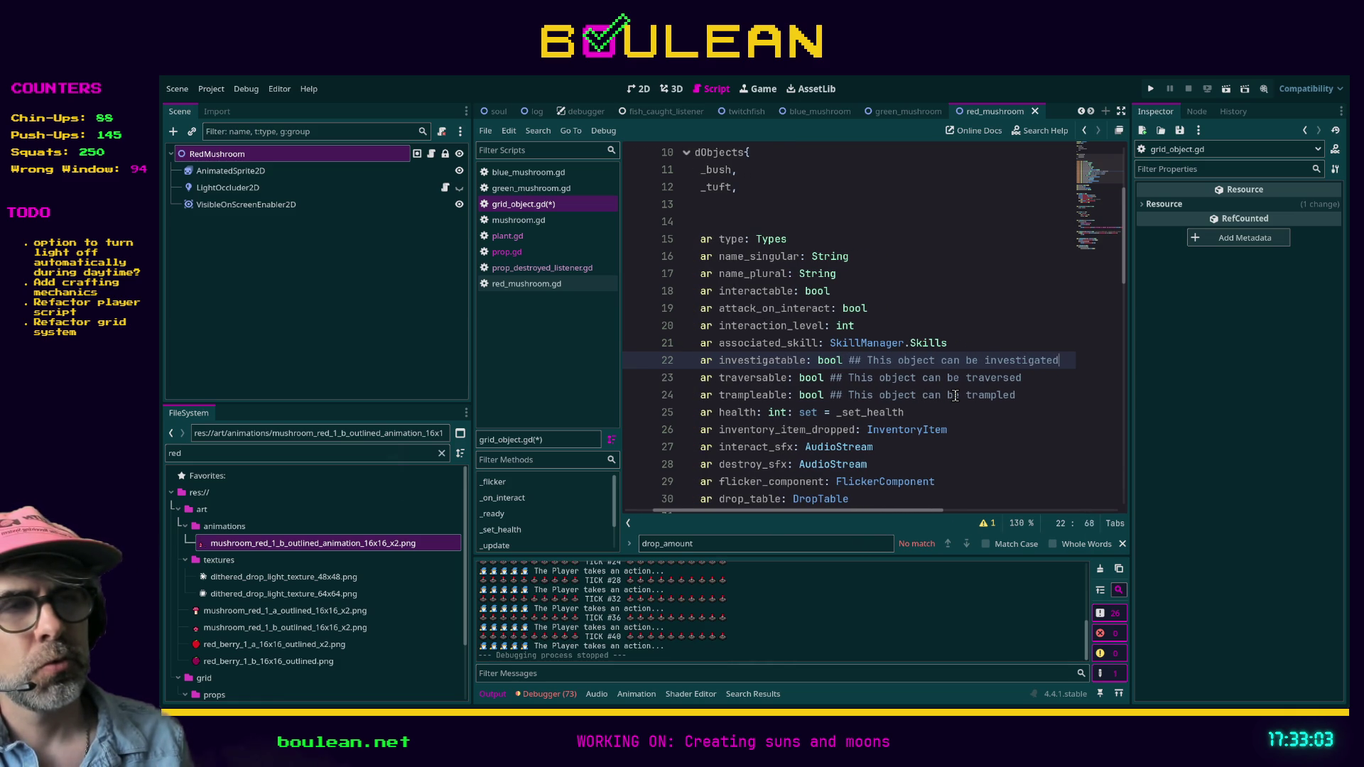
key("Up")
key("Up")
type("## The le")
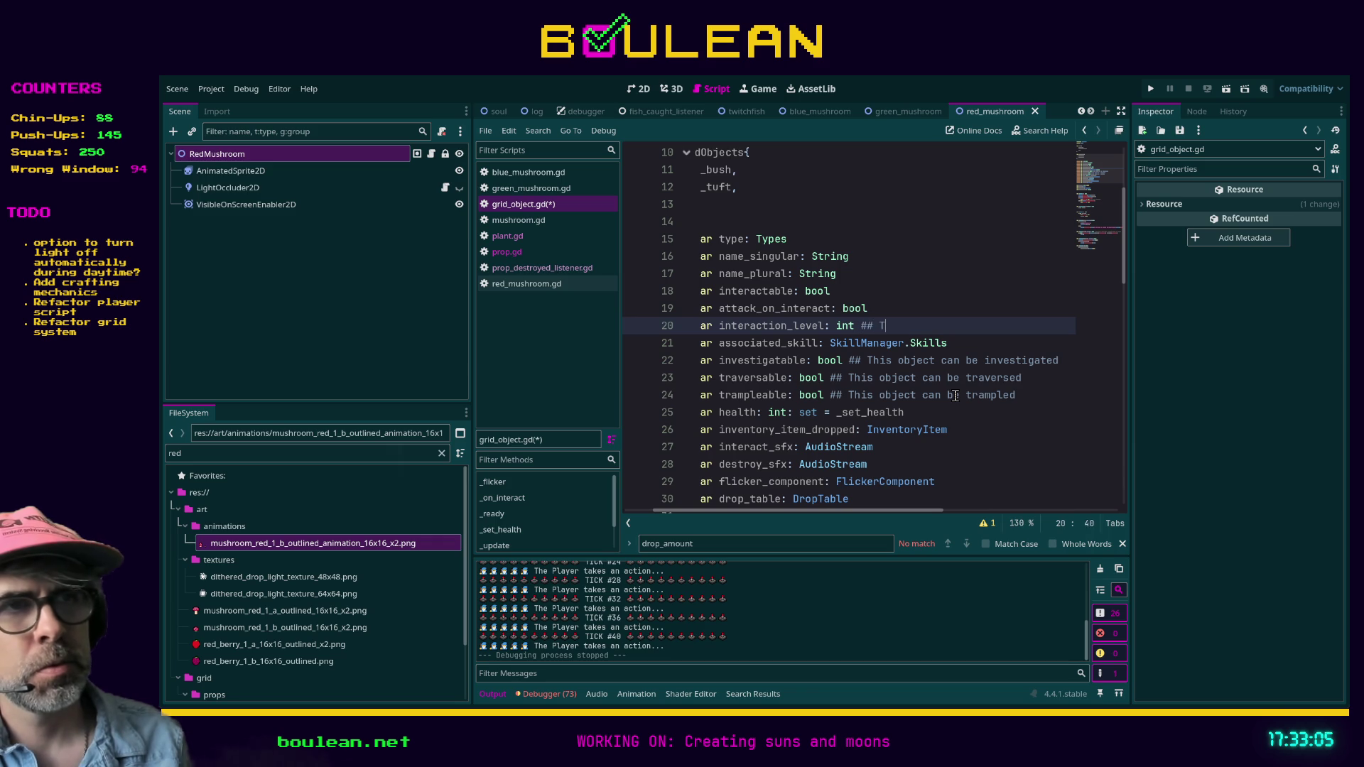
type("vel the player nee")
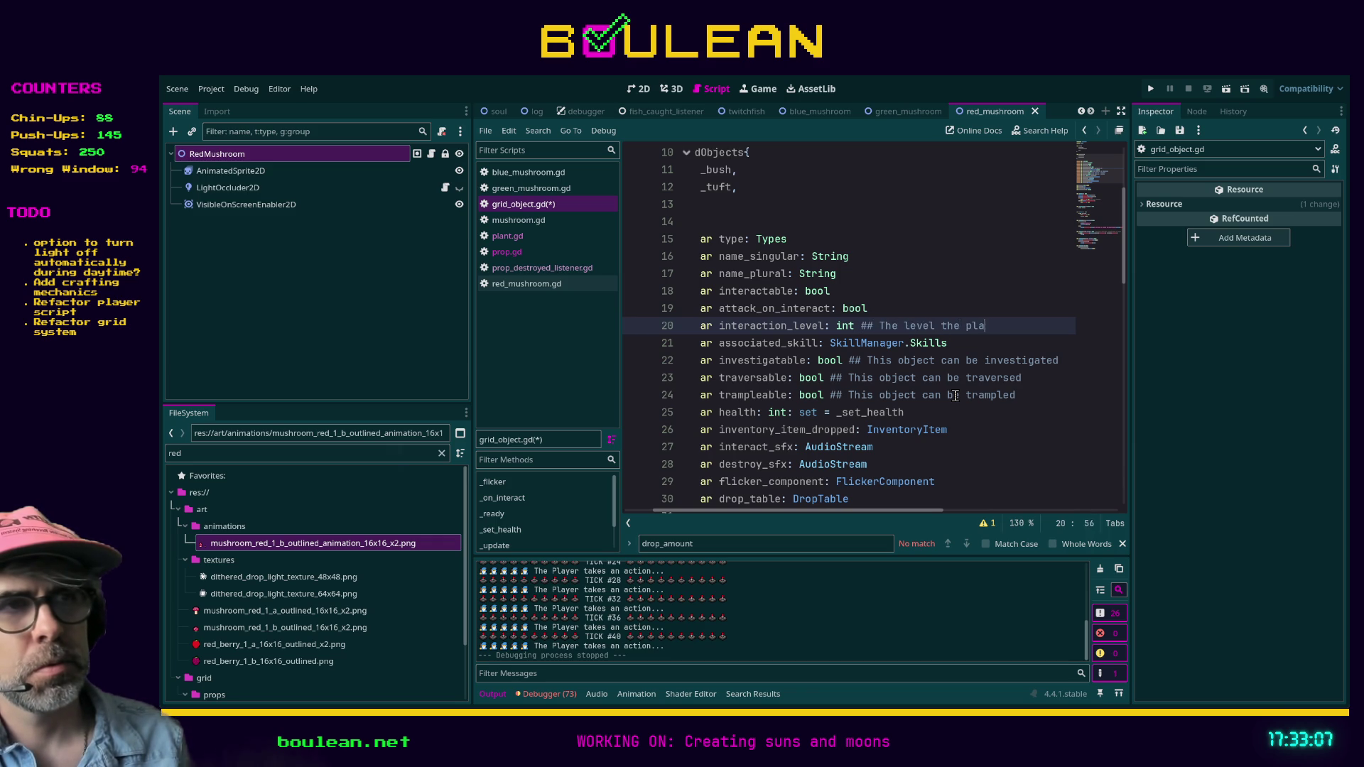
type("ds to be to int")
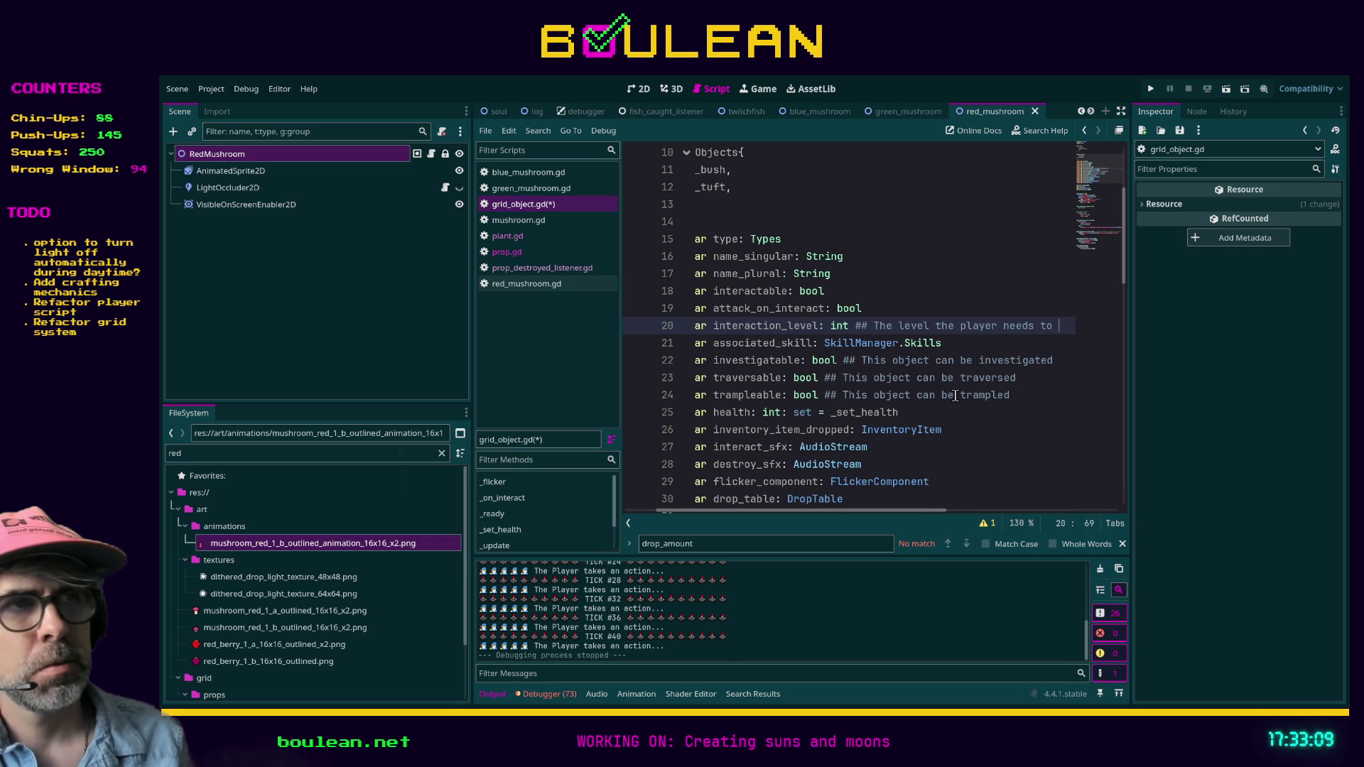
type("eract with this o")
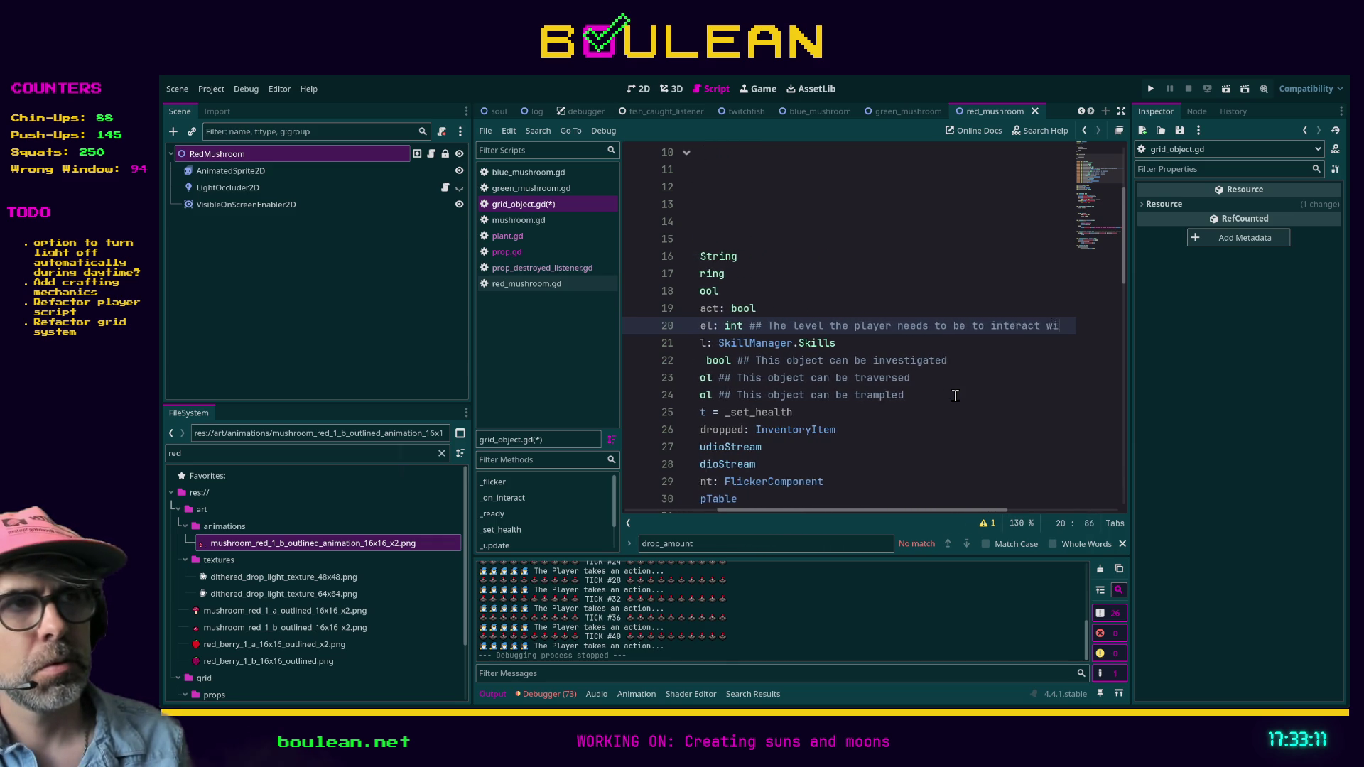
type("bject")
Save, then draft a ## comment on attack_on_interact about attacking instead of interacting.
key("Home")
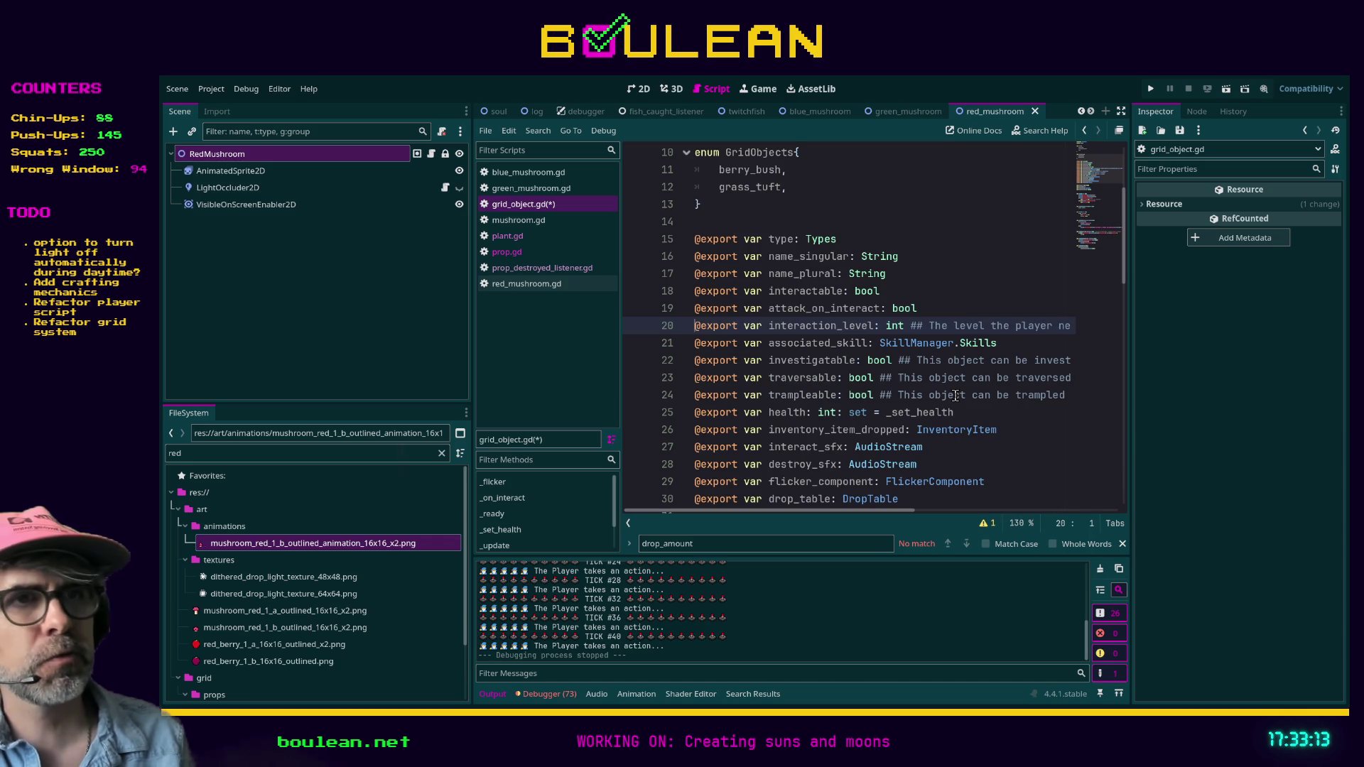
left_click(967, 310)
key("ctrl+s")
type("##")
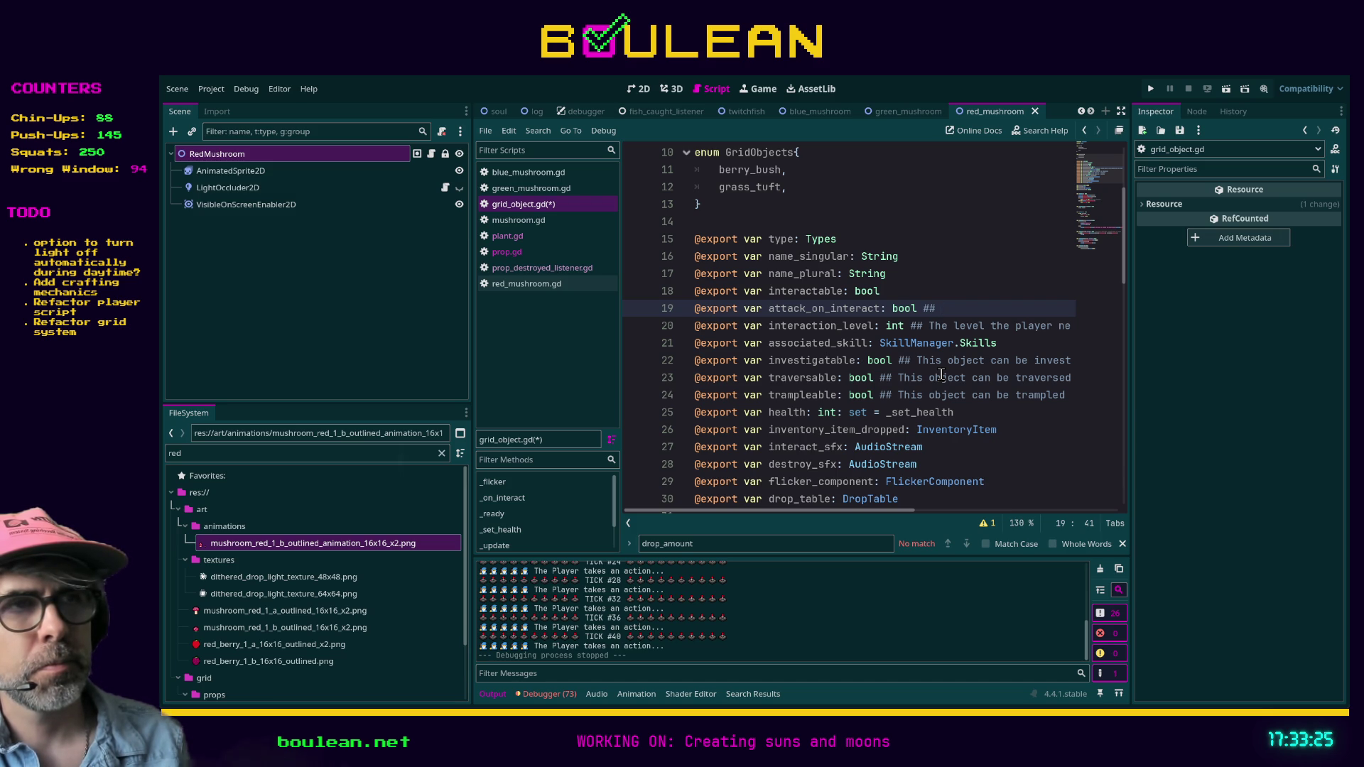
type("When th")
type("e player tries")
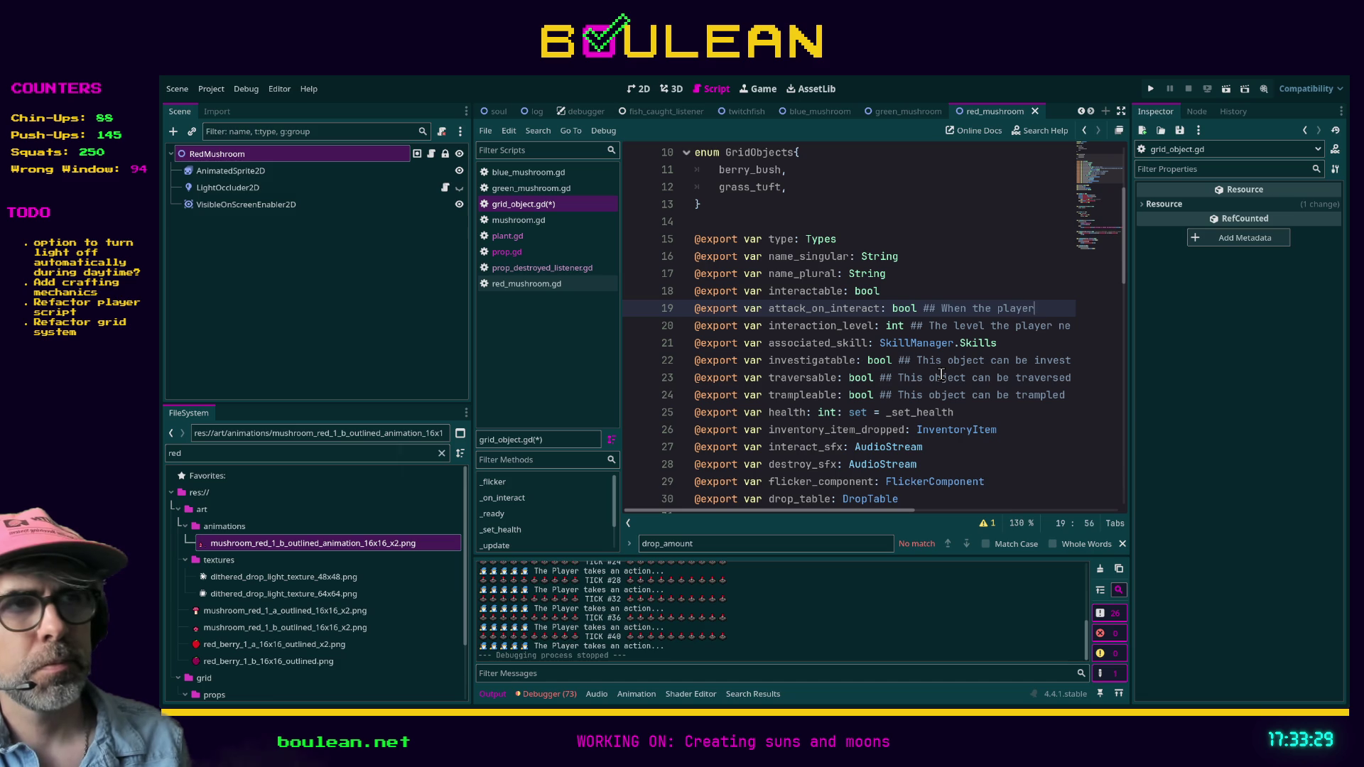
type(" to interact with t")
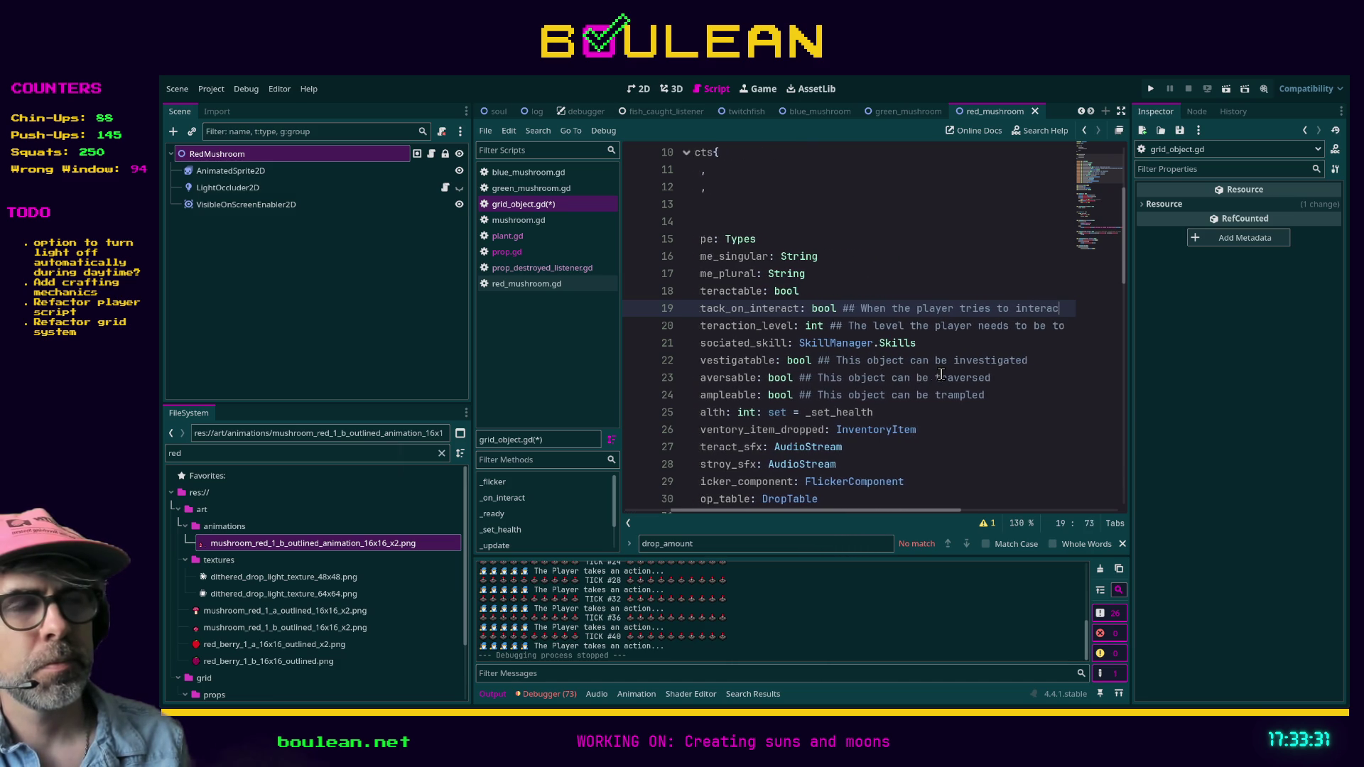
type("his, attack instead")
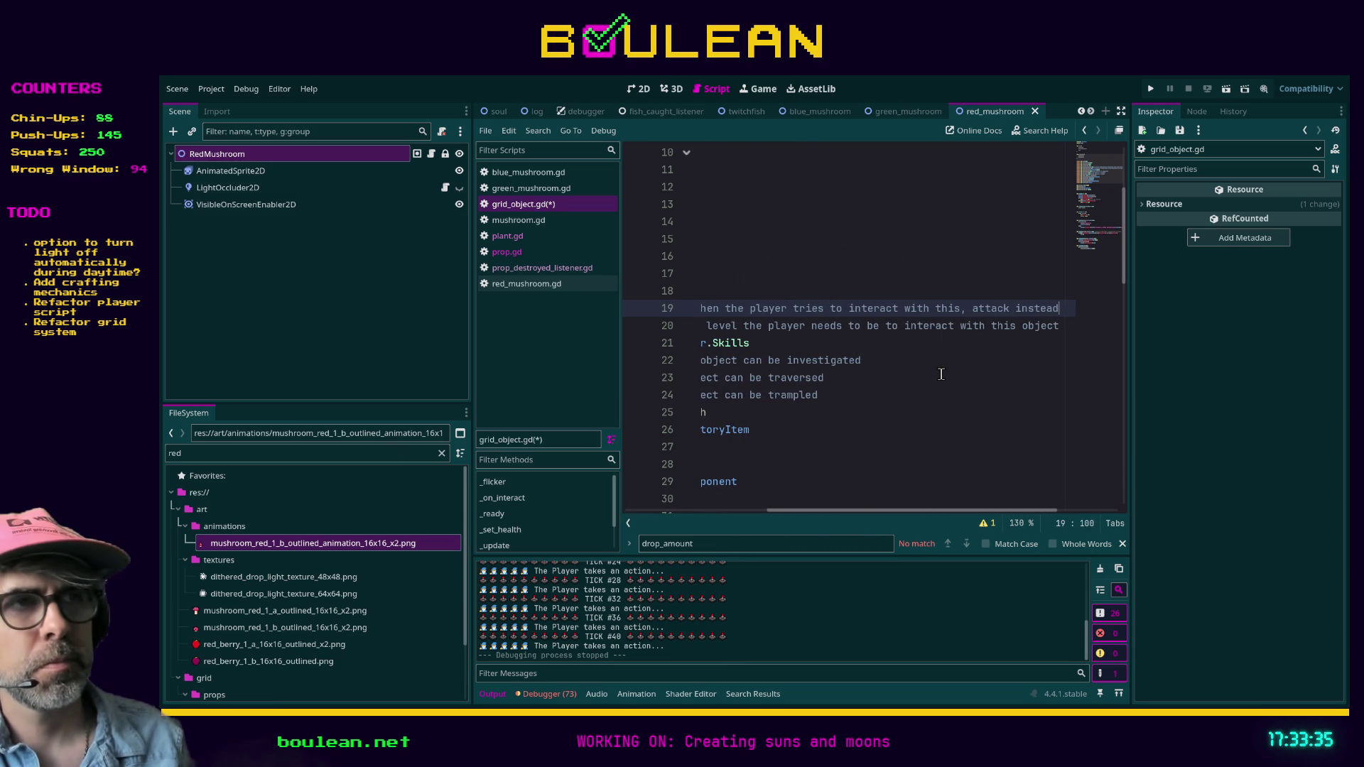
Reword the attack_on_interact comment to 'When interact key is pressed, attack this object'.
key("Home")
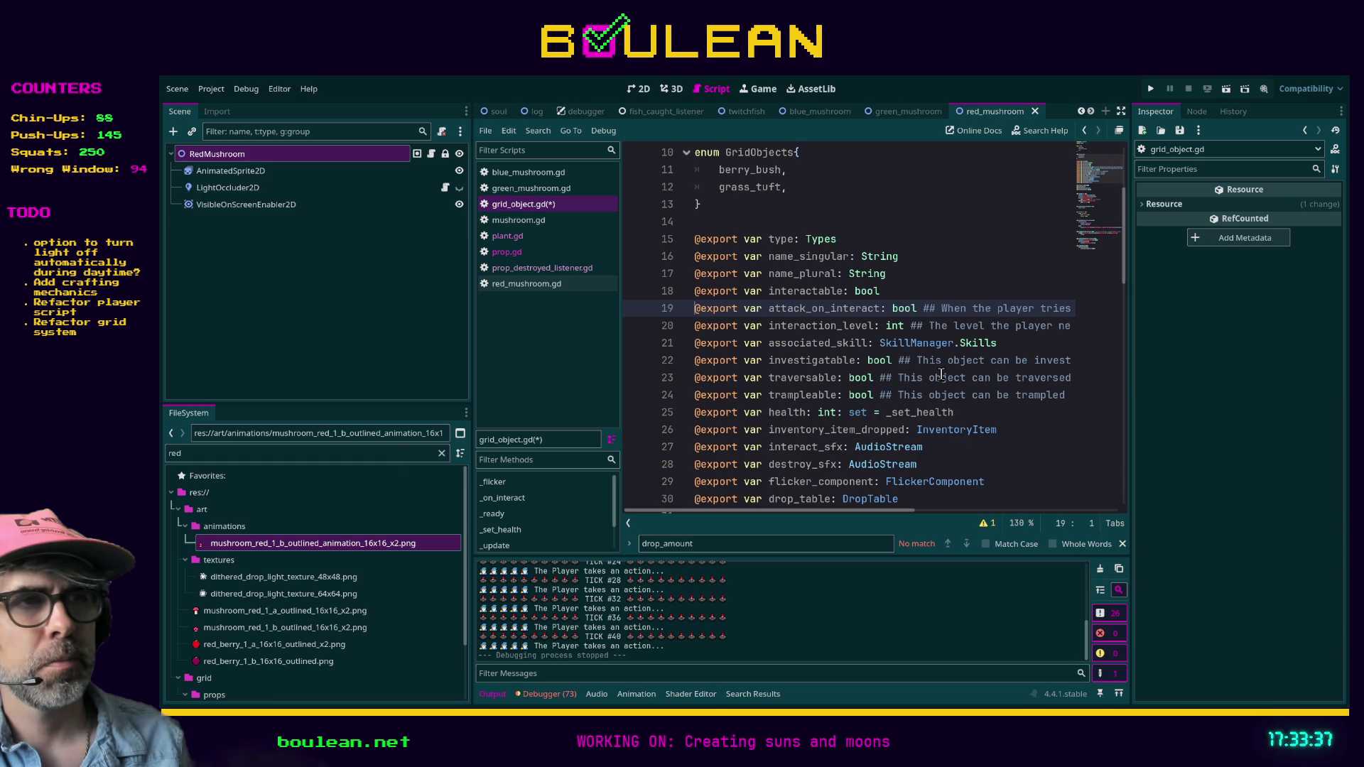
key("End")
key("BackSpace")
key("BackSpace")
key("BackSpace")
key("BackSpace")
key("BackSpace")
key("BackSpace")
key("shift+Home")
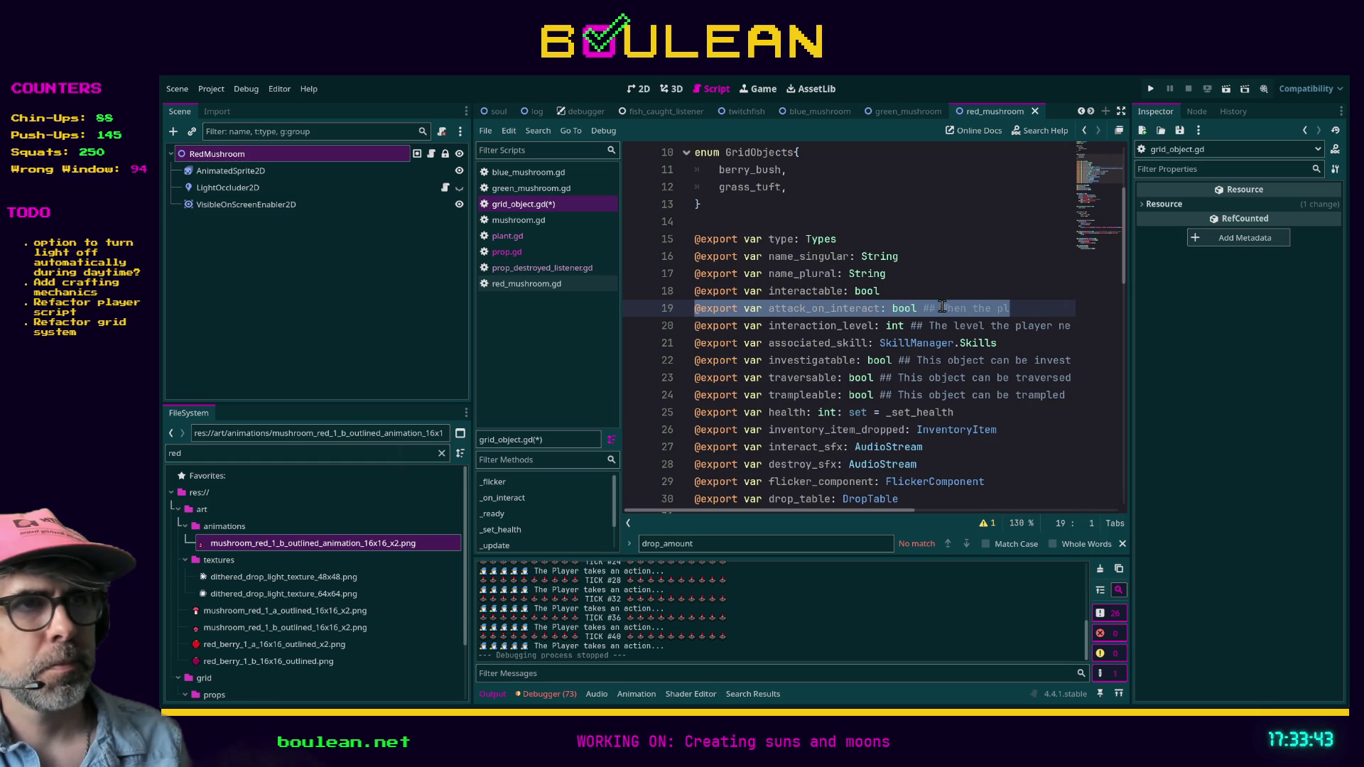
left_click(944, 307, "shift")
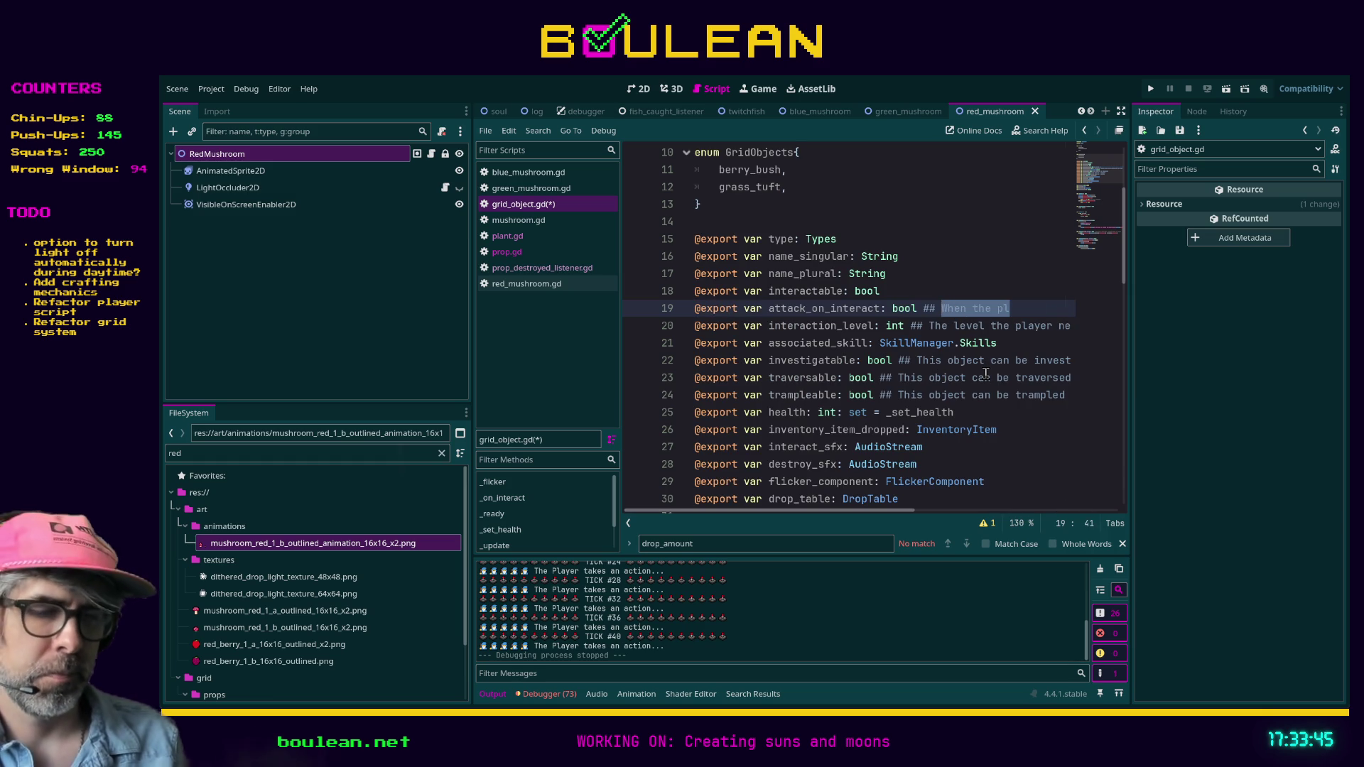
type("When interact is ")
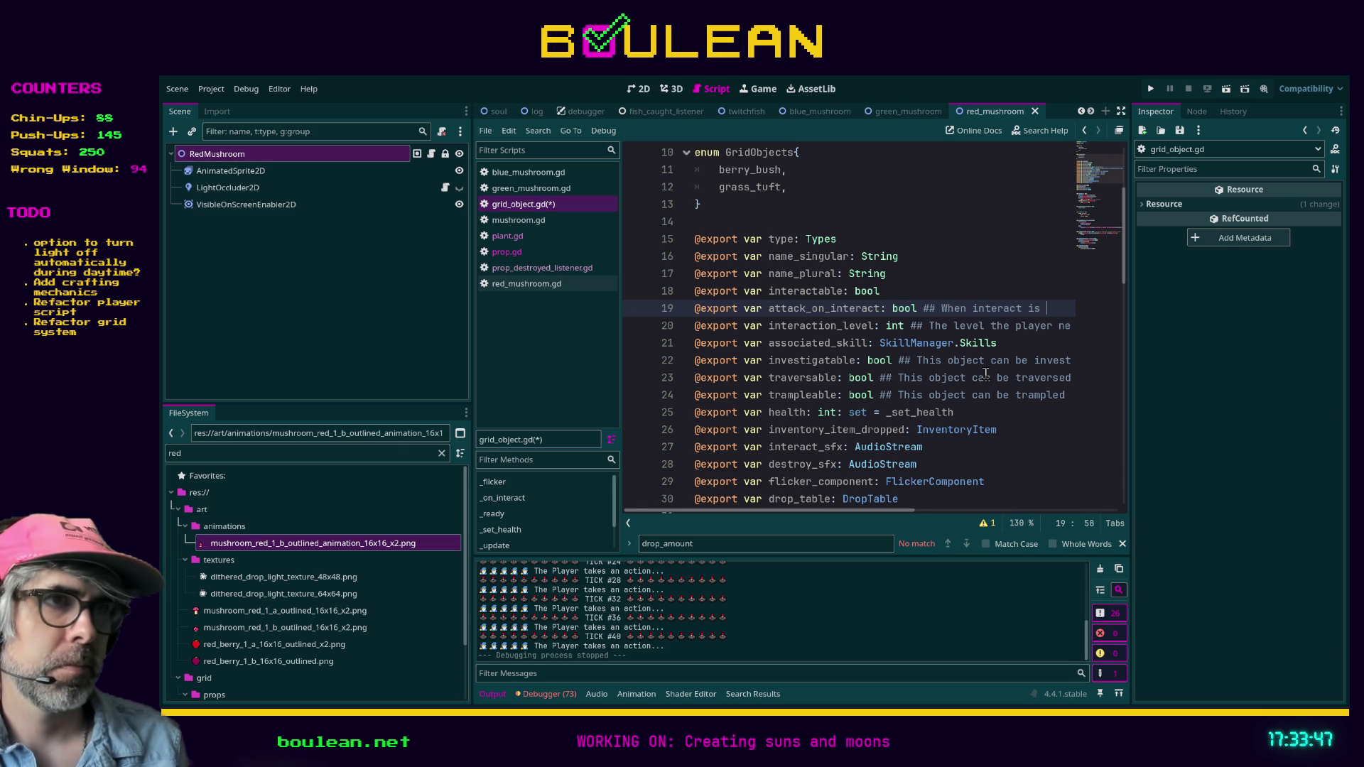
type("pressed, attack this object")
key("Left")
key("Left")
key("Left")
key("Left")
key("Left")
key("Left")
type("key")
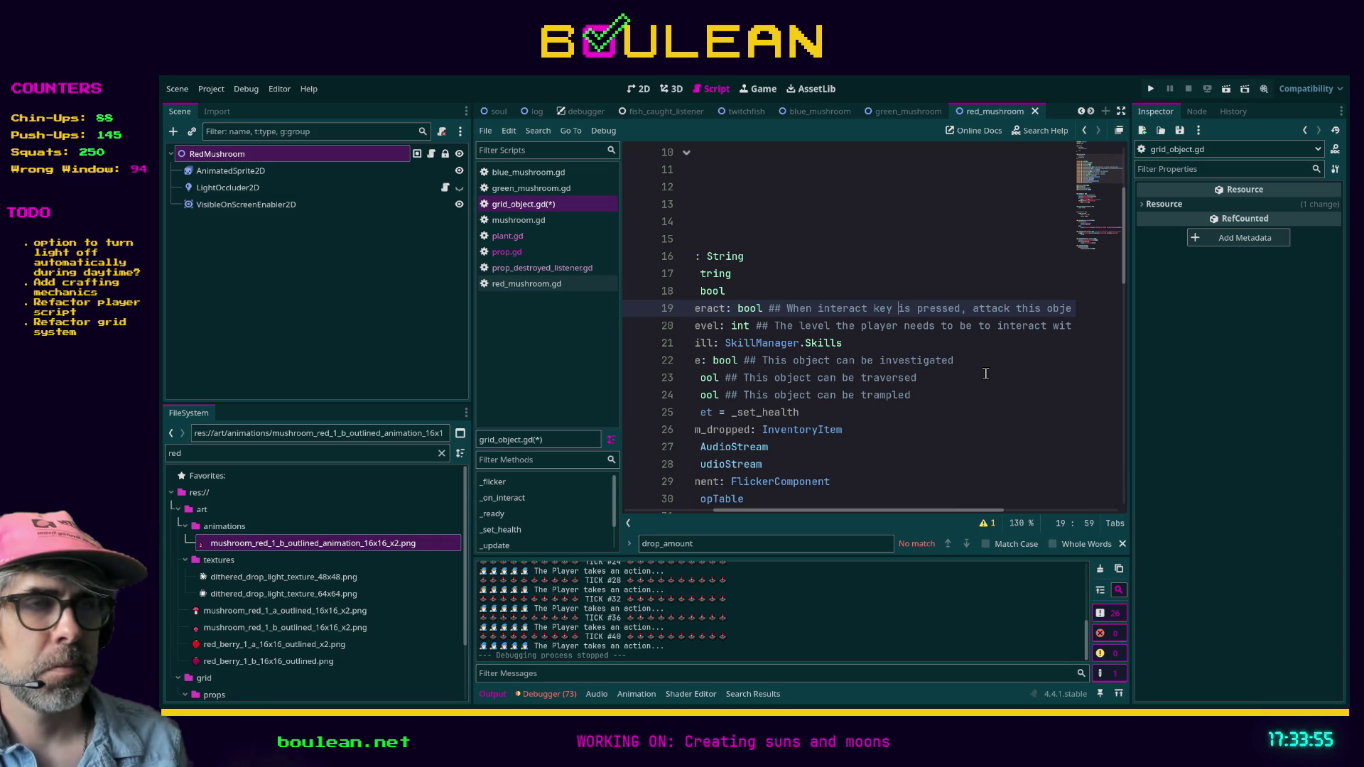
Save grid_object.gd with the finished attack_on_interact comment.
key("Right")
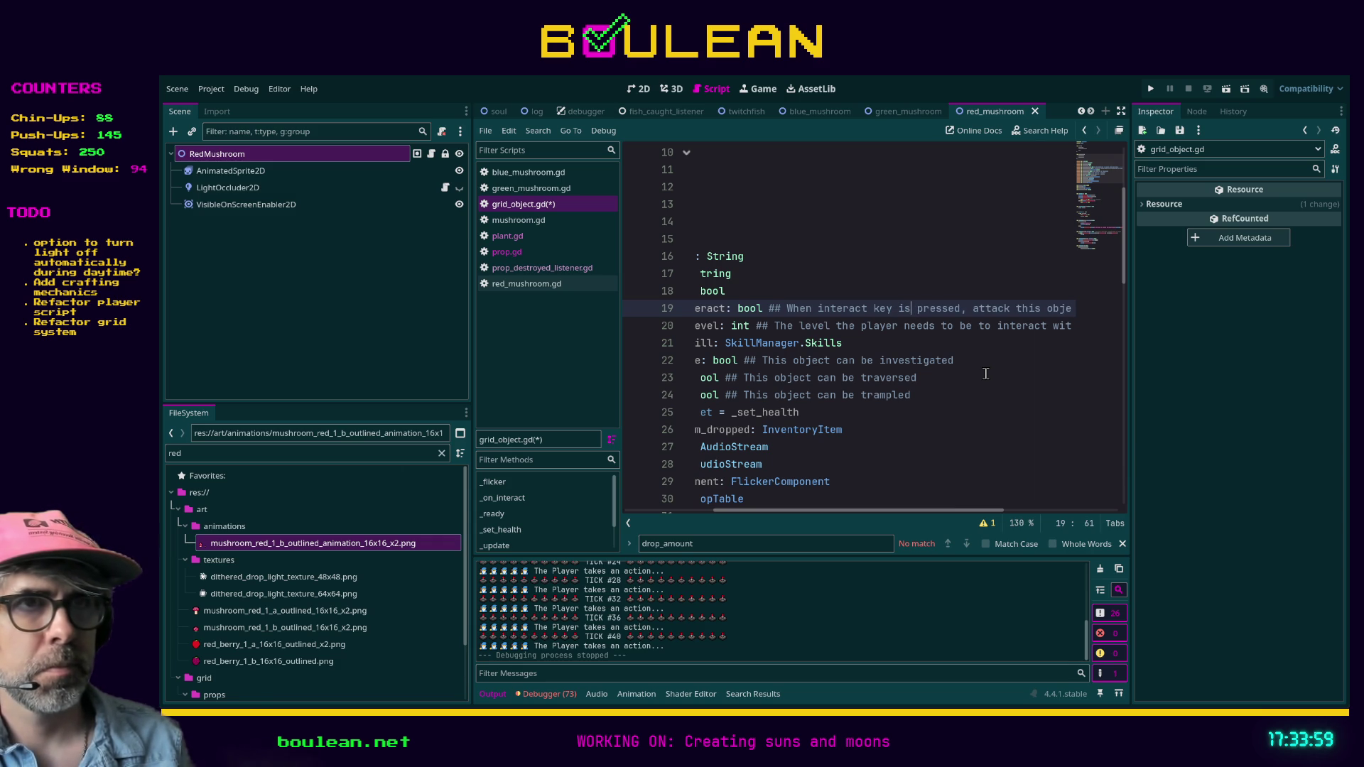
key("Up")
key("Home")
key("ctrl+s")
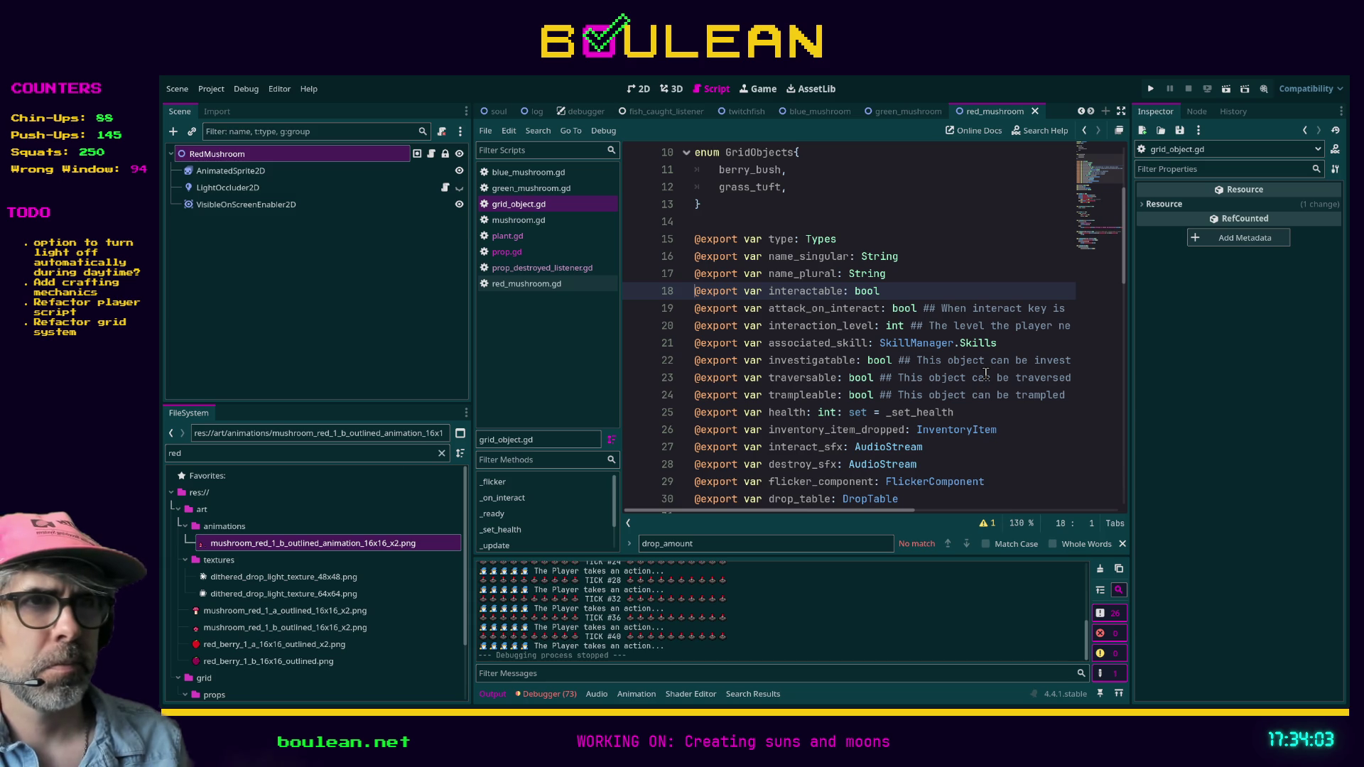
Document interactable with '## This object can be interacted with'.
type("## This ob")
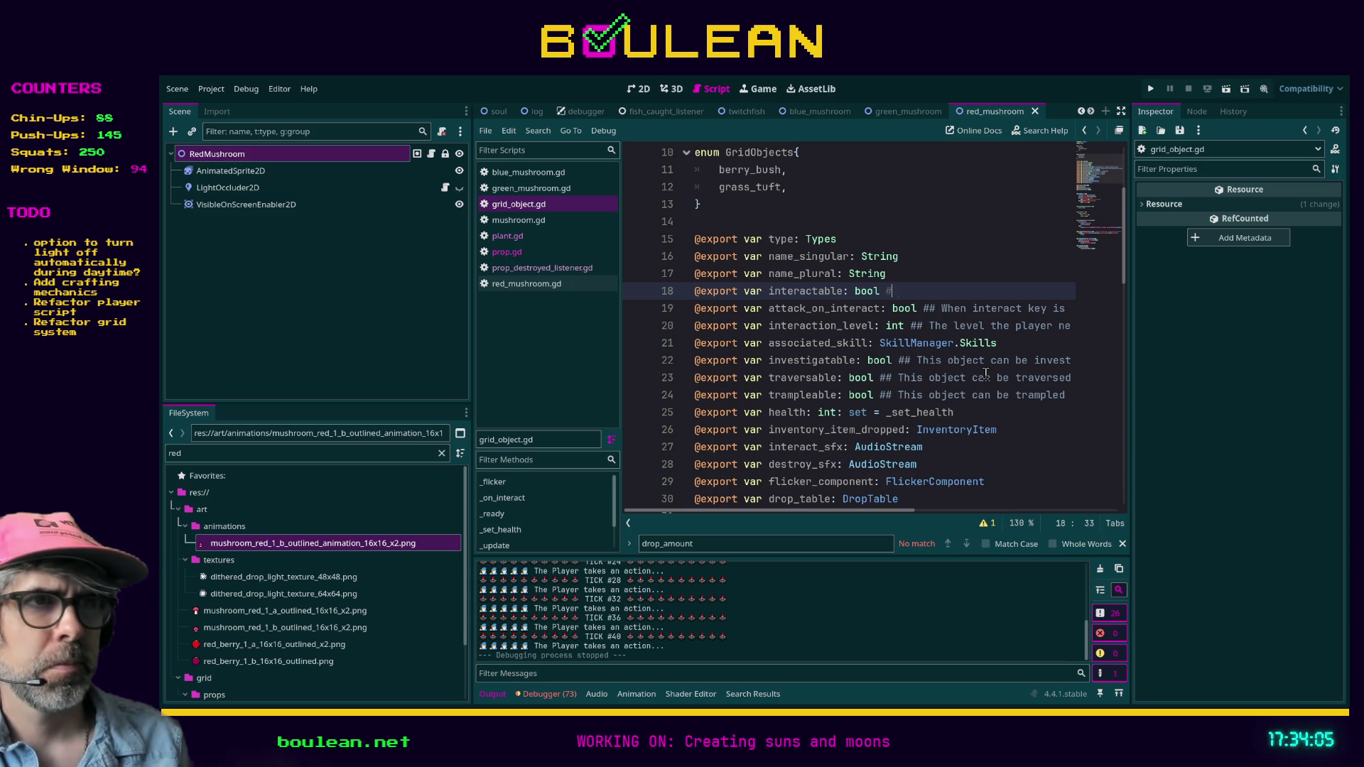
type("be interacted with")
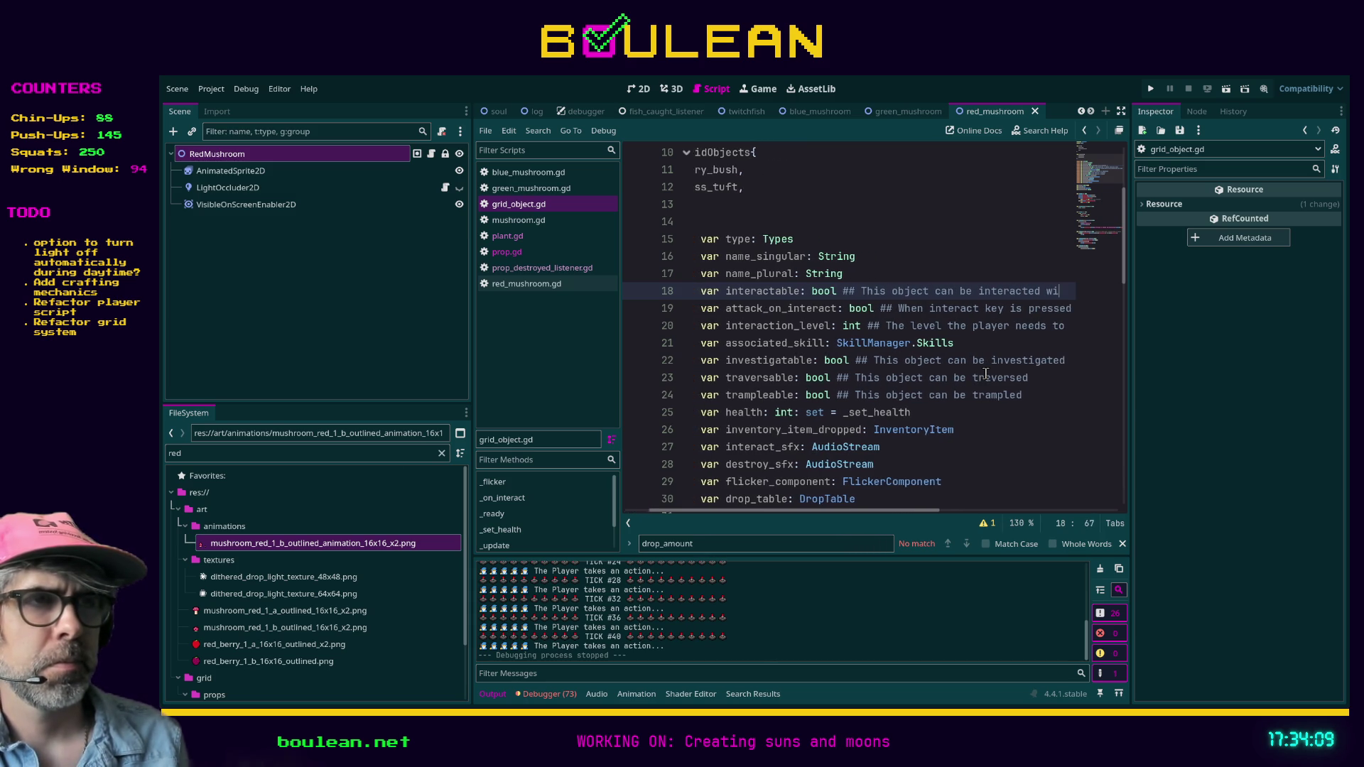
key("Home")
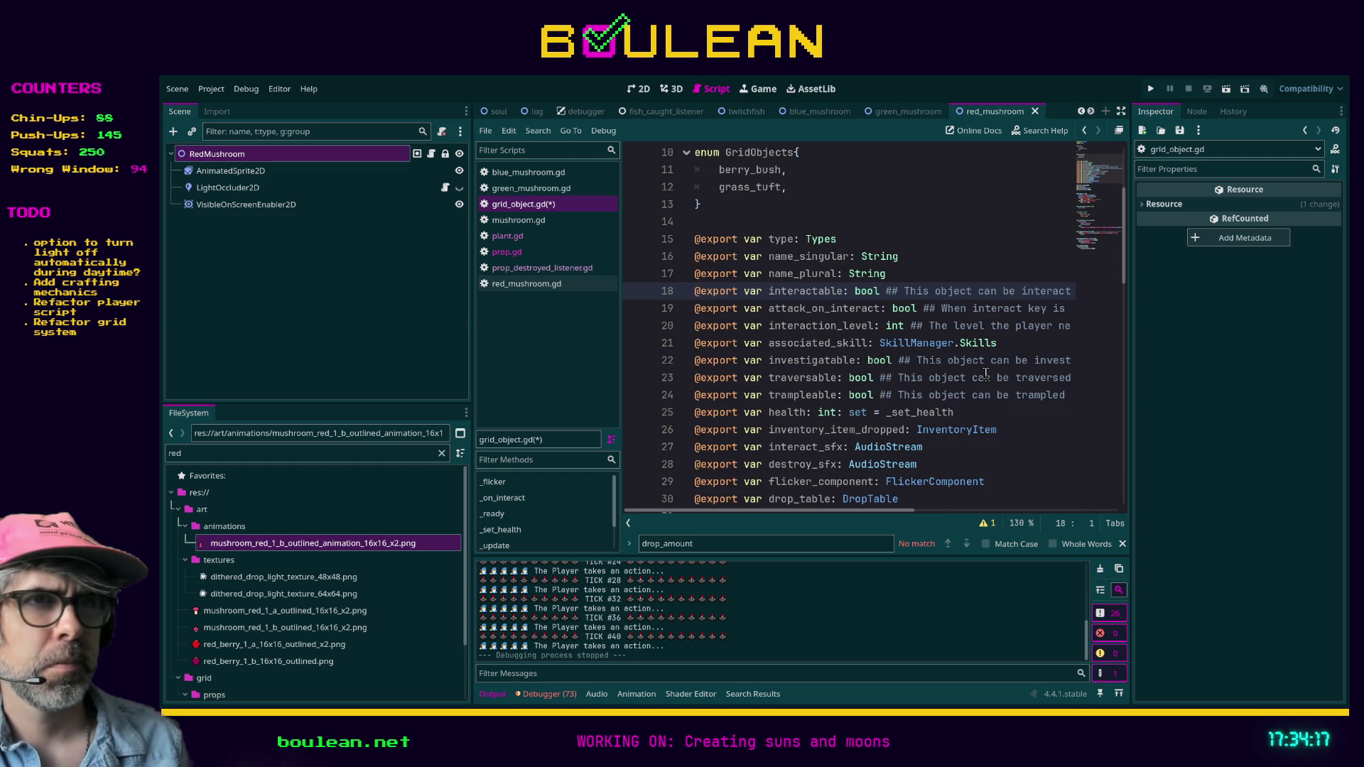
Document name_plural as 'Plural name for this object. Used in many places in UI.'.
key("Up")
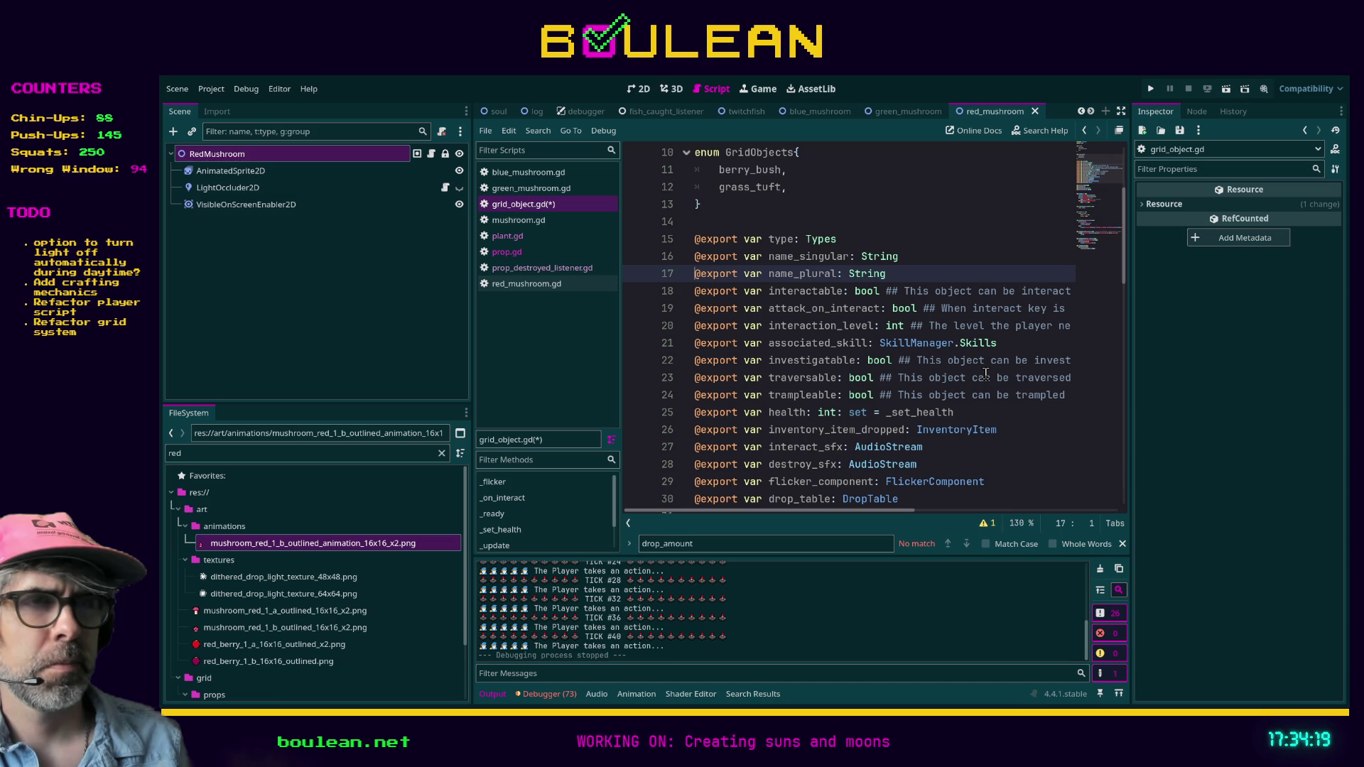
type("l name for this ob")
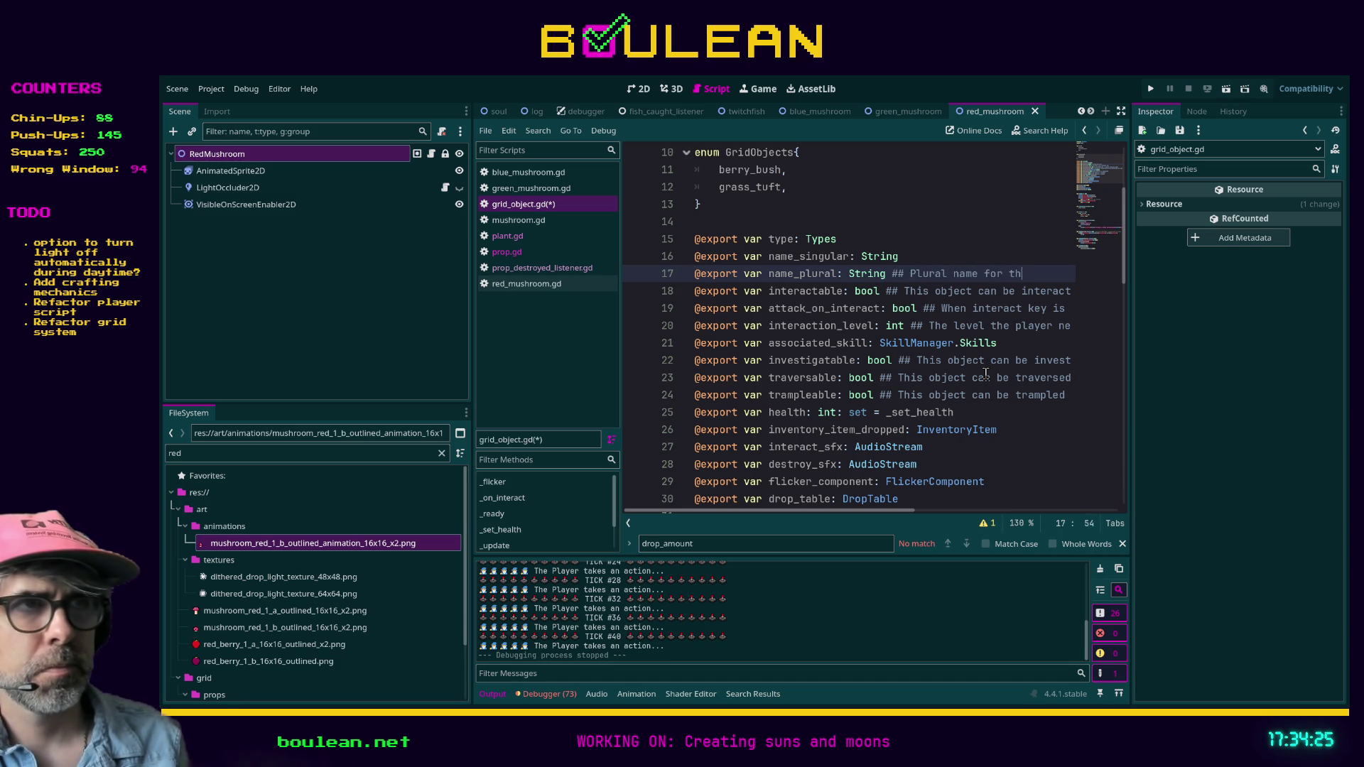
type("ject. Used in ")
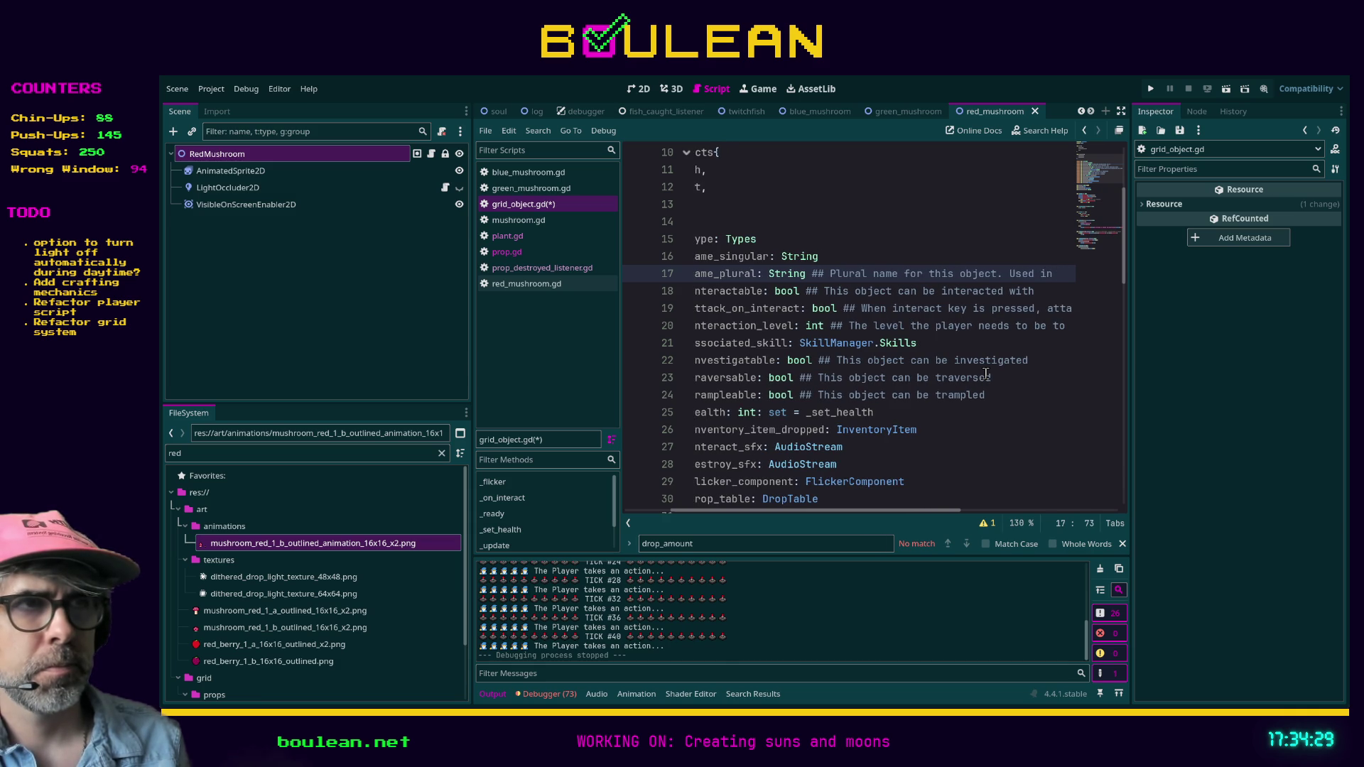
type("UI")
key("BackSpace")
key("BackSpace")
type("many places in UI.")
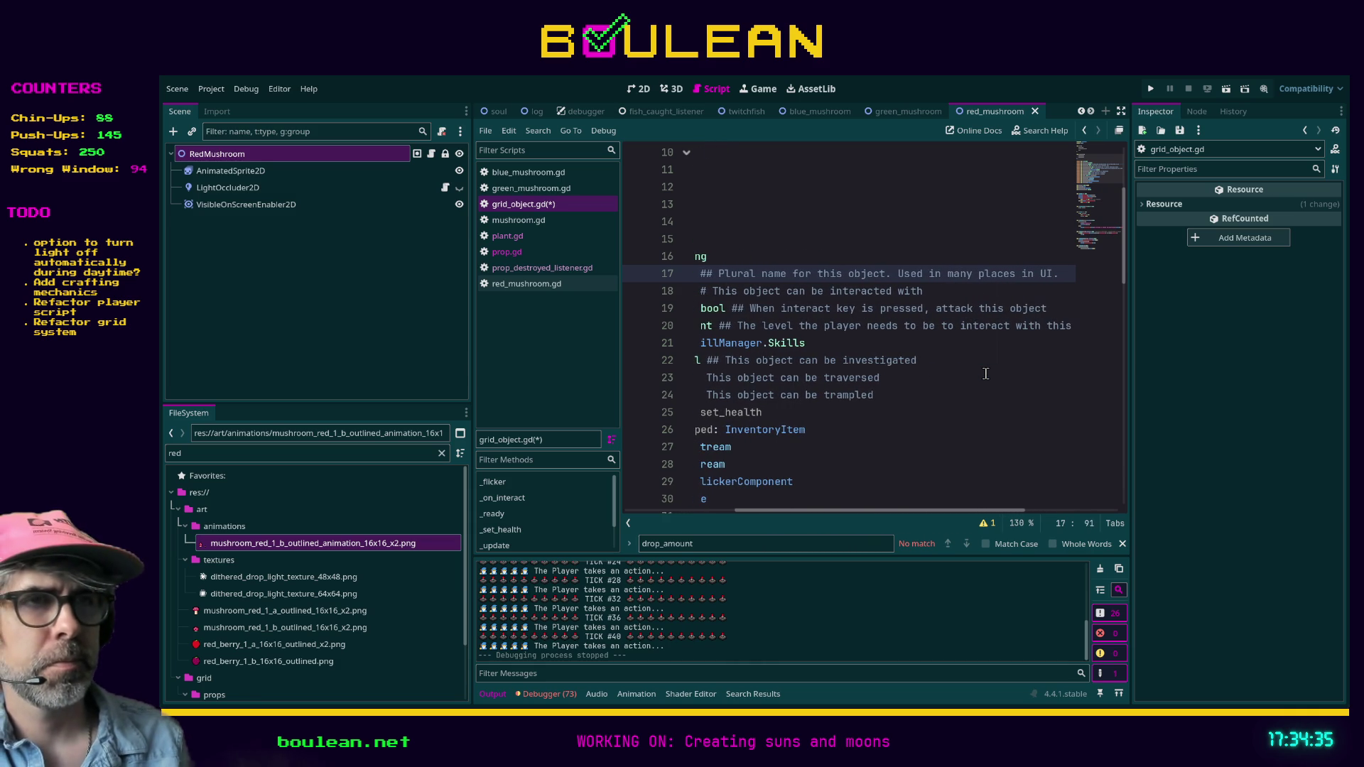
Copy the plural-name comment onto name_singular, changing 'Plural' to 'Singular'.
key("shift+Home")
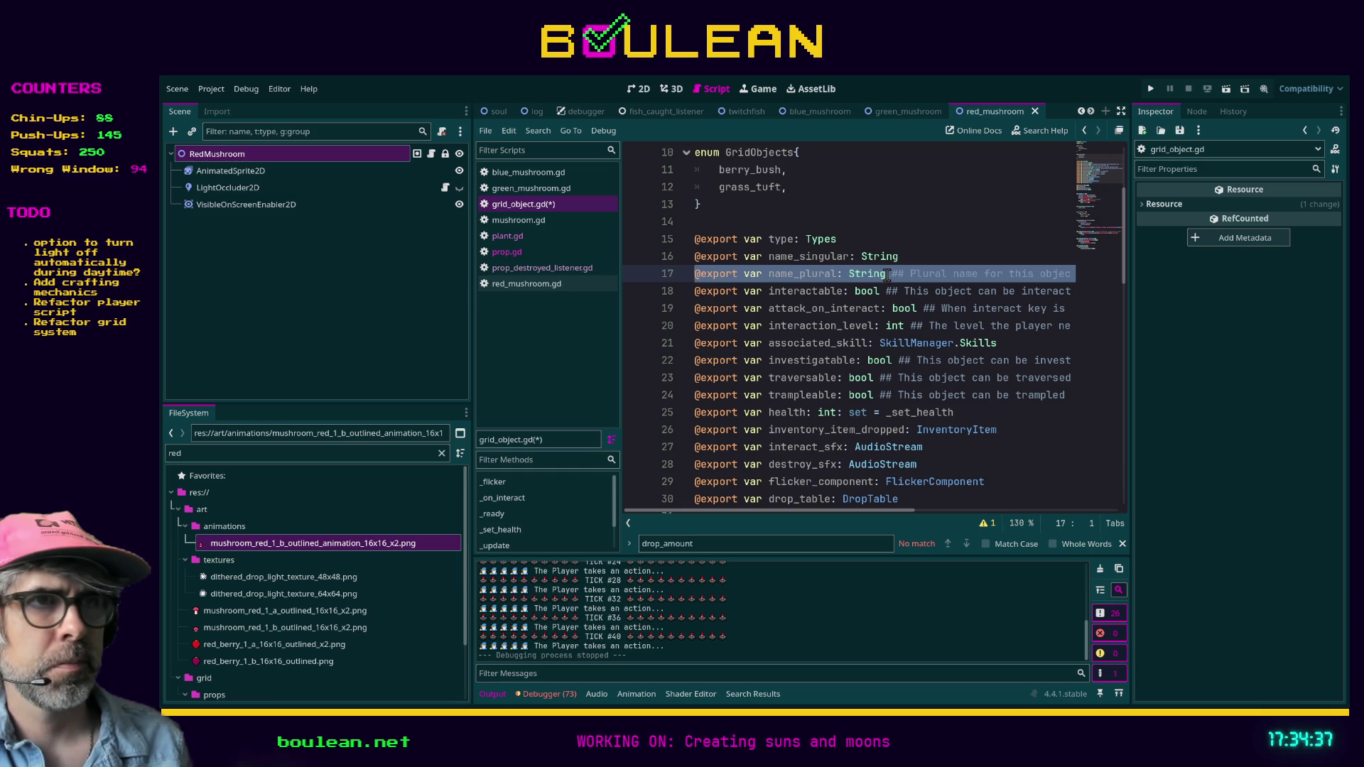
left_click(893, 277, "shift")
key("ctrl+c")
left_click(909, 256)
key("ctrl+v")
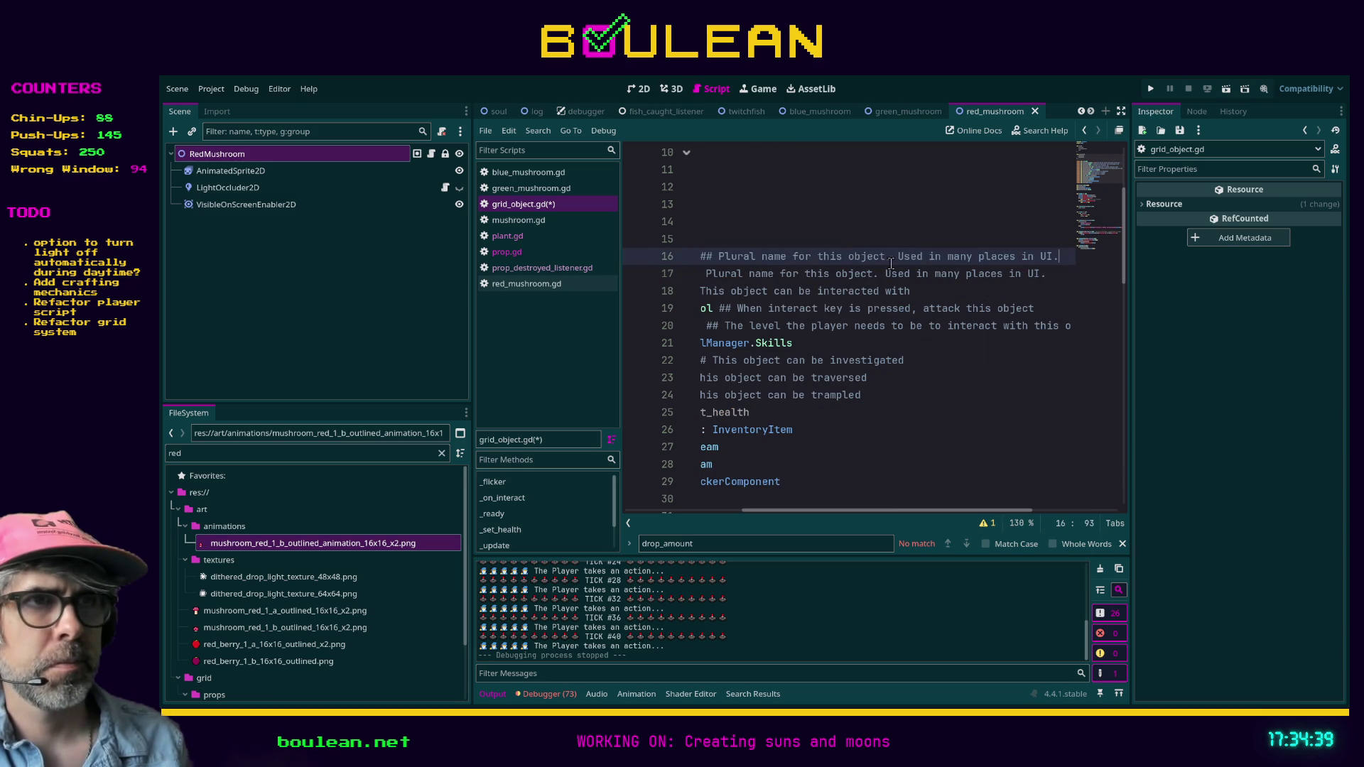
left_click_drag(918, 509, 831, 509)
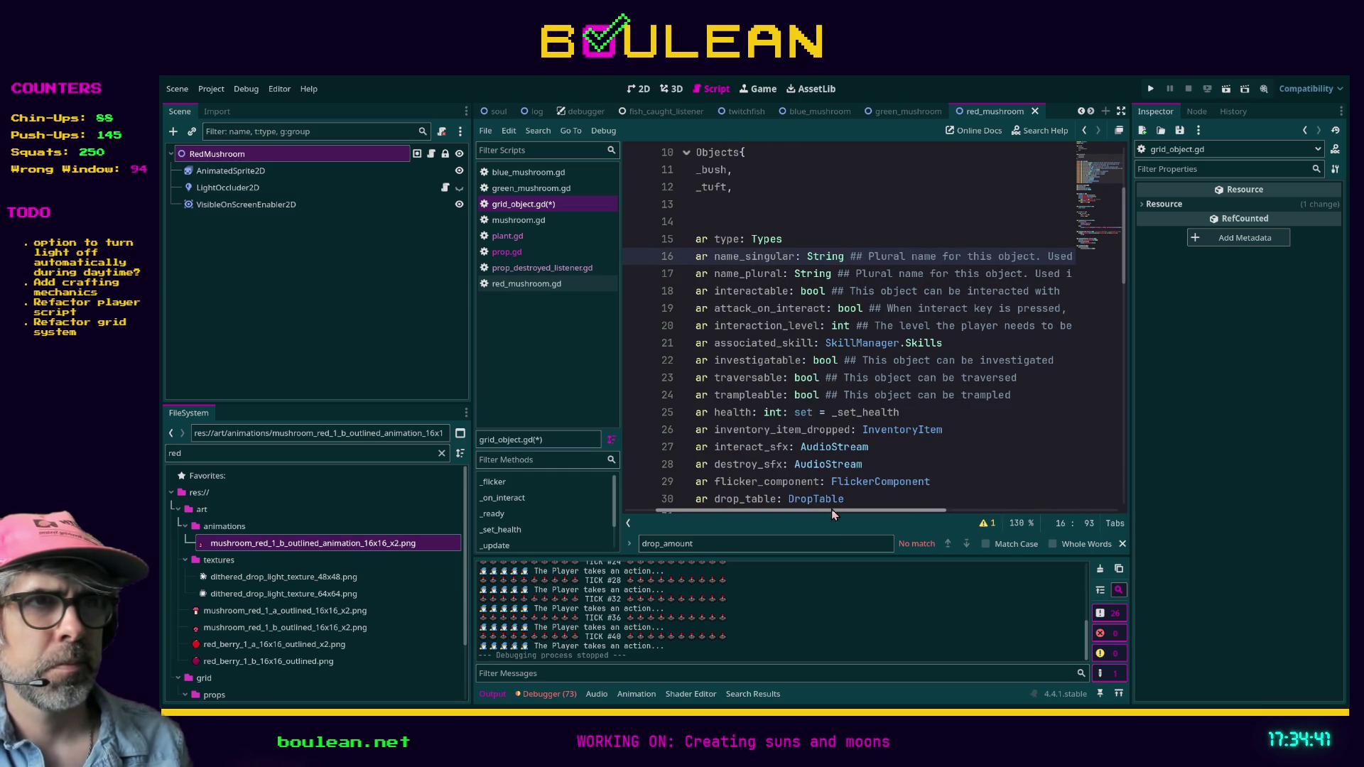
double_click(879, 258)
type("Singular")
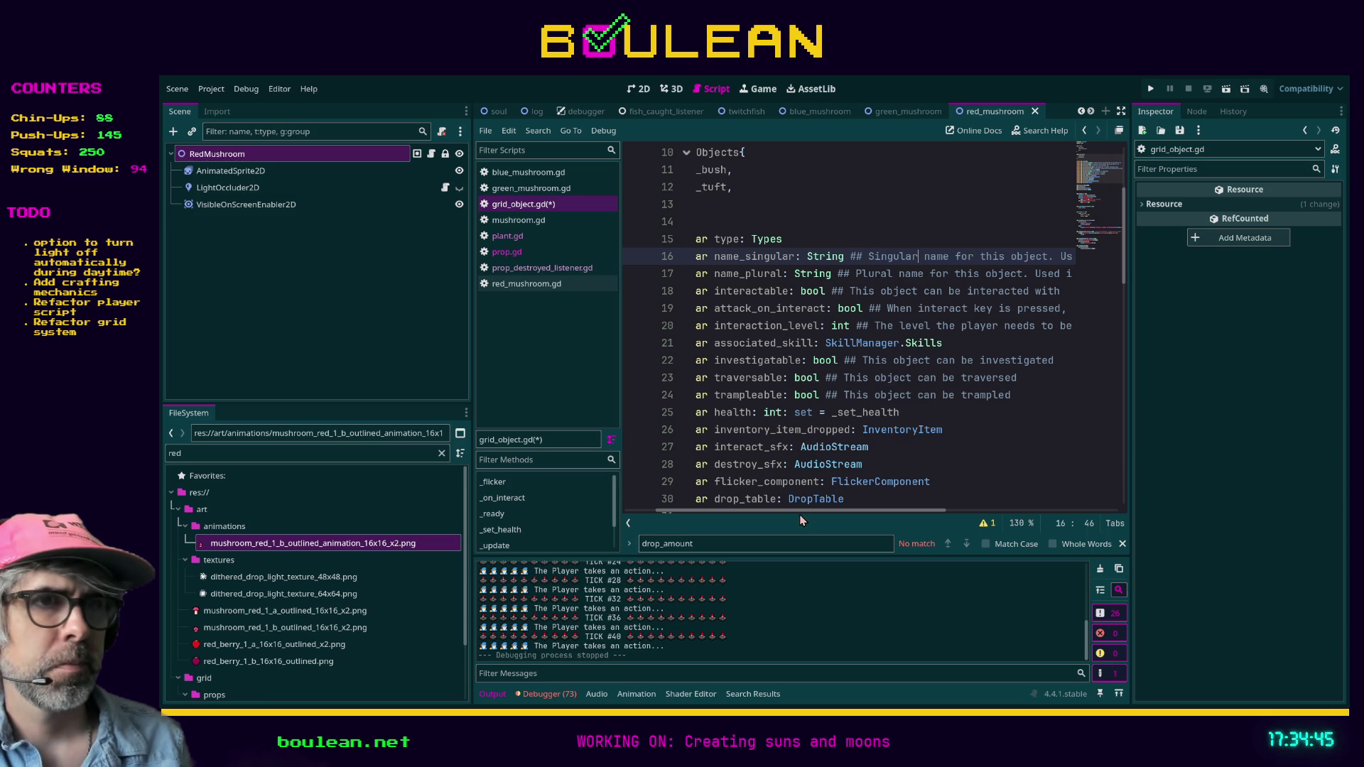
left_click_drag(796, 510, 680, 520)
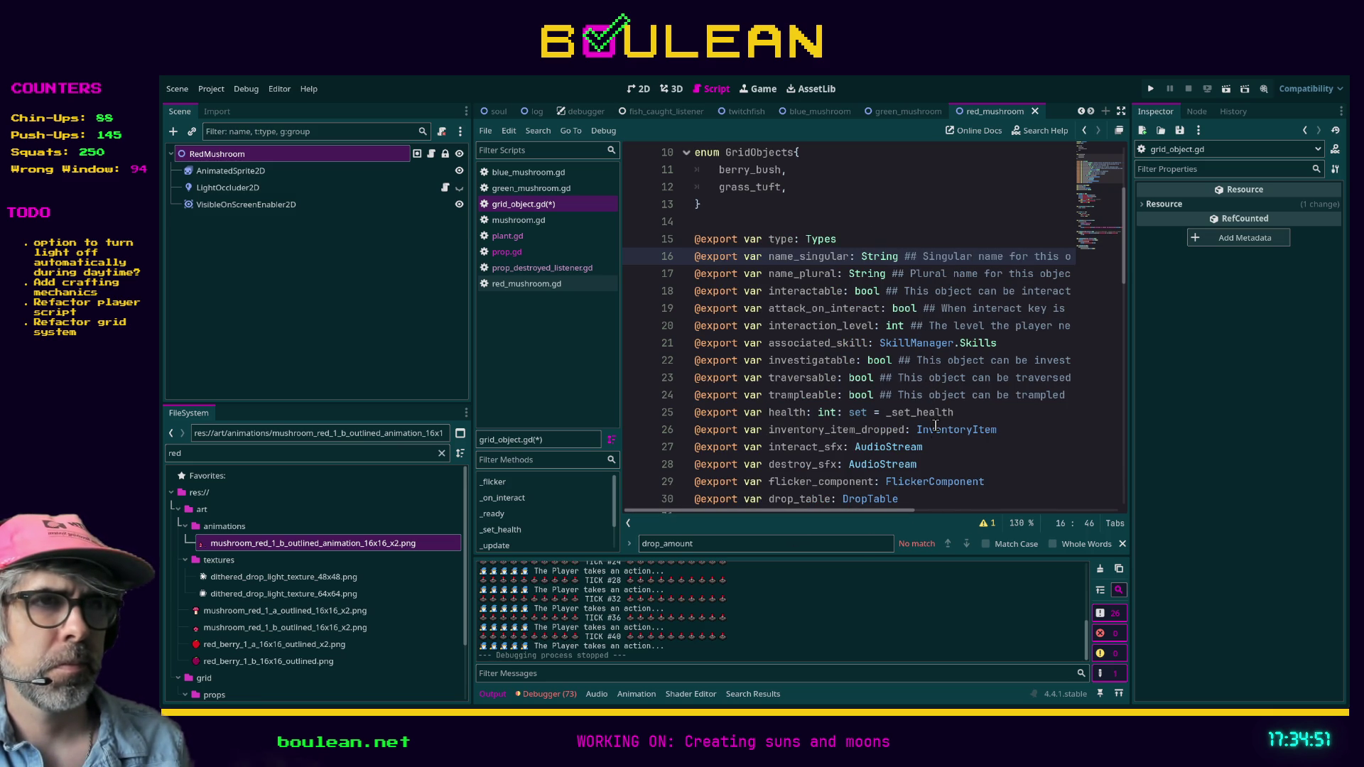
left_click(964, 449)
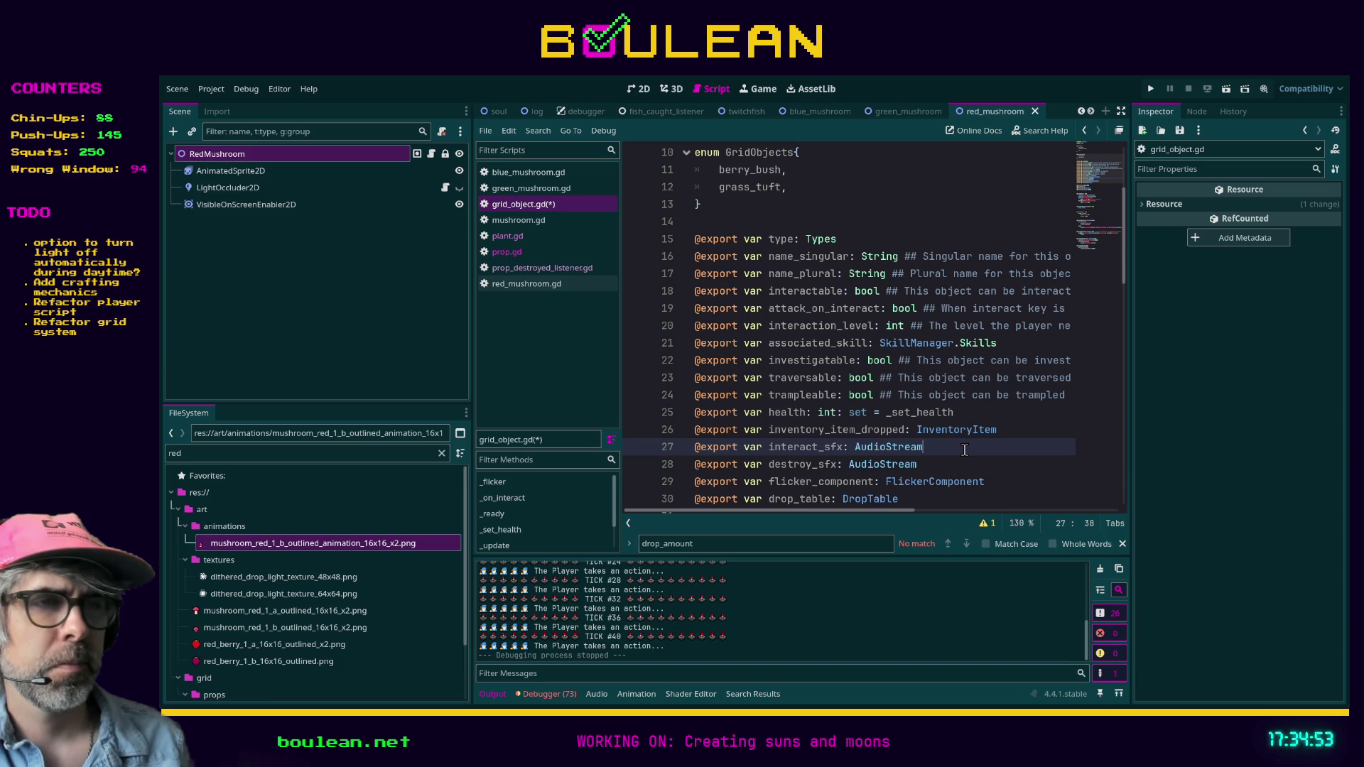
Document health: a tree with 10 health needs two hits of 5 player damage.
key("ctrl+s")
left_click(985, 413)
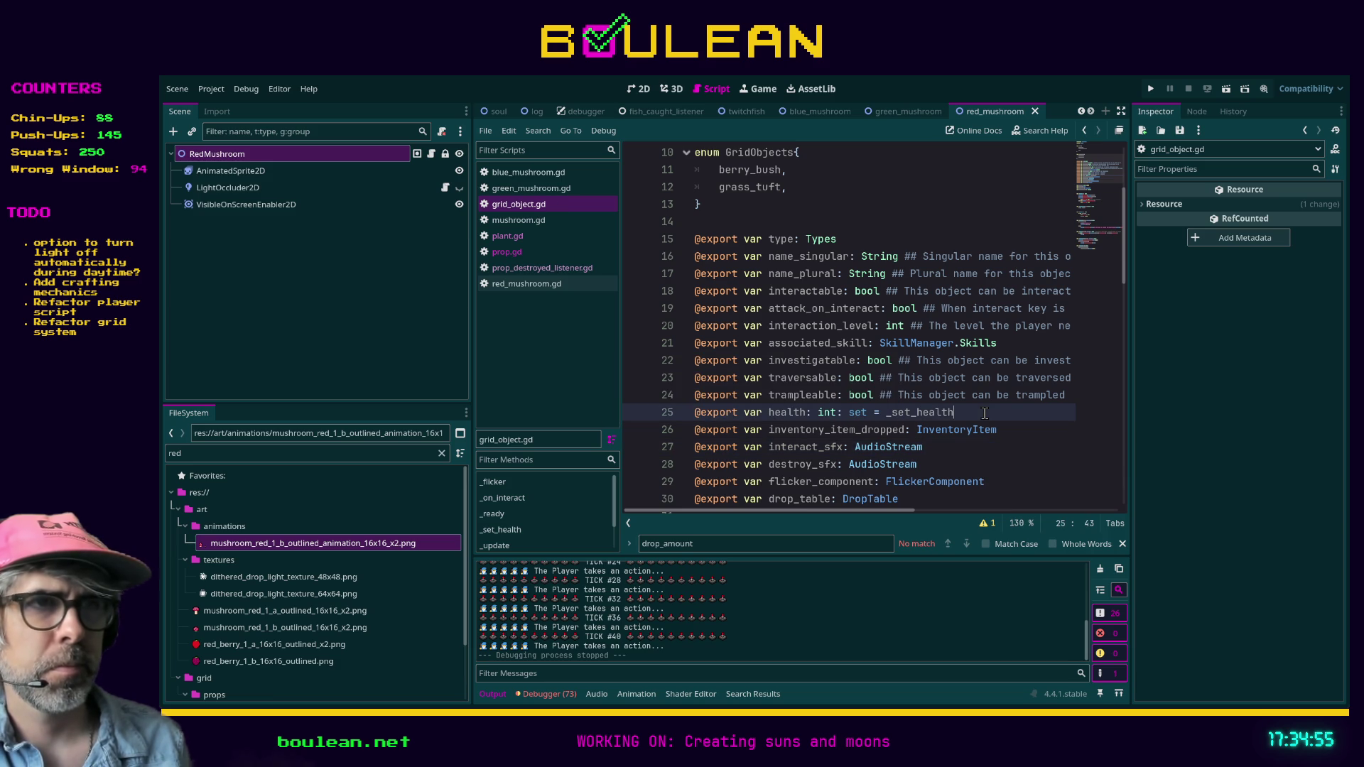
type("## The health of this object")
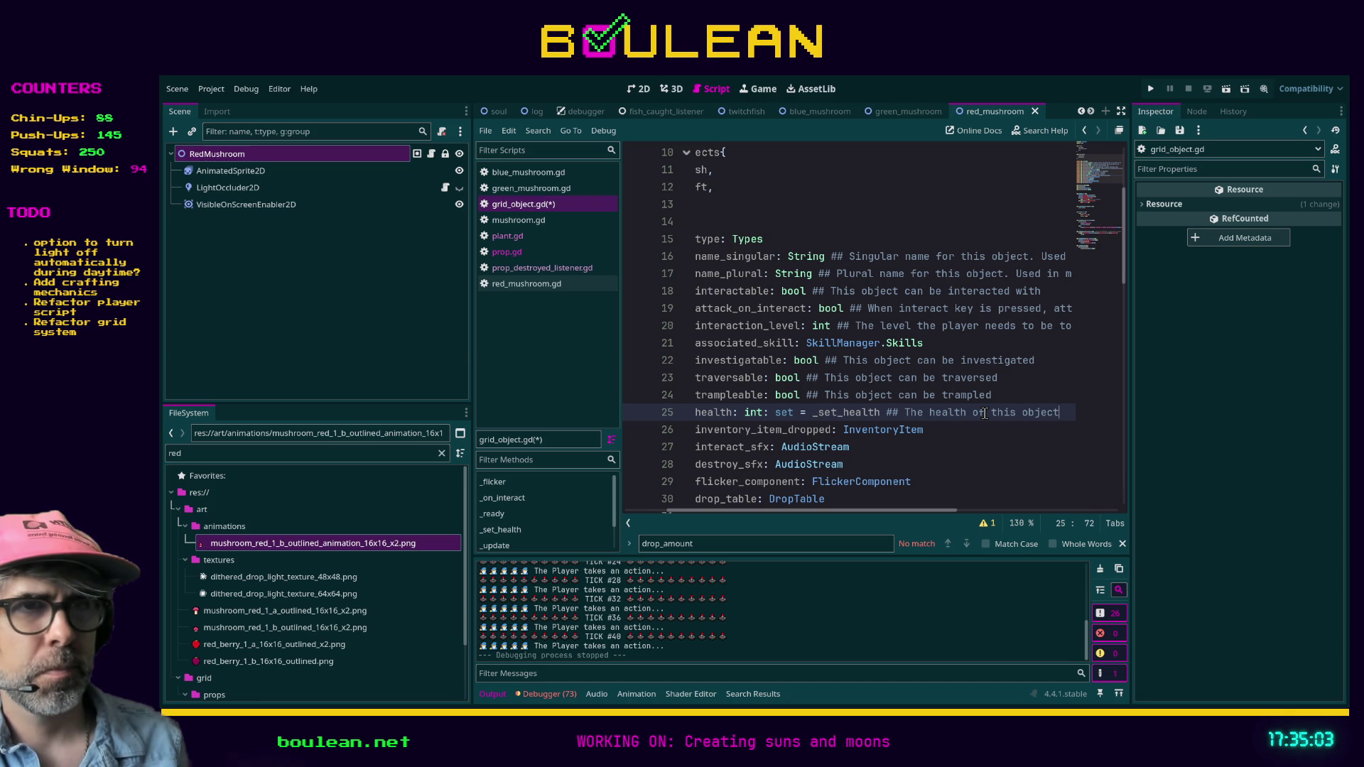
type(", nnot used in")
key("BackSpace")
key("BackSpace")
key("BackSpace")
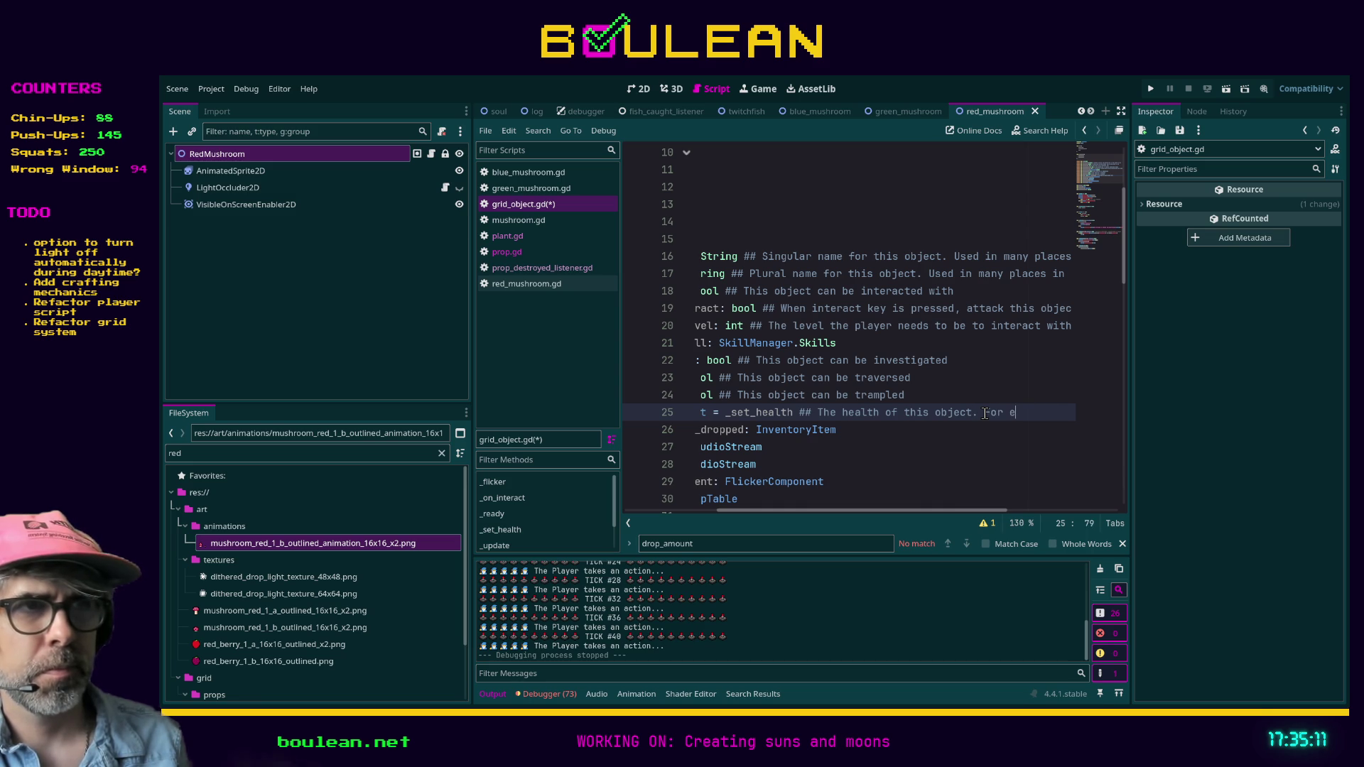
type("xam")
type(" A tree has ")
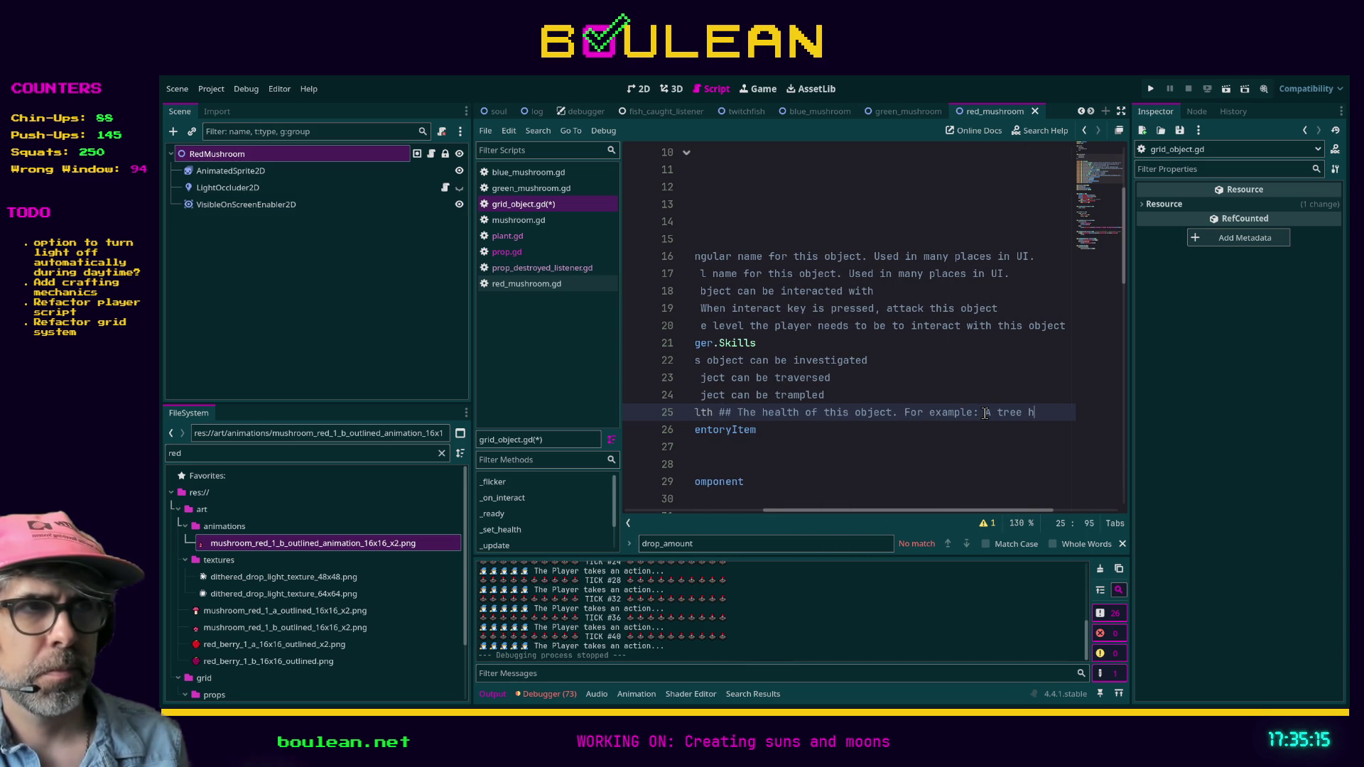
type("uld have 10 health")
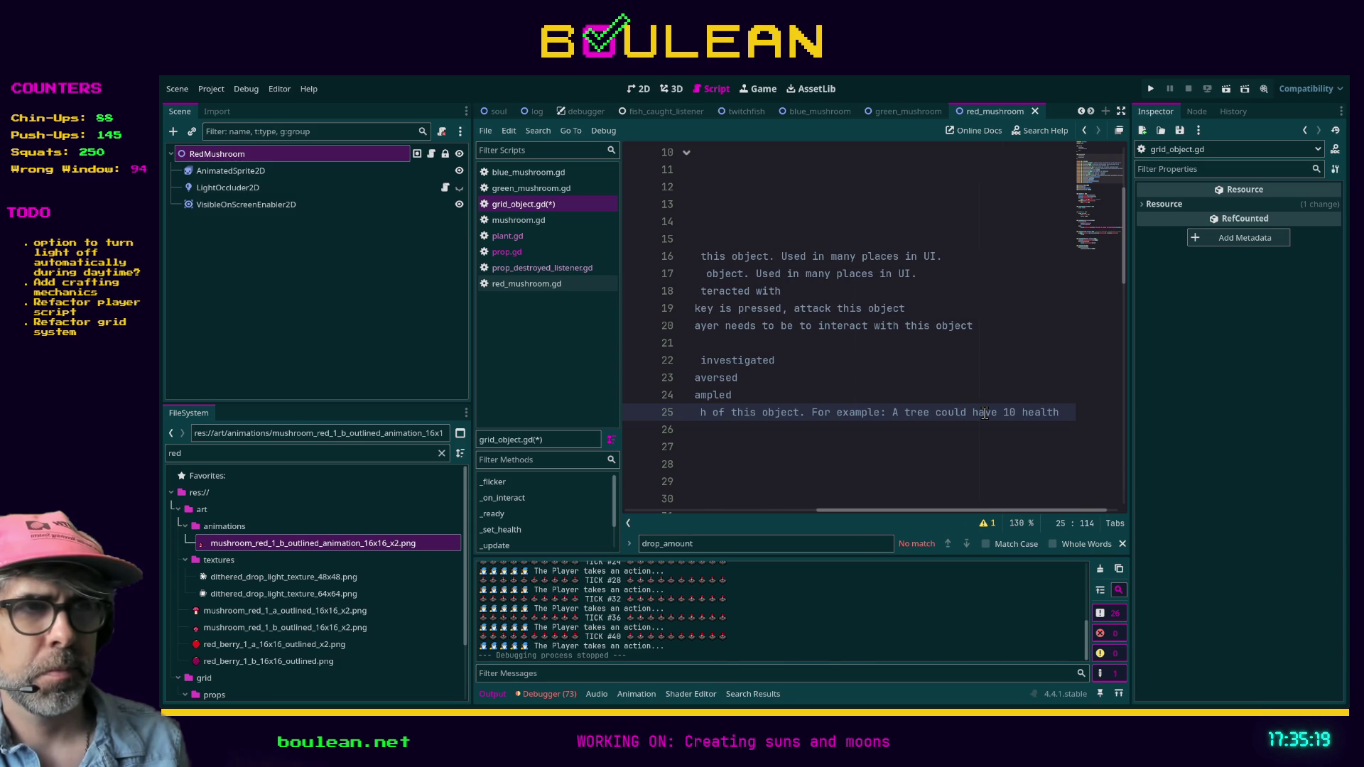
type(" and an")
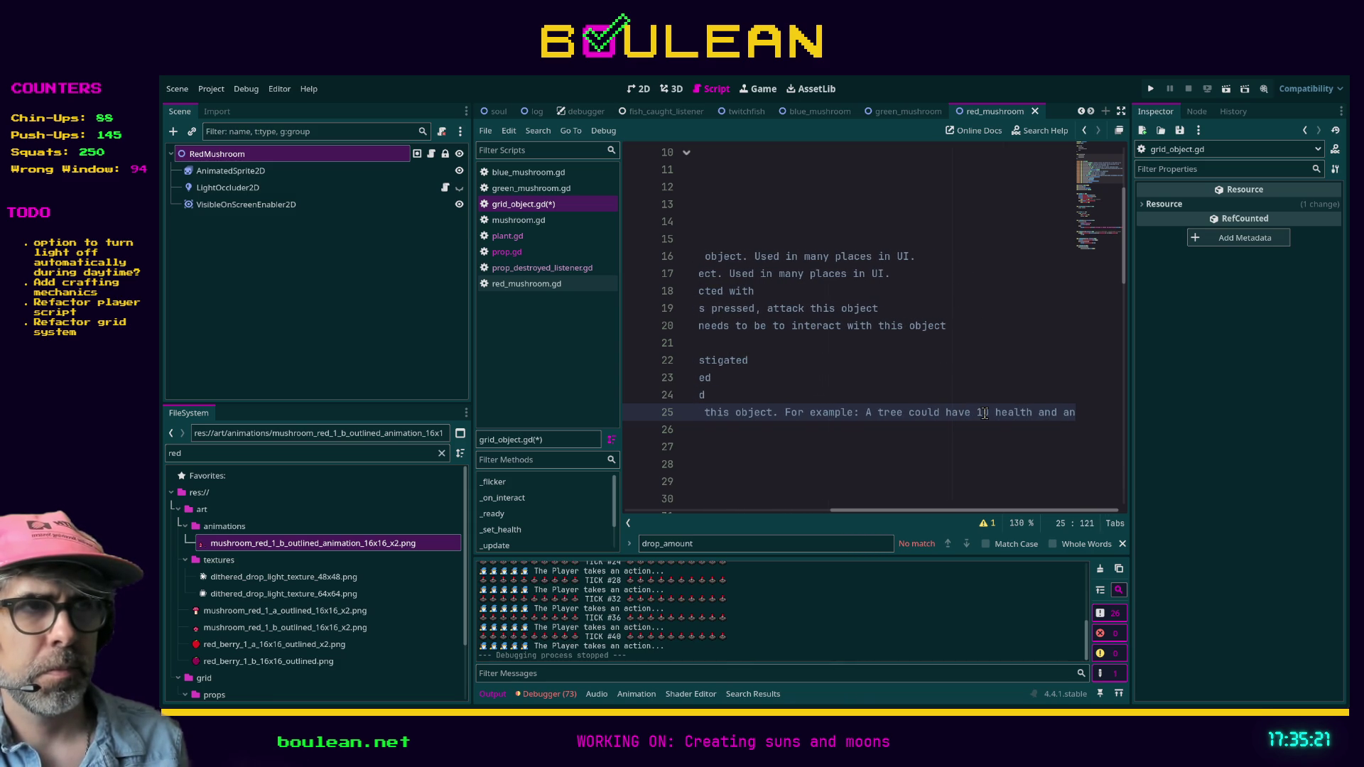
key("BackSpace")
key("BackSpace")
type("he player could do ")
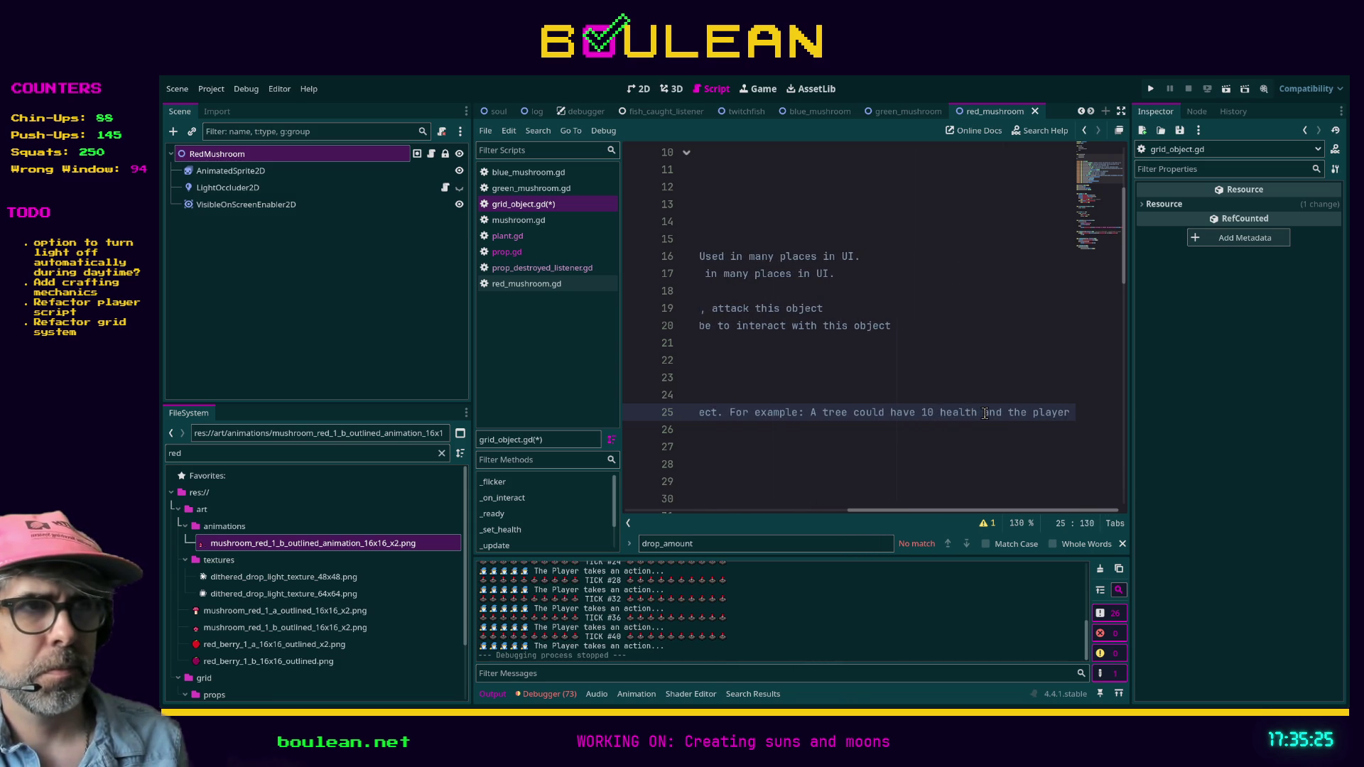
type("5 damage, meaning the player would have to hit th")
type(" tree twice.")
Save grid_object.gd and select the RedMushroom node in the Scene dock.
key("Home")
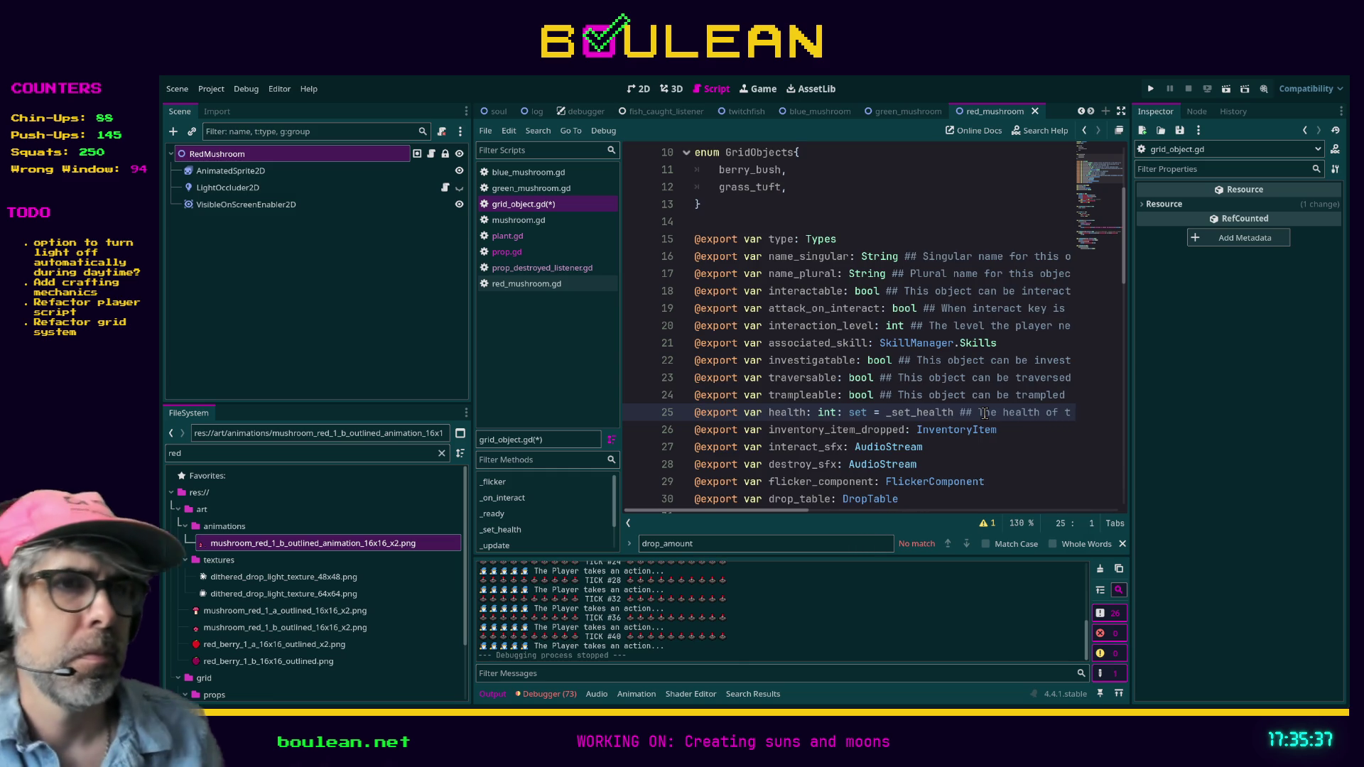
left_click(951, 448)
key("ctrl+s")
scroll(951, 449, "down", 1)
left_click(231, 170)
left_click(217, 153)
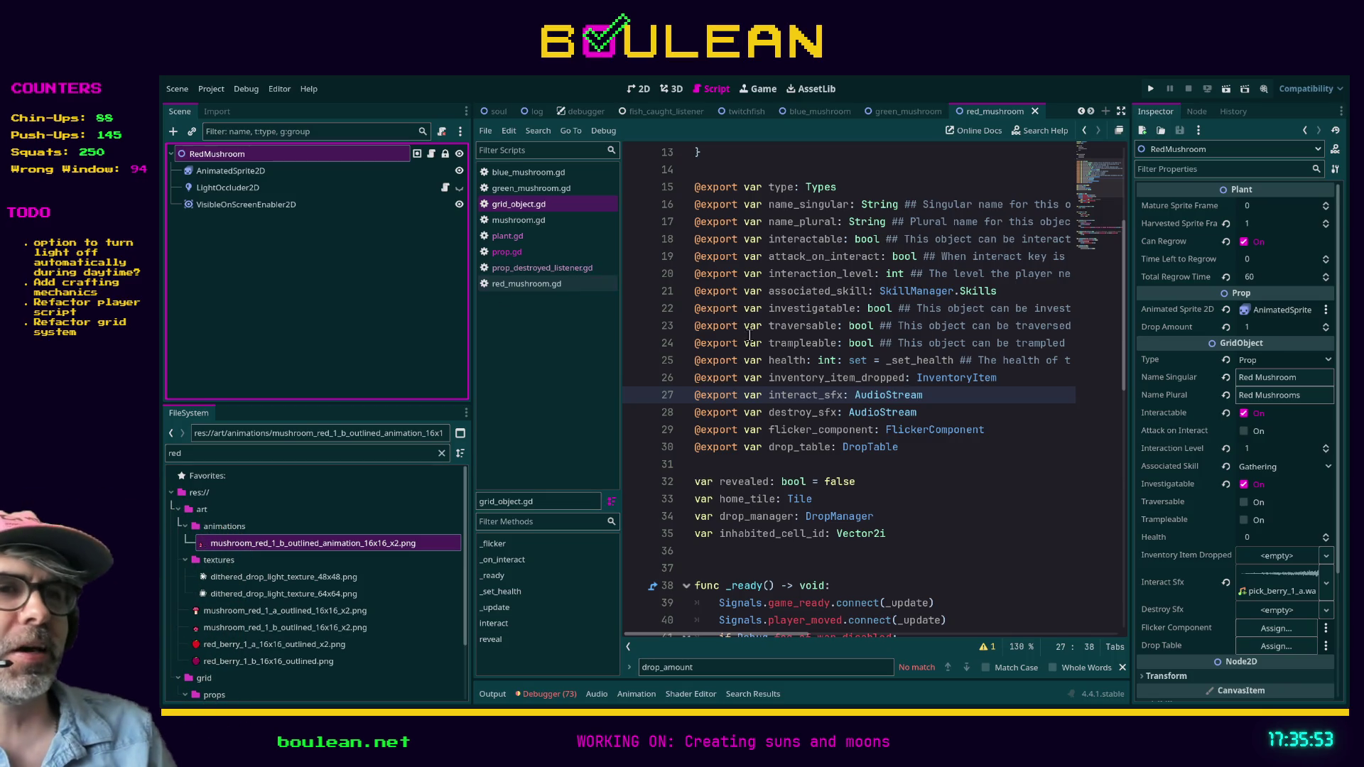
Switch on Trampleable and Traversable for RedMushroom in the Inspector and save the scene.
key("Down")
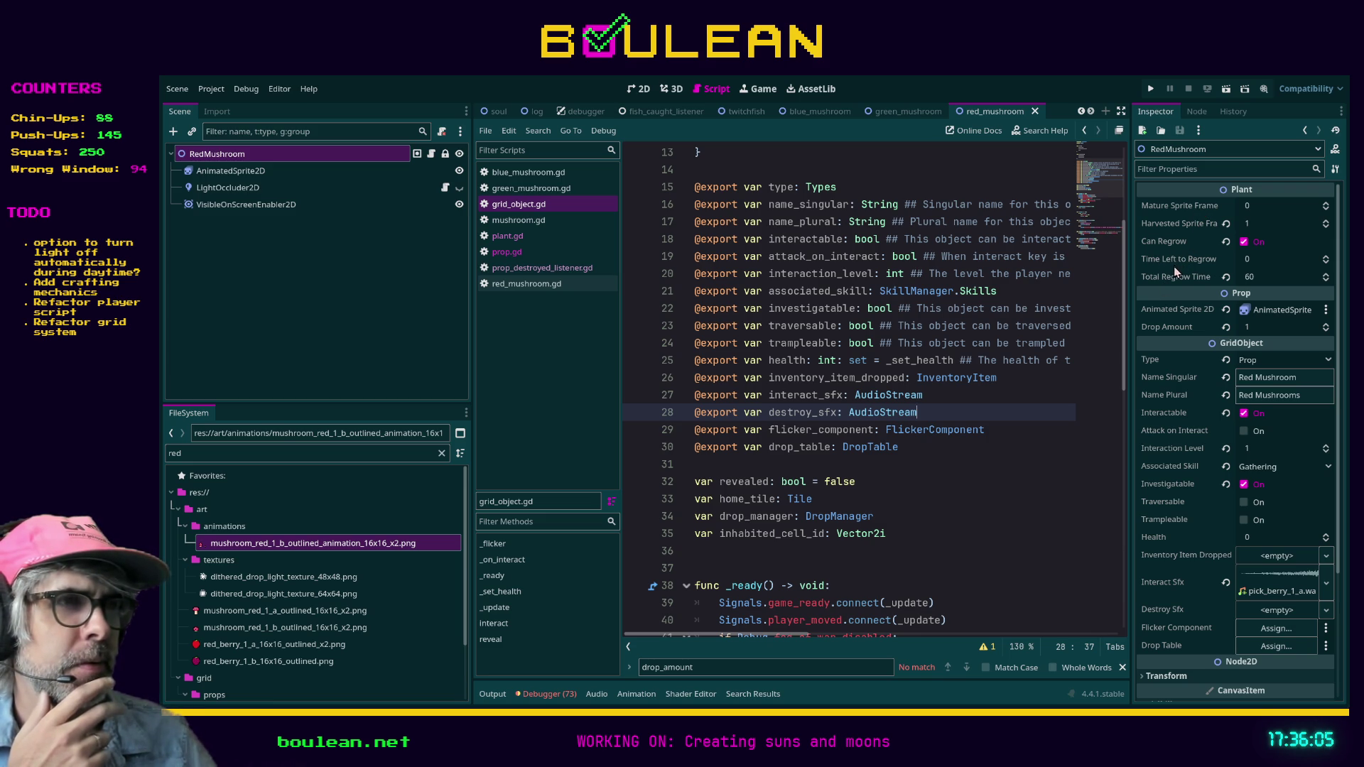
left_click(1245, 521)
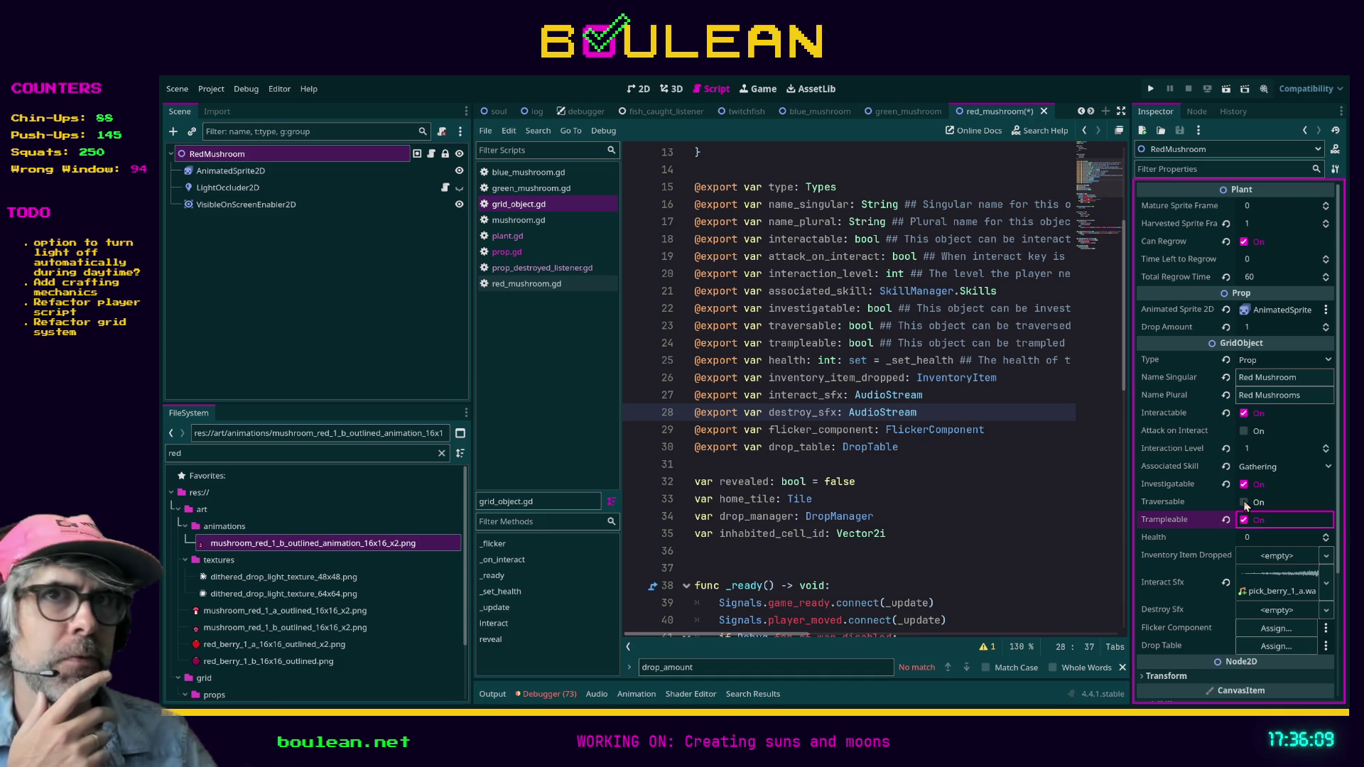
left_click(1245, 503)
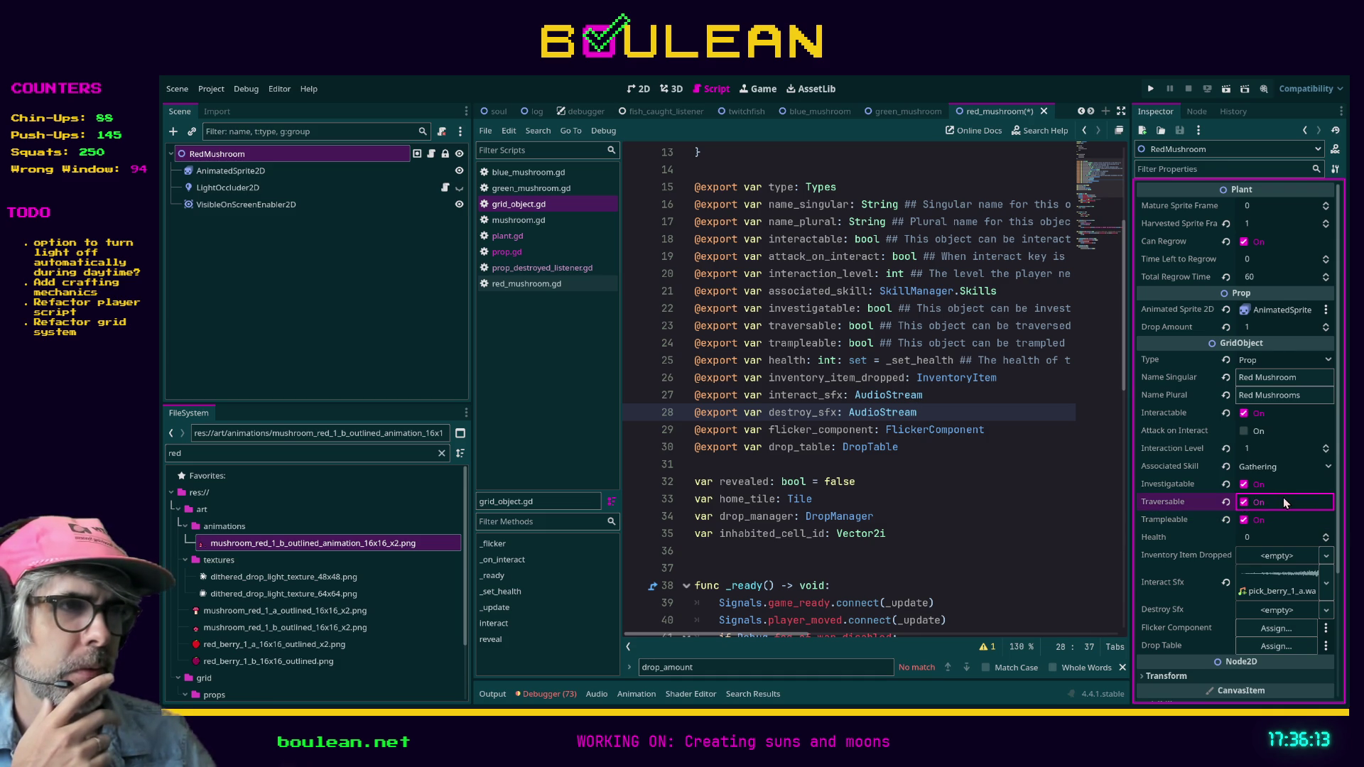
scroll(1285, 503, "down", 2)
left_click(1003, 414)
key("ctrl+s")
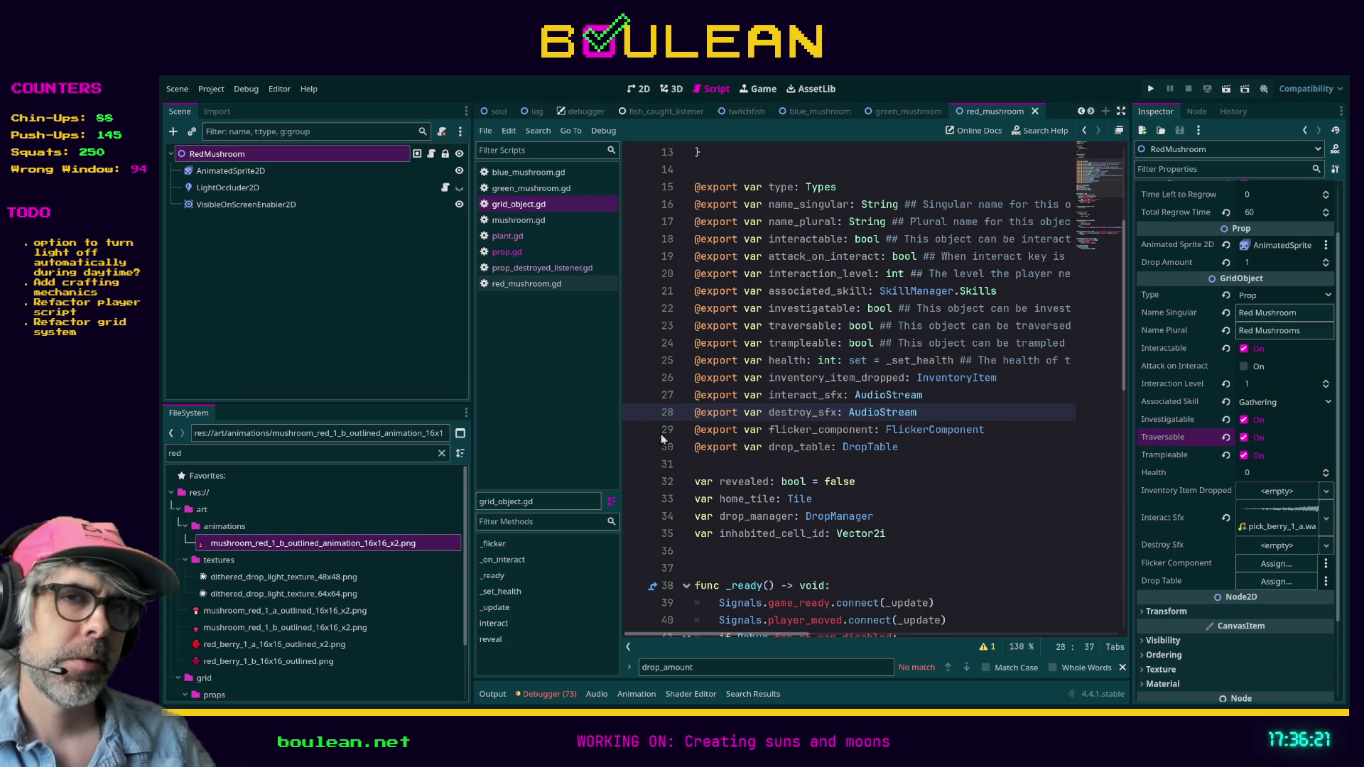
Filter the FileSystem by 'grave', open gravestone.tscn and select its Gravestone root.
left_click(403, 459)
type("gravest")
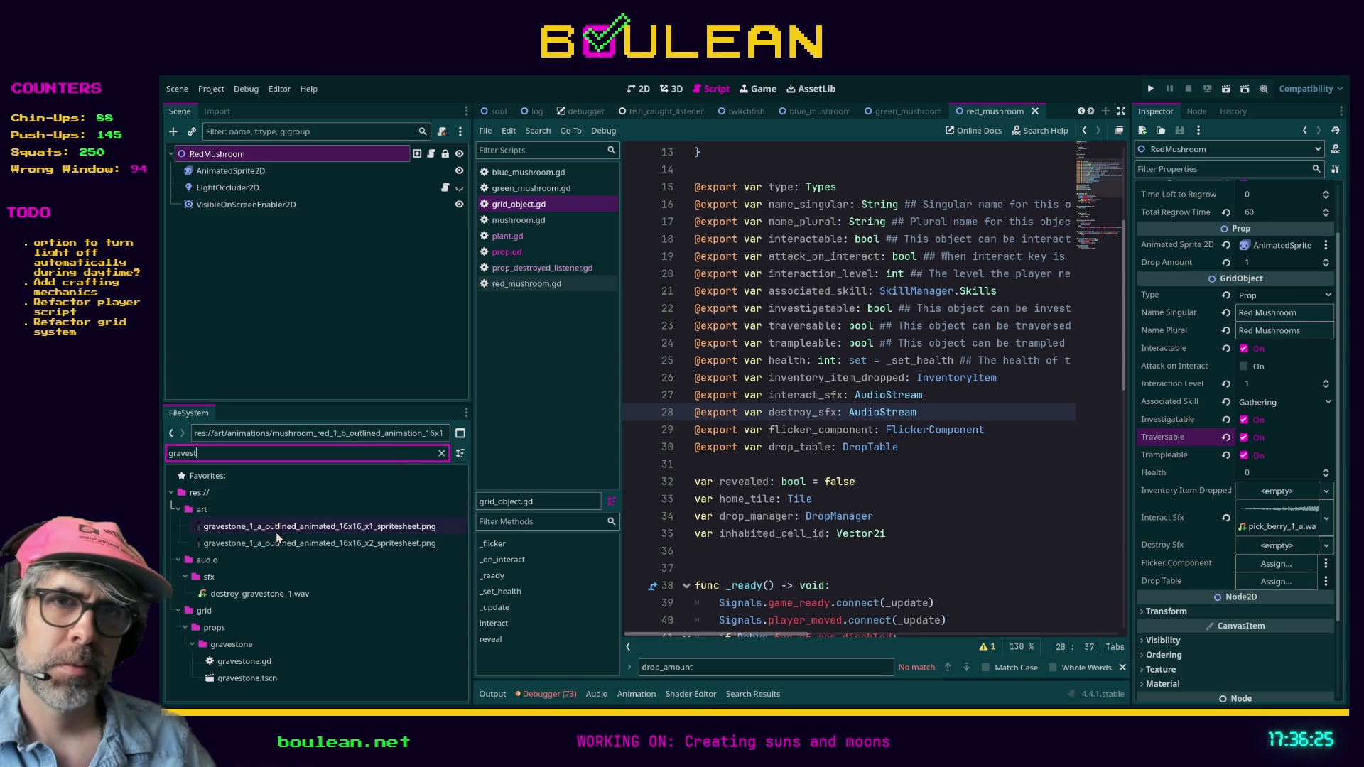
double_click(245, 679)
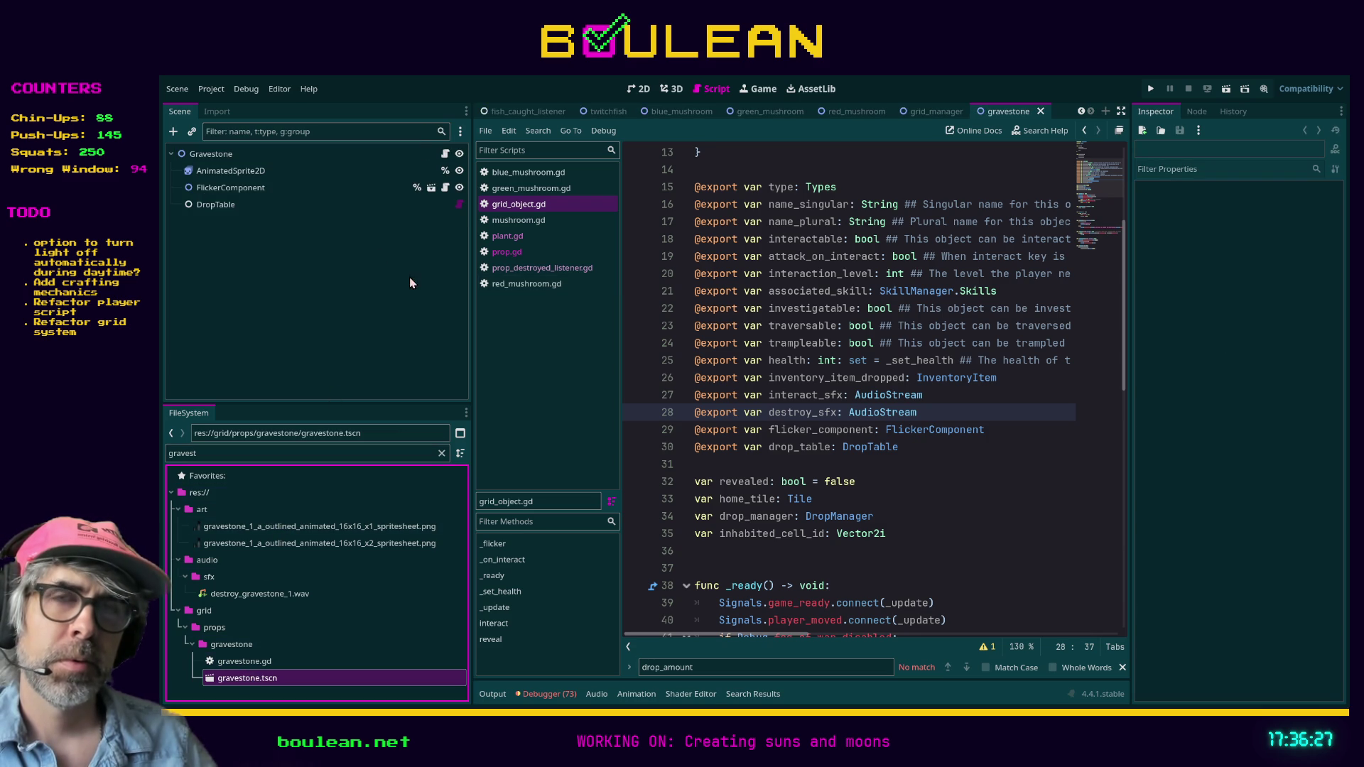
left_click(226, 154)
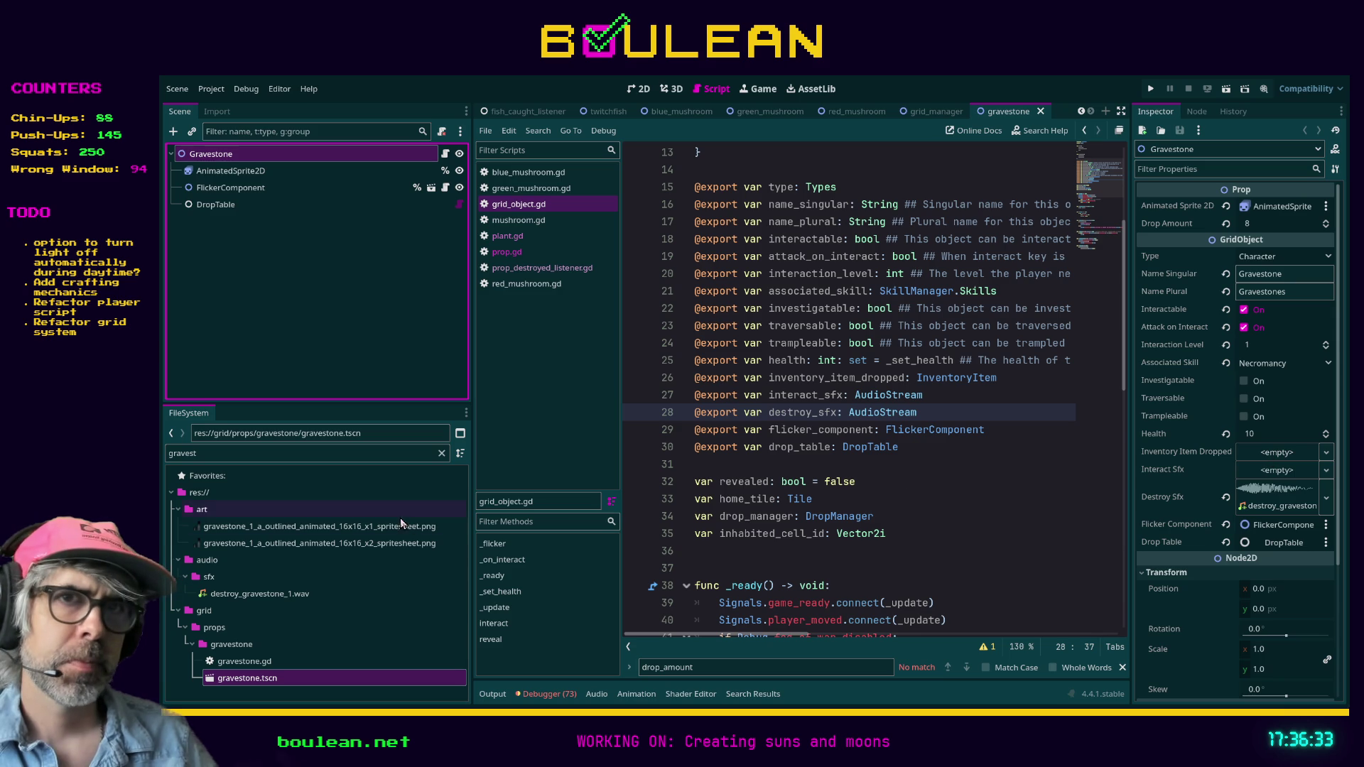
Change the FileSystem filter to 'tree' to list the tree assets.
triple_click(376, 451)
type("tree")
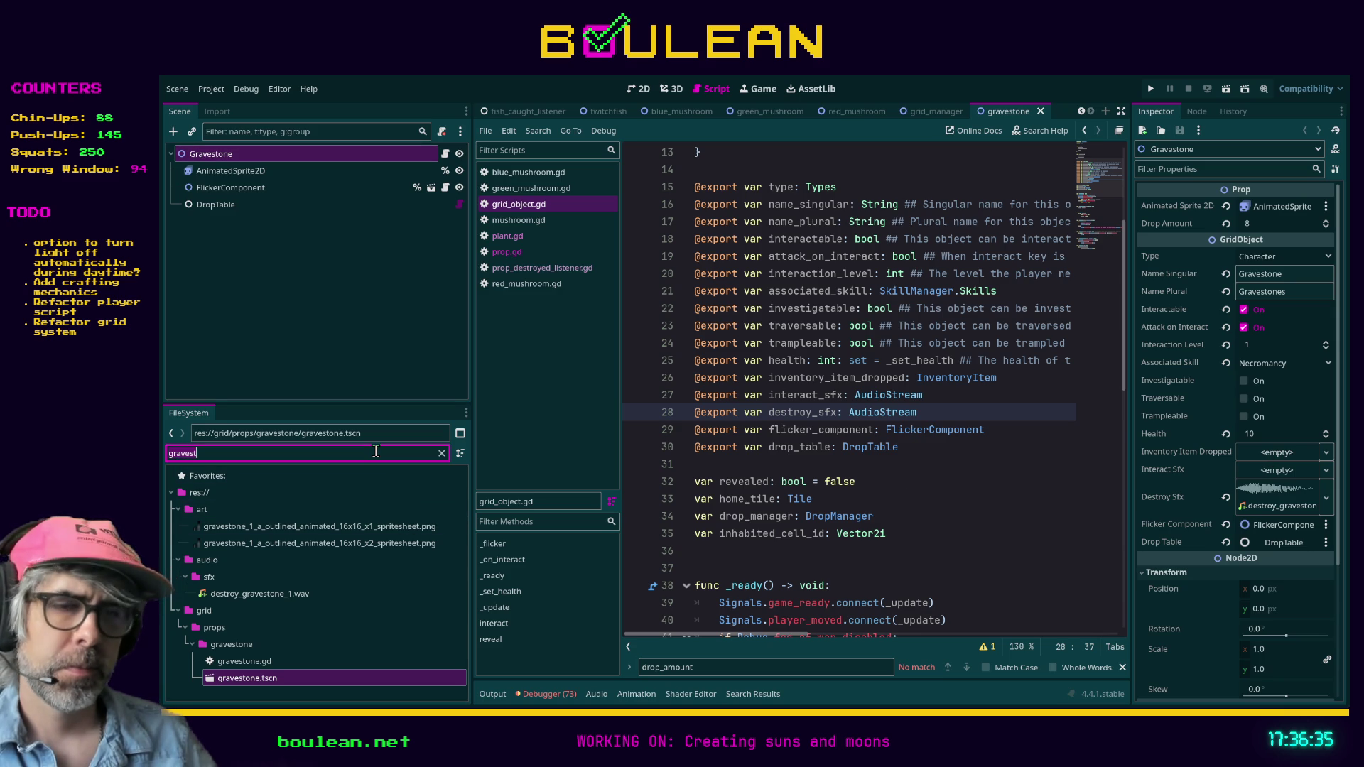
scroll(267, 579, "down", 2)
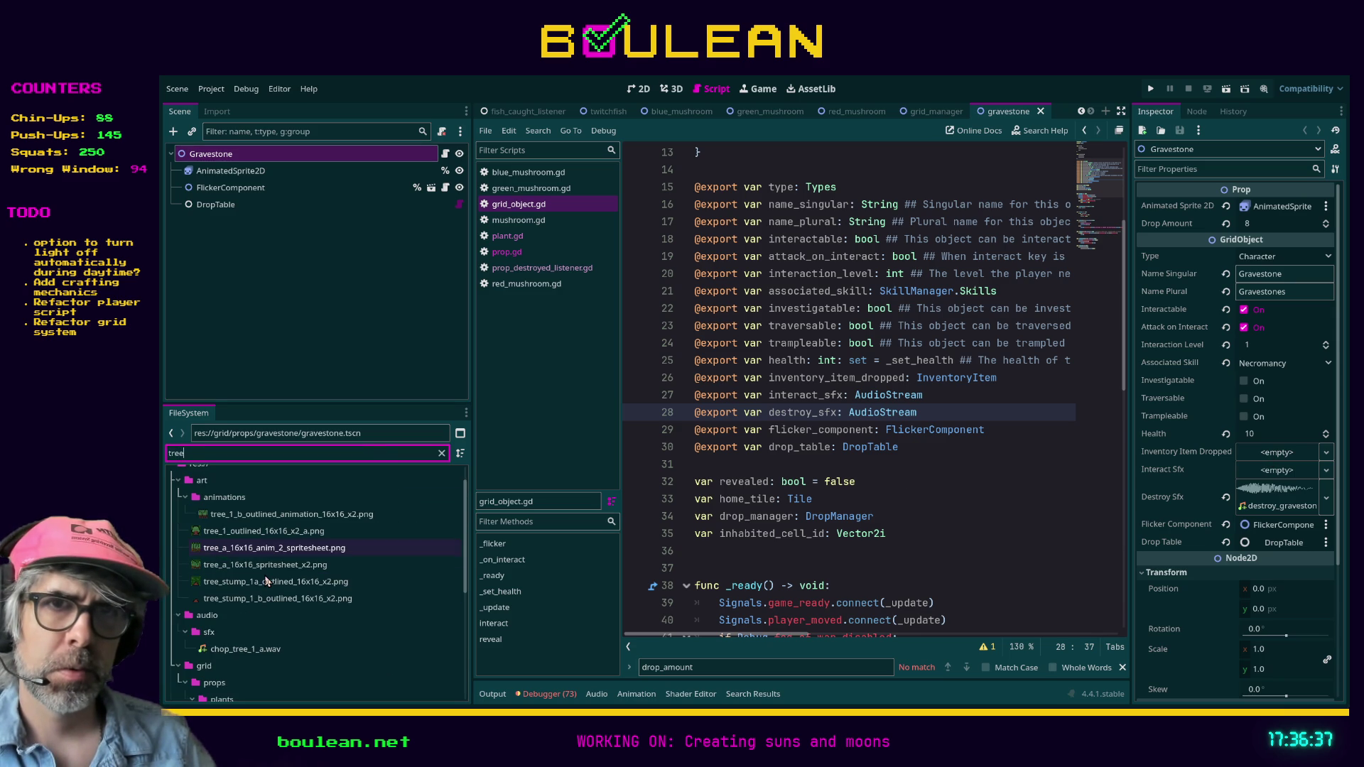
scroll(267, 581, "down", 2)
Open tree.tscn, revert the Tree's Inventory Item Dropped to empty, and run the game.
double_click(216, 649)
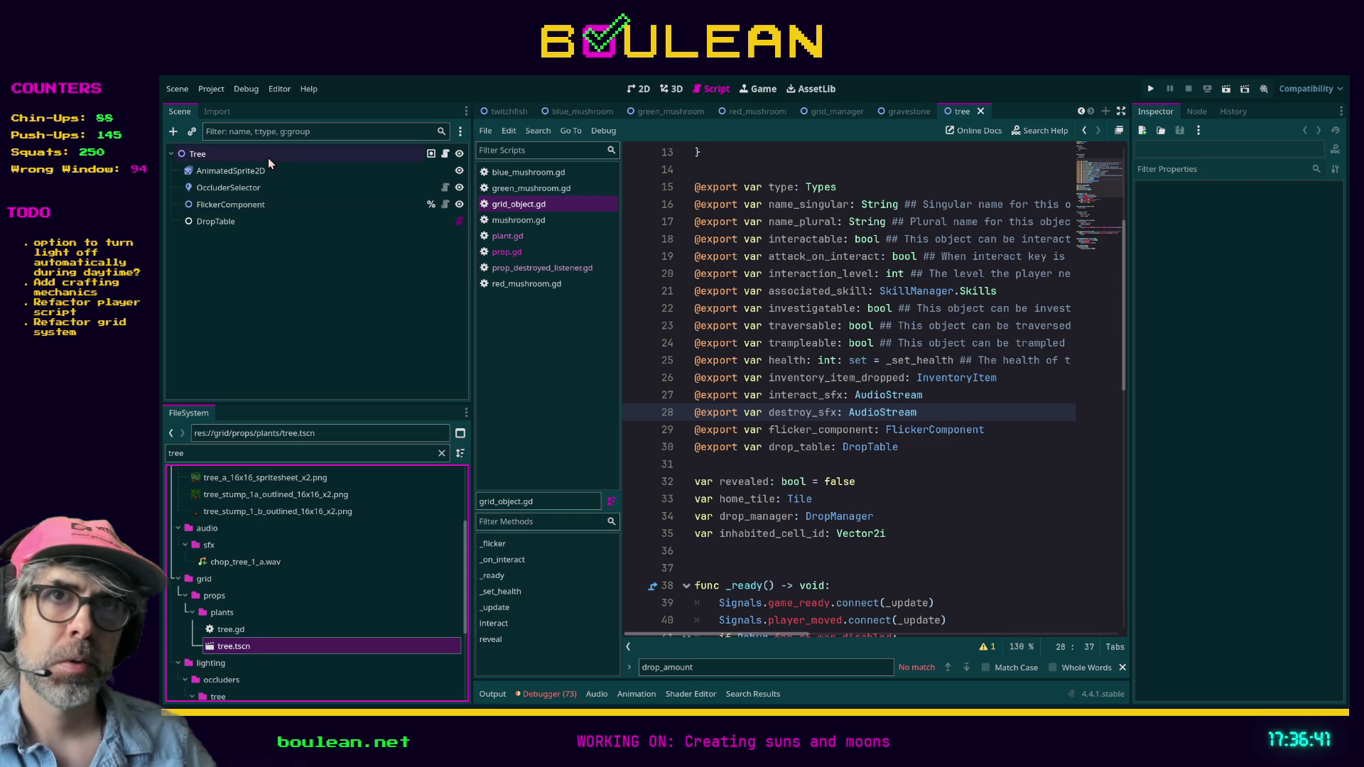
left_click(269, 158)
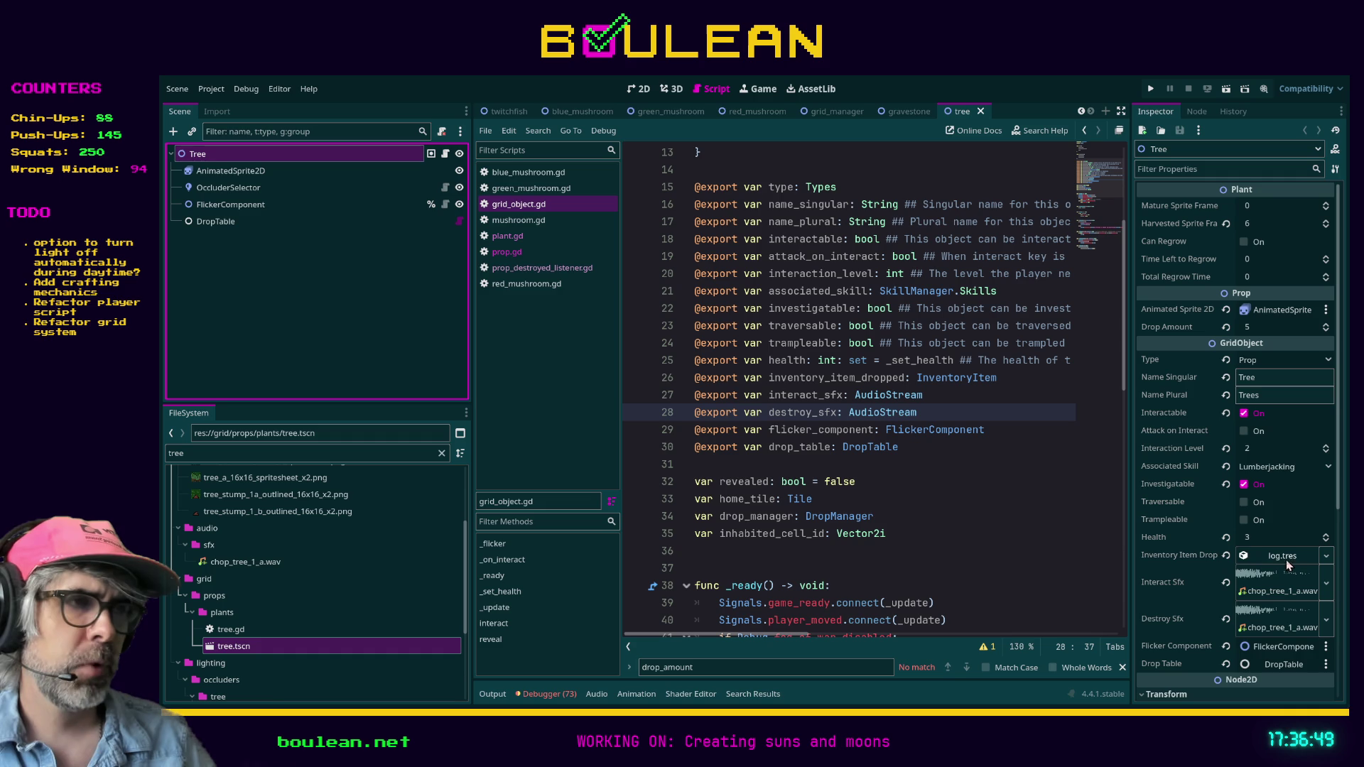
left_click(1225, 555)
left_click(996, 501)
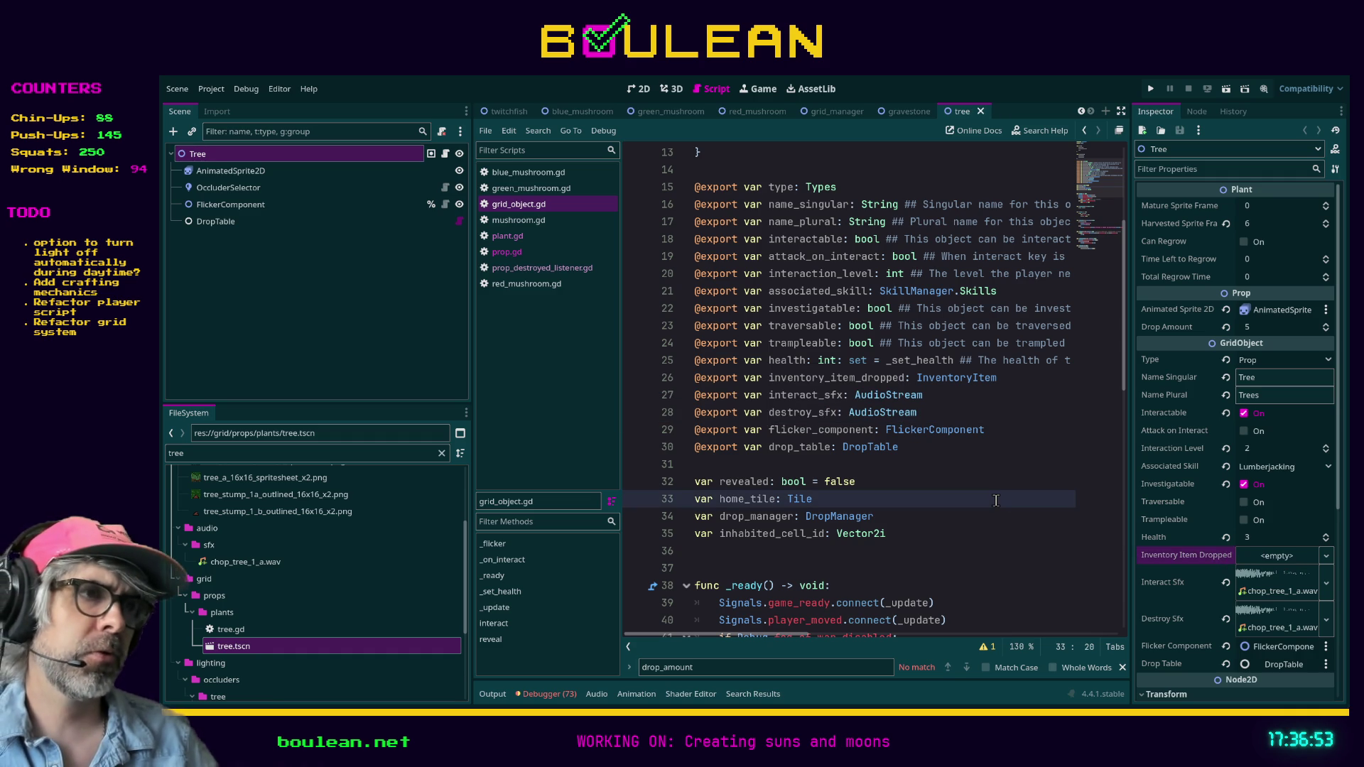
key("F5")
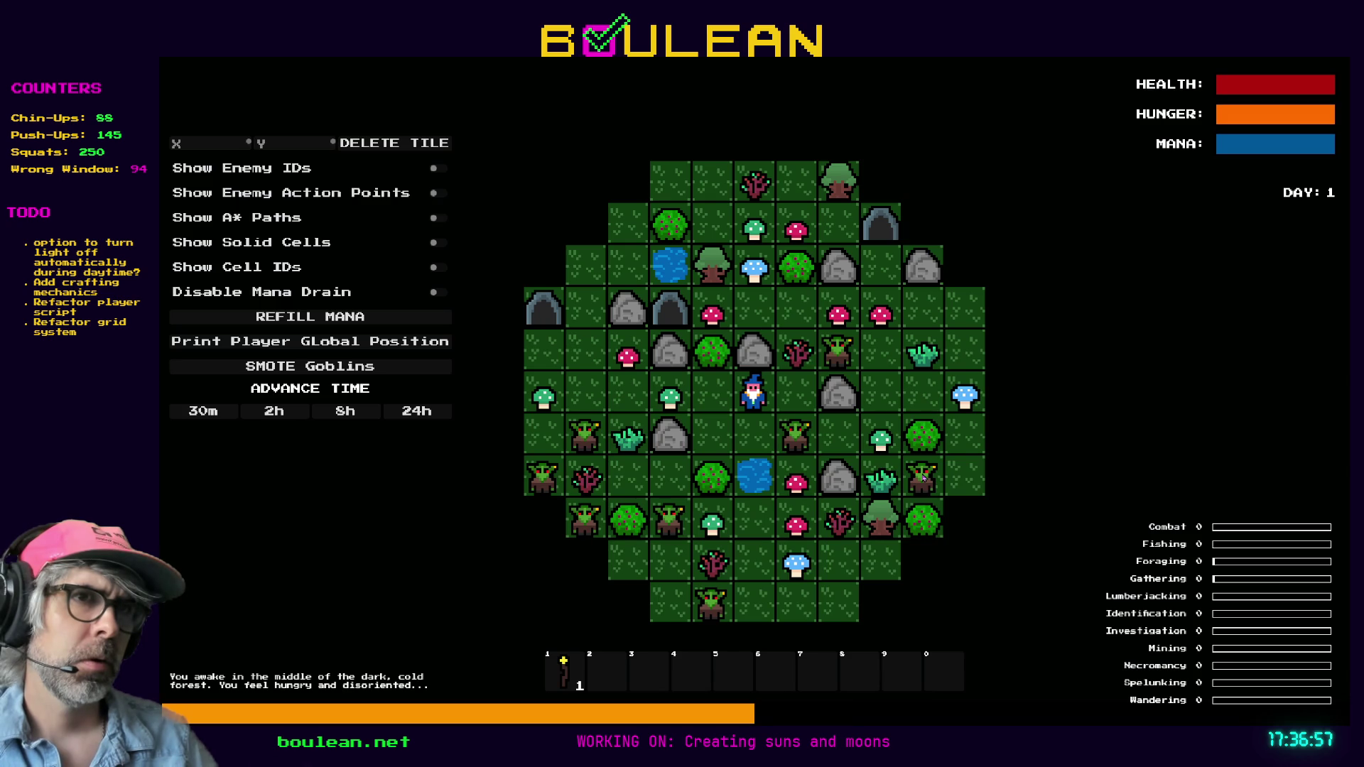
Walk the wizard around the map with WASD, attacking and chopping nearby objects.
key("s")
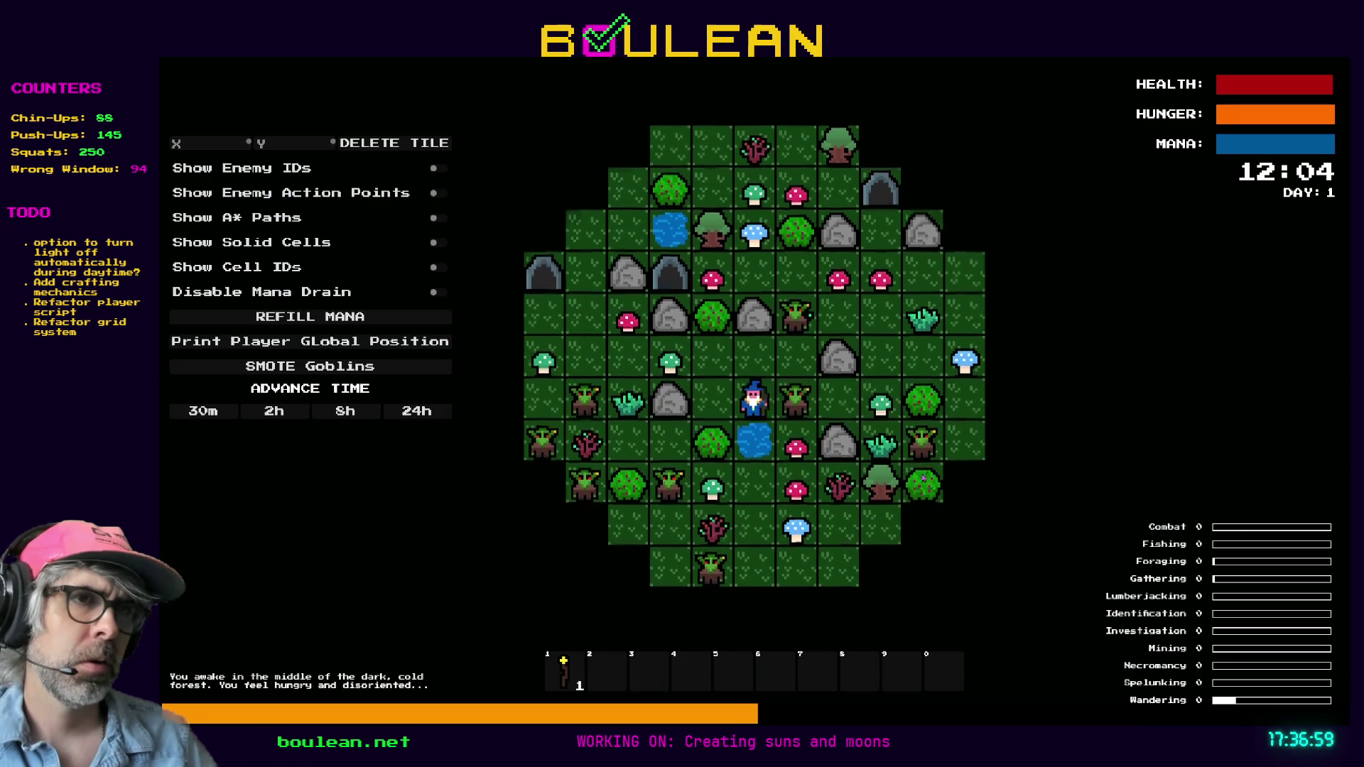
key("d")
key("d")
key("d")
key("d")
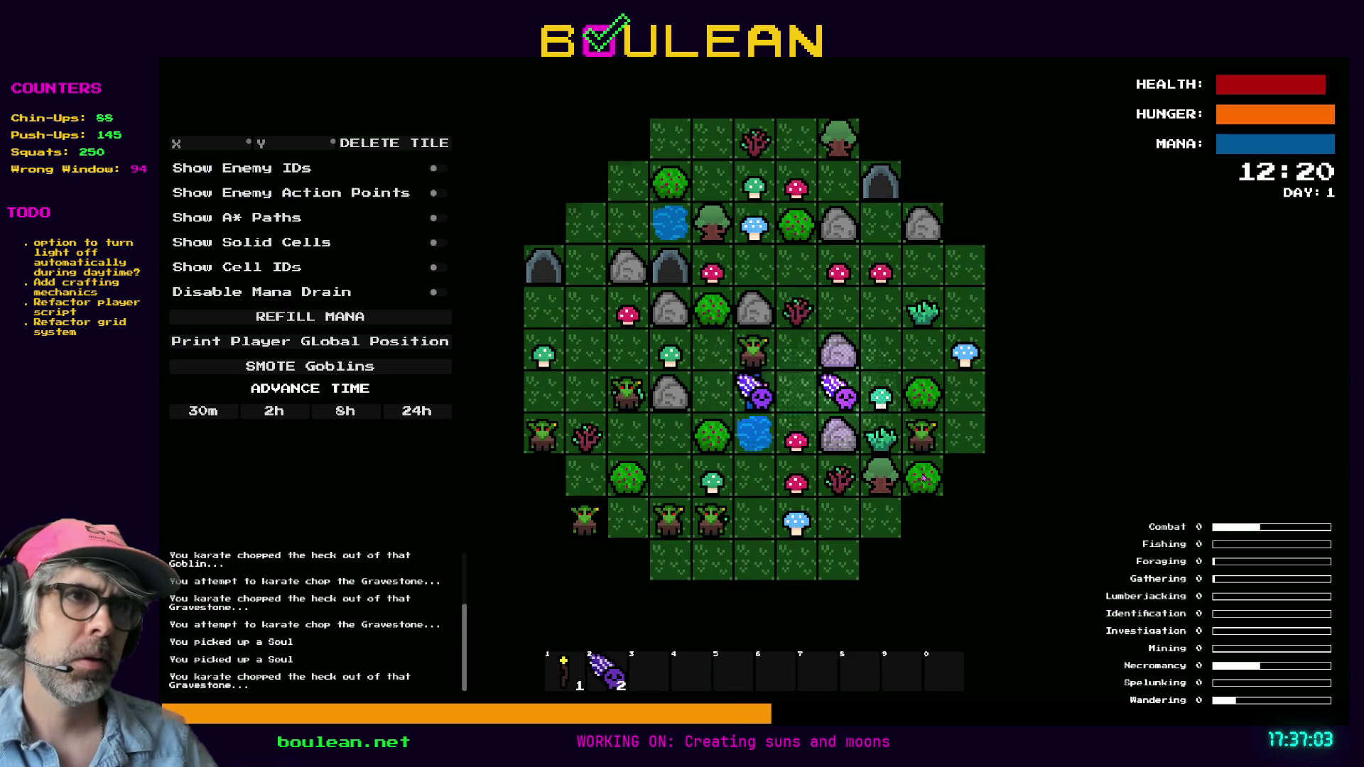
key("d")
left_click(307, 366)
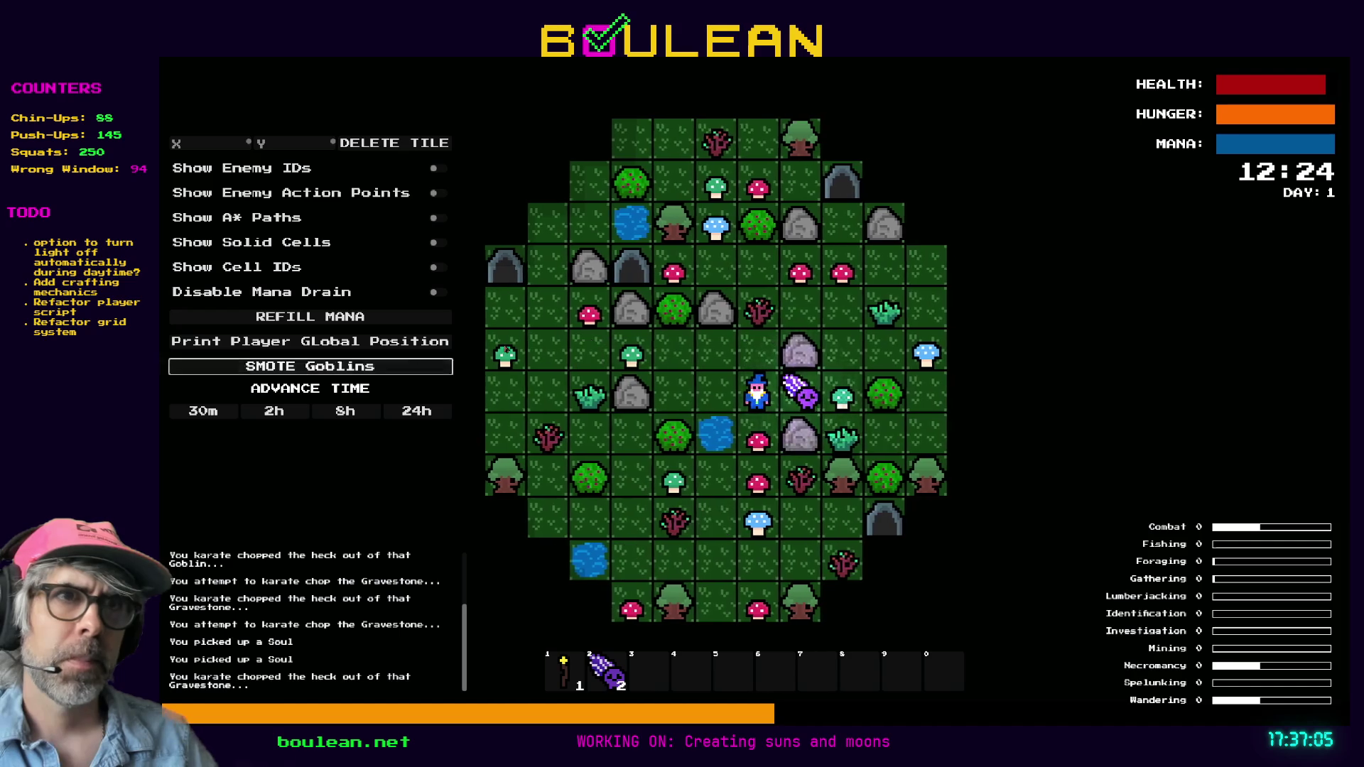
key("w")
key("w")
key("a")
key("a")
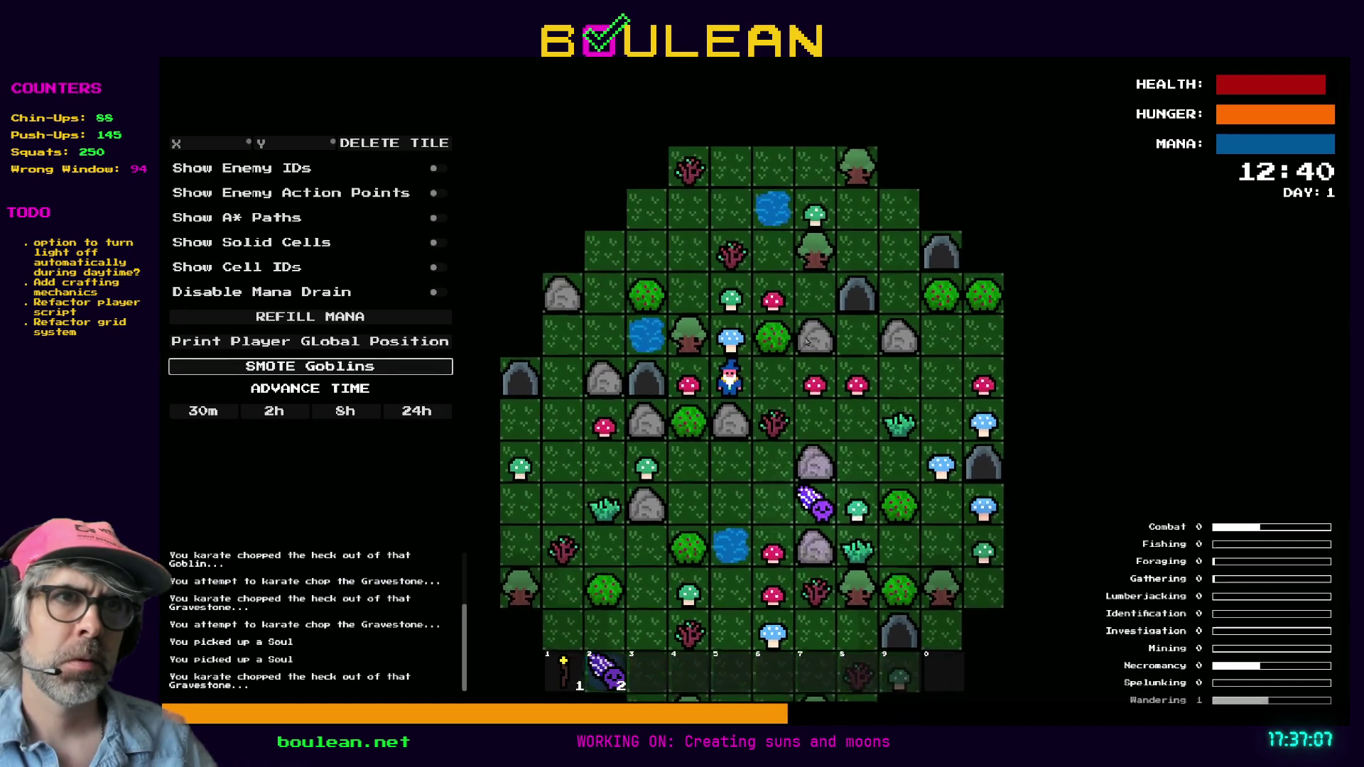
key("w")
key("w")
key("w")
key("w")
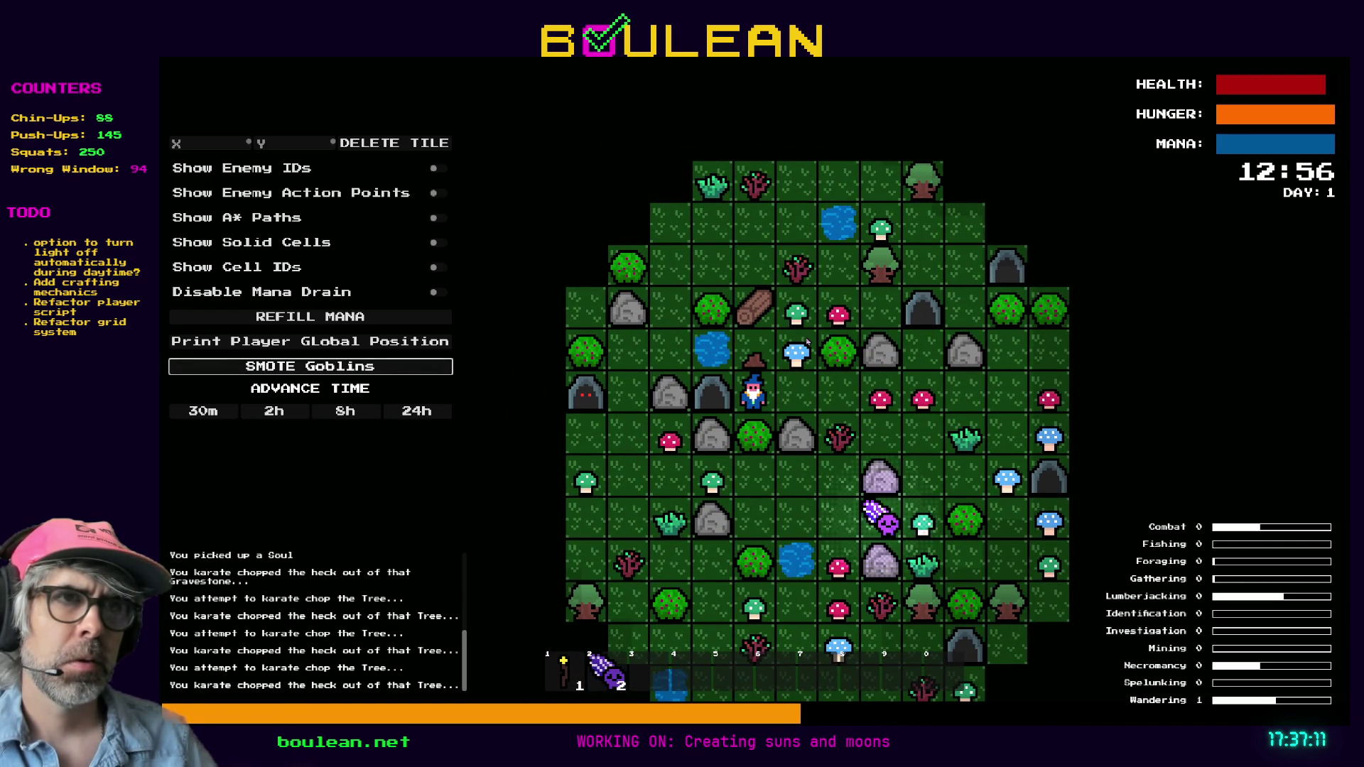
key("w")
key("w")
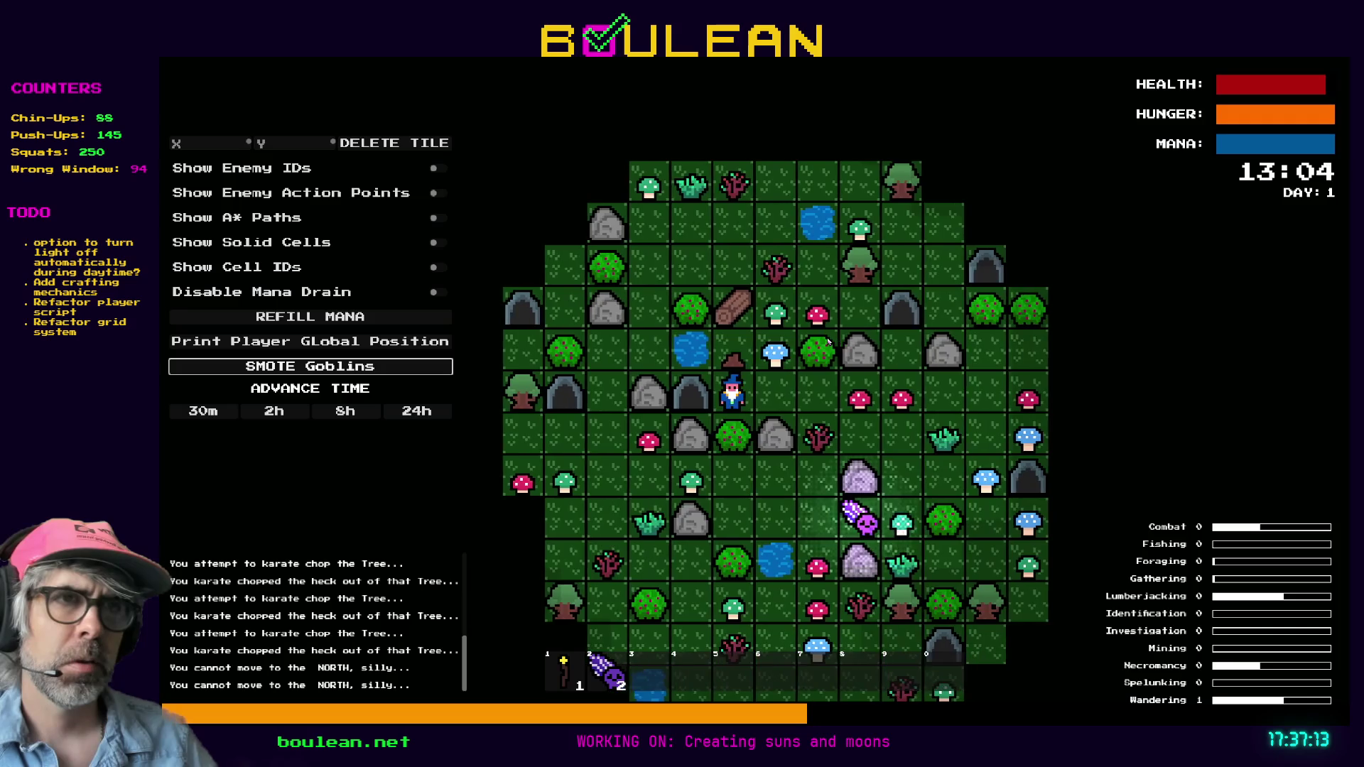
key("w")
key("d")
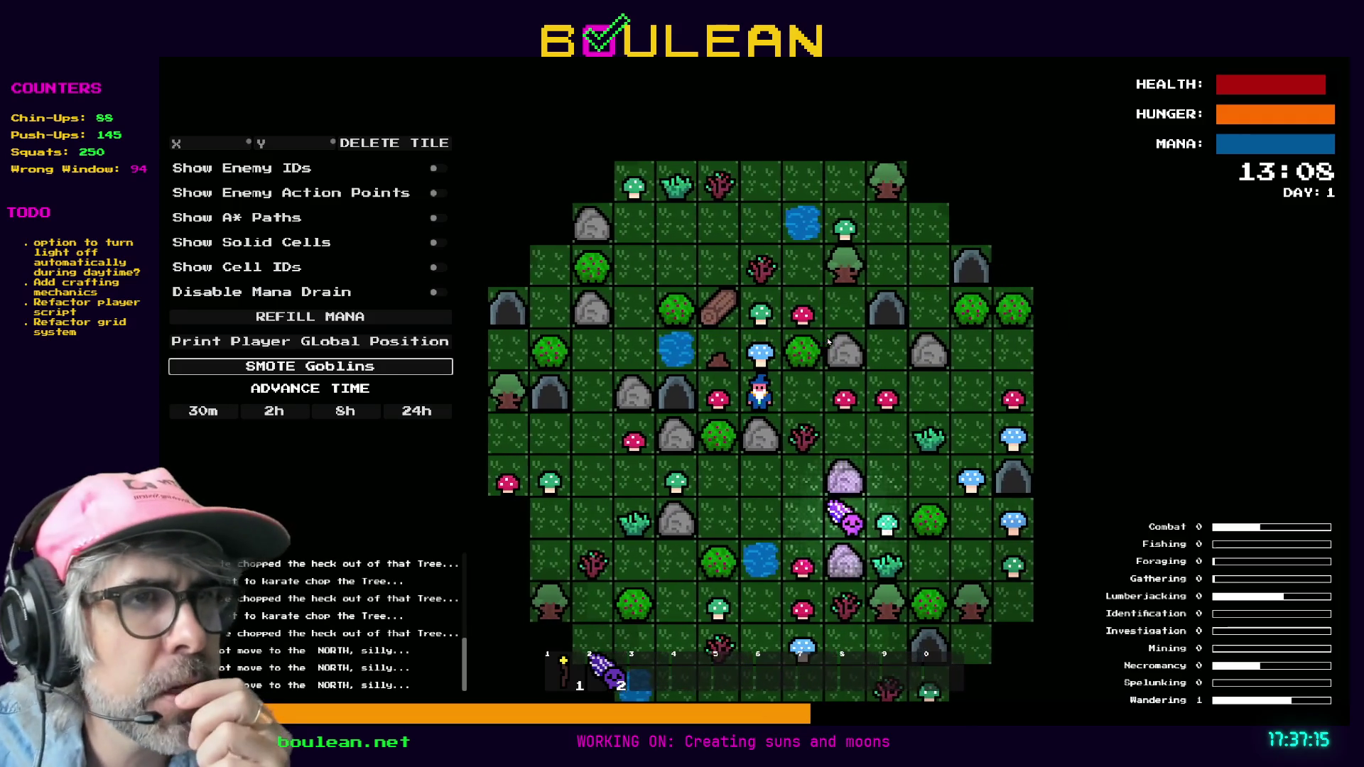
key("w")
key("w")
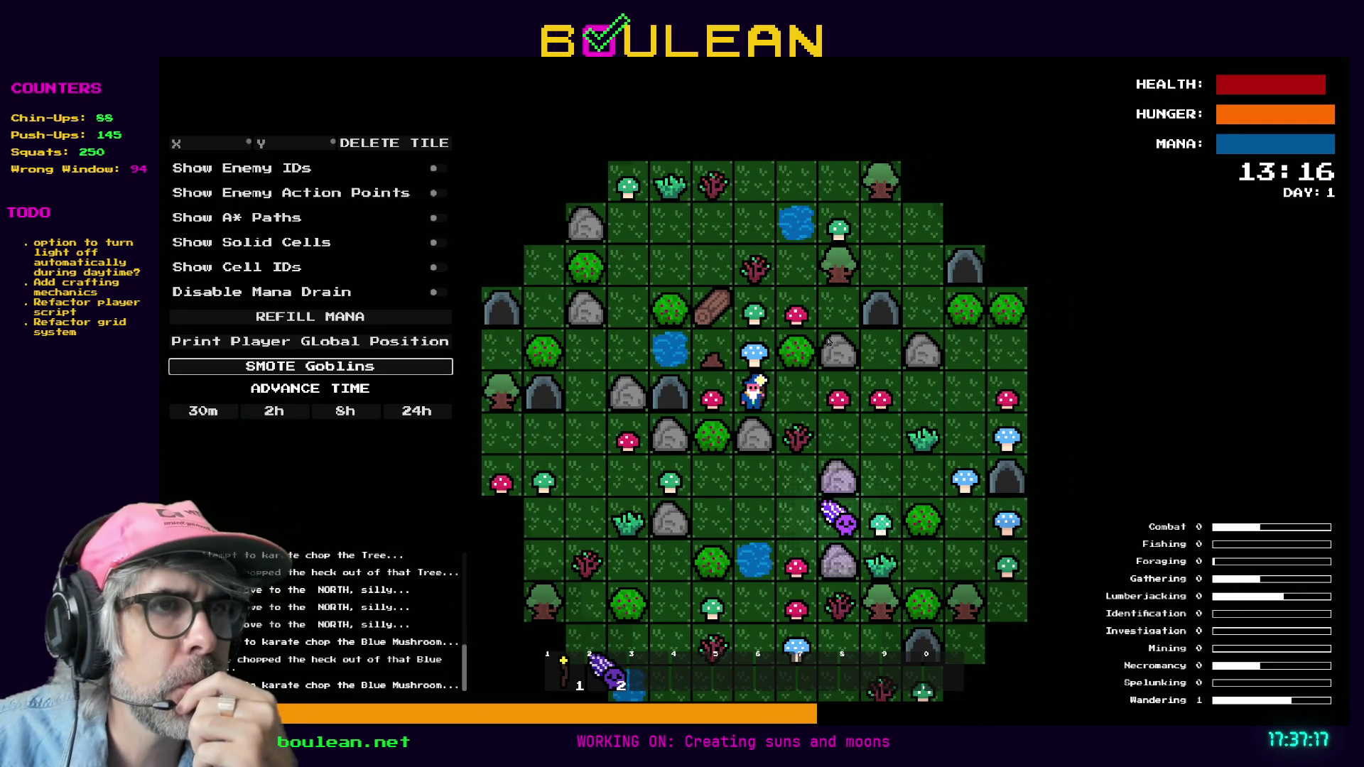
Chop the red mushroom, walk the wizard a few more tiles, then stop the game.
key("d")
key("d")
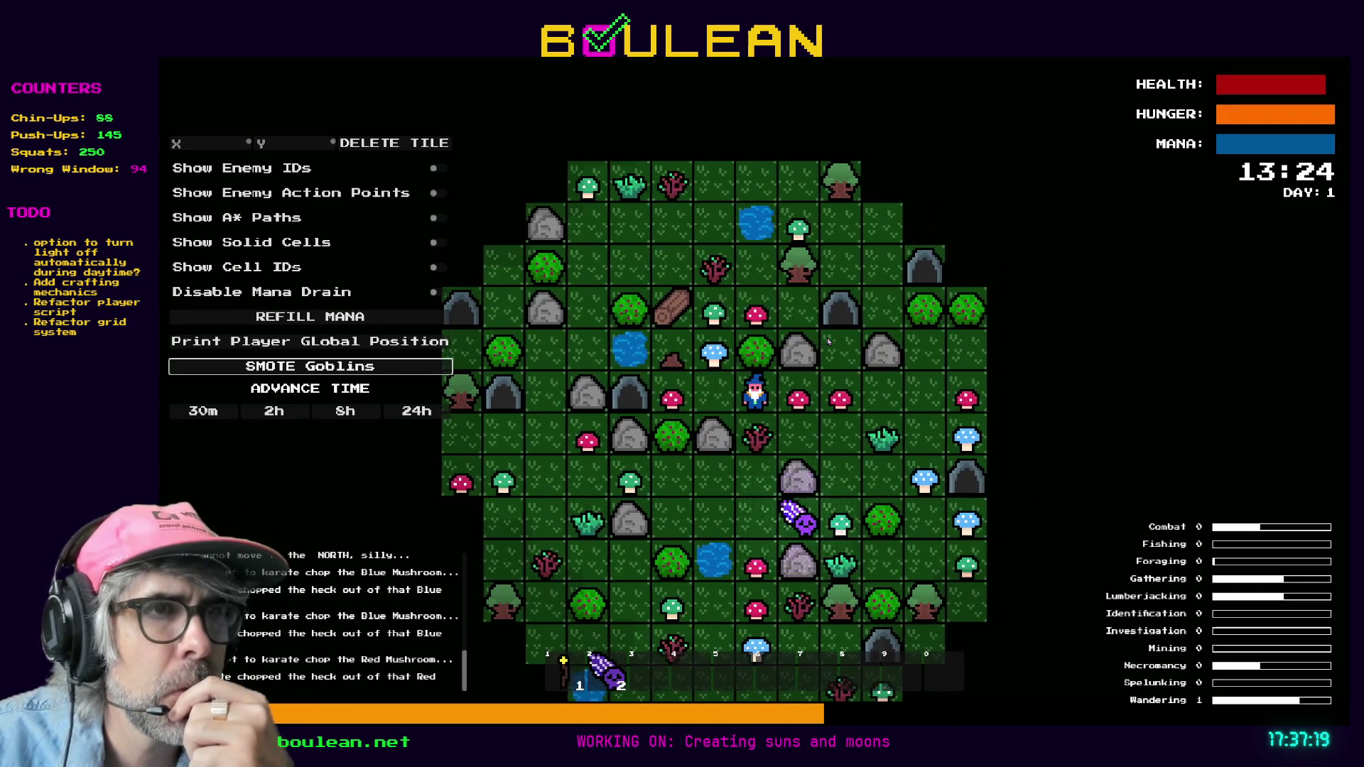
key("d")
key("d")
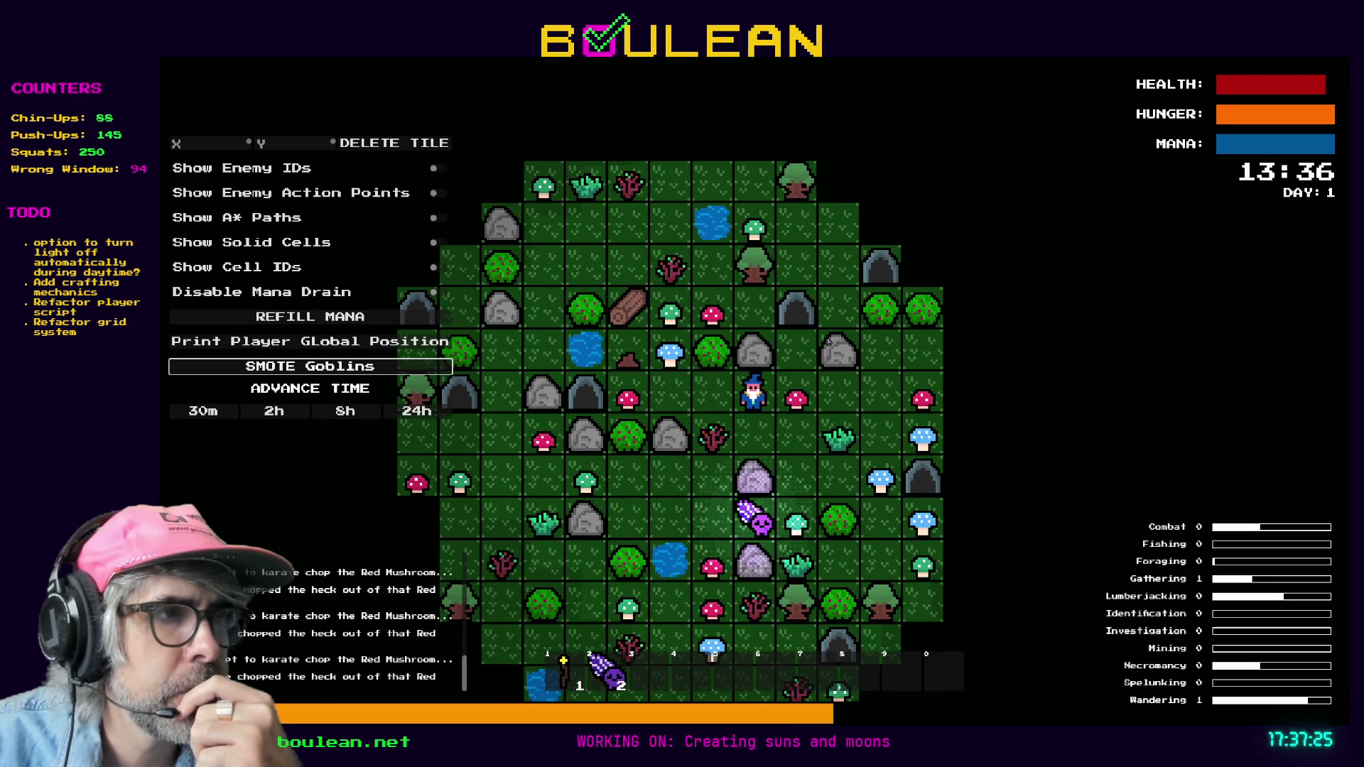
key("d")
key("d")
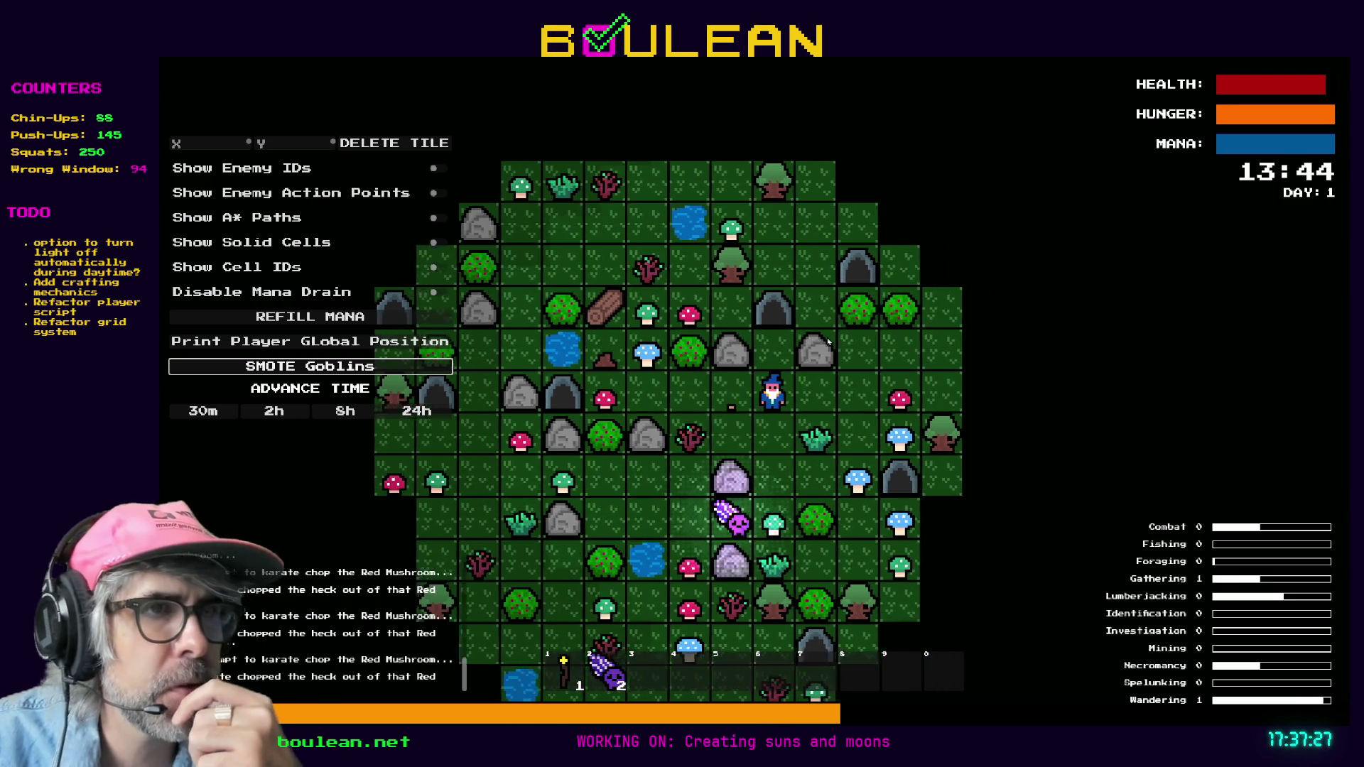
key("d")
key("d")
key("d")
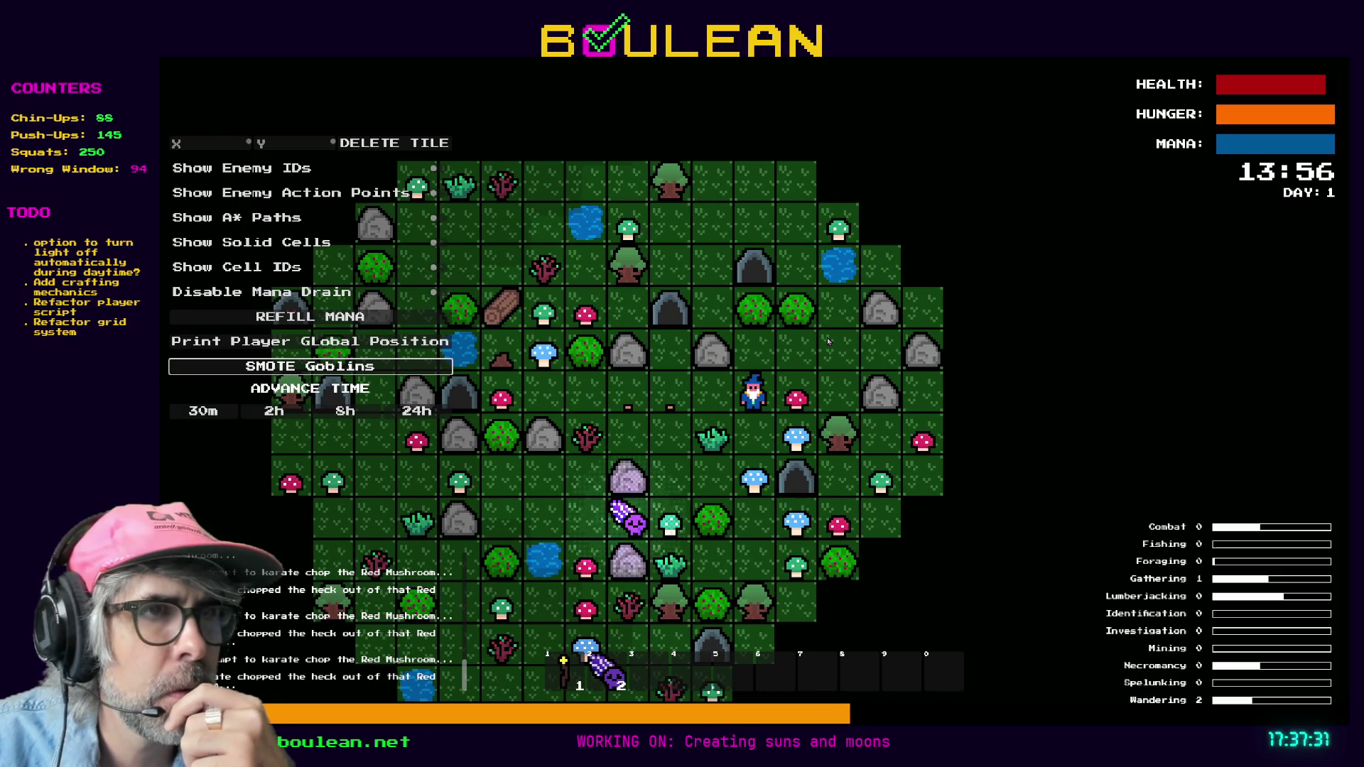
key("d")
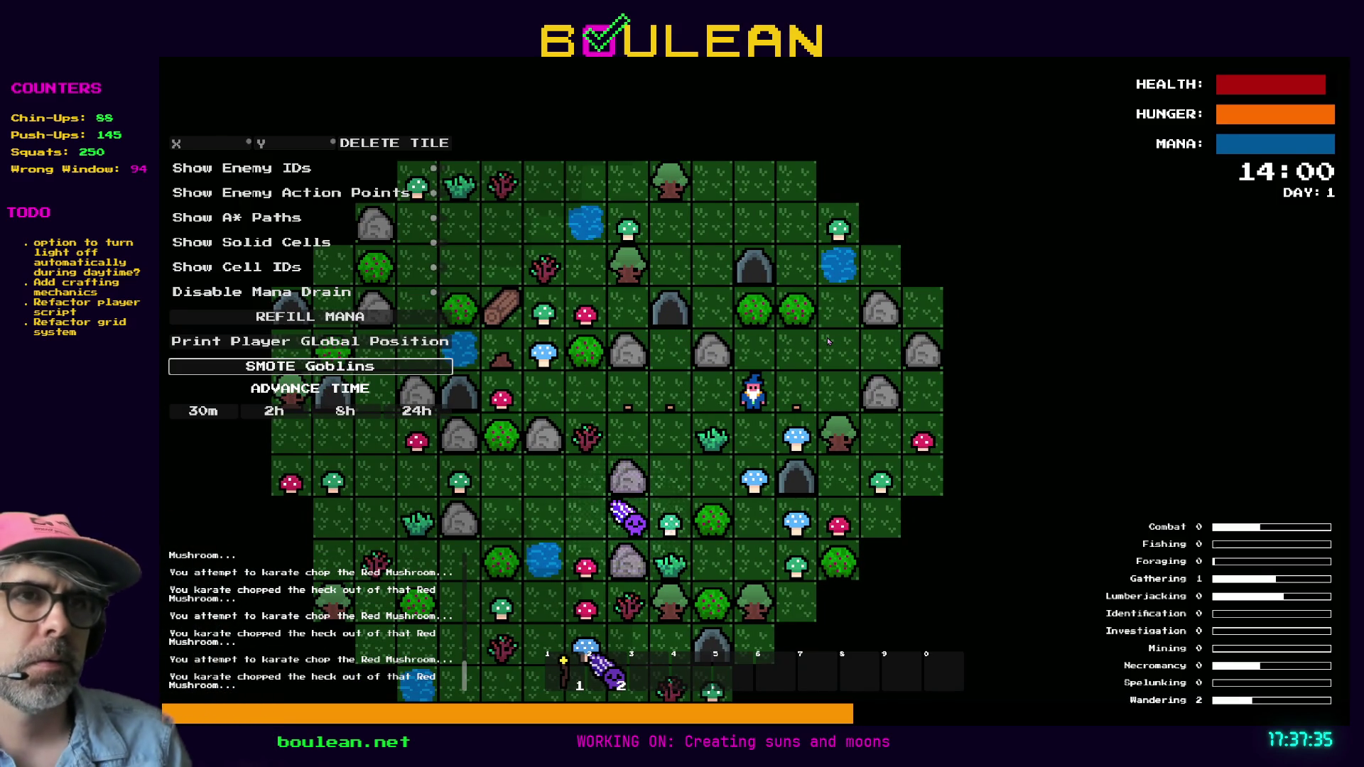
key("a")
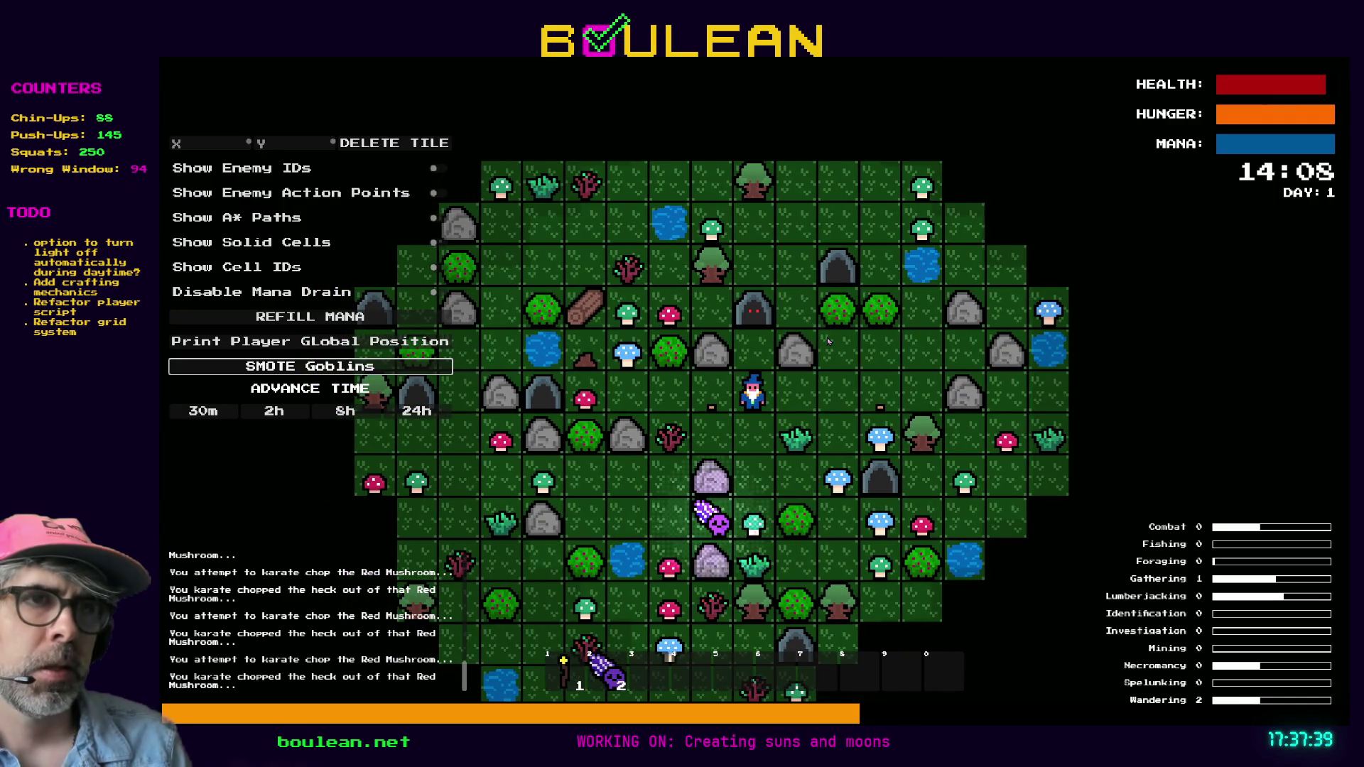
key("a")
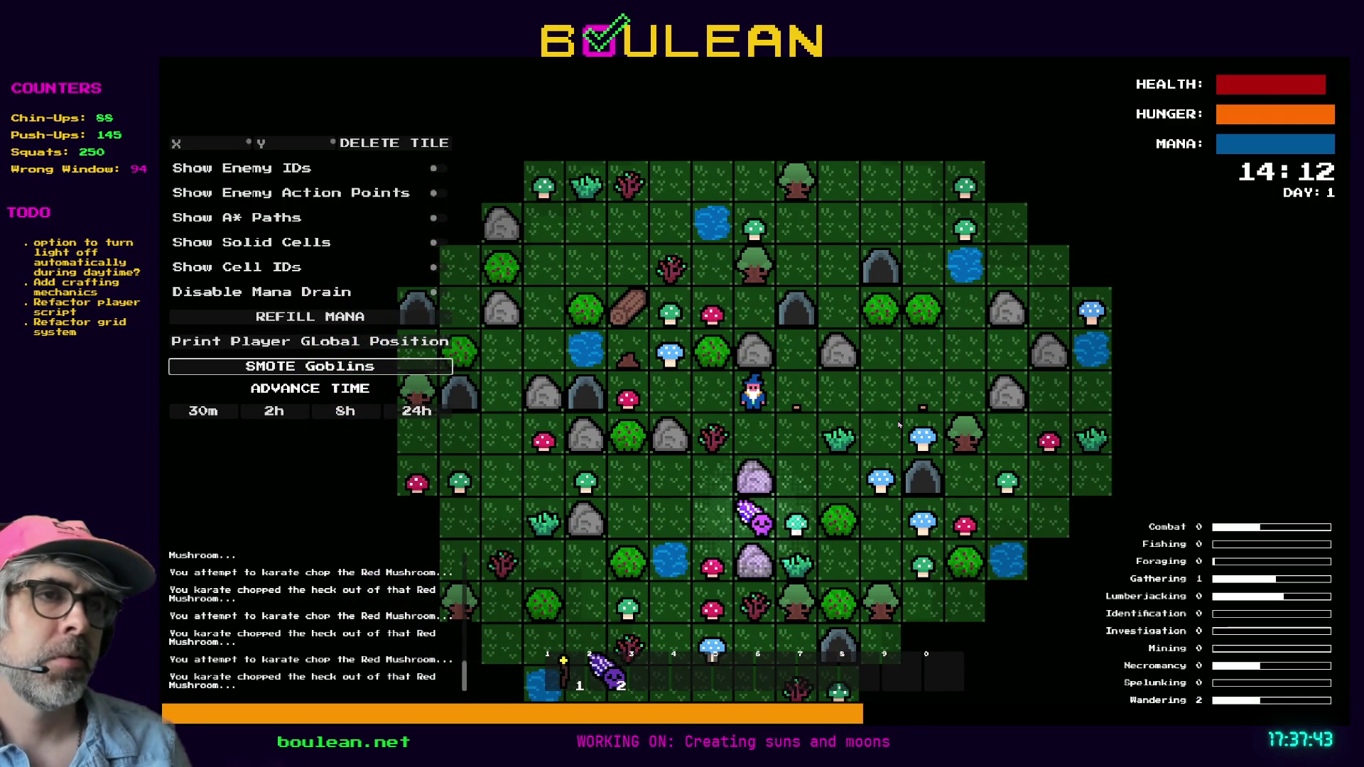
key("d")
key("s")
key("s")
key("s")
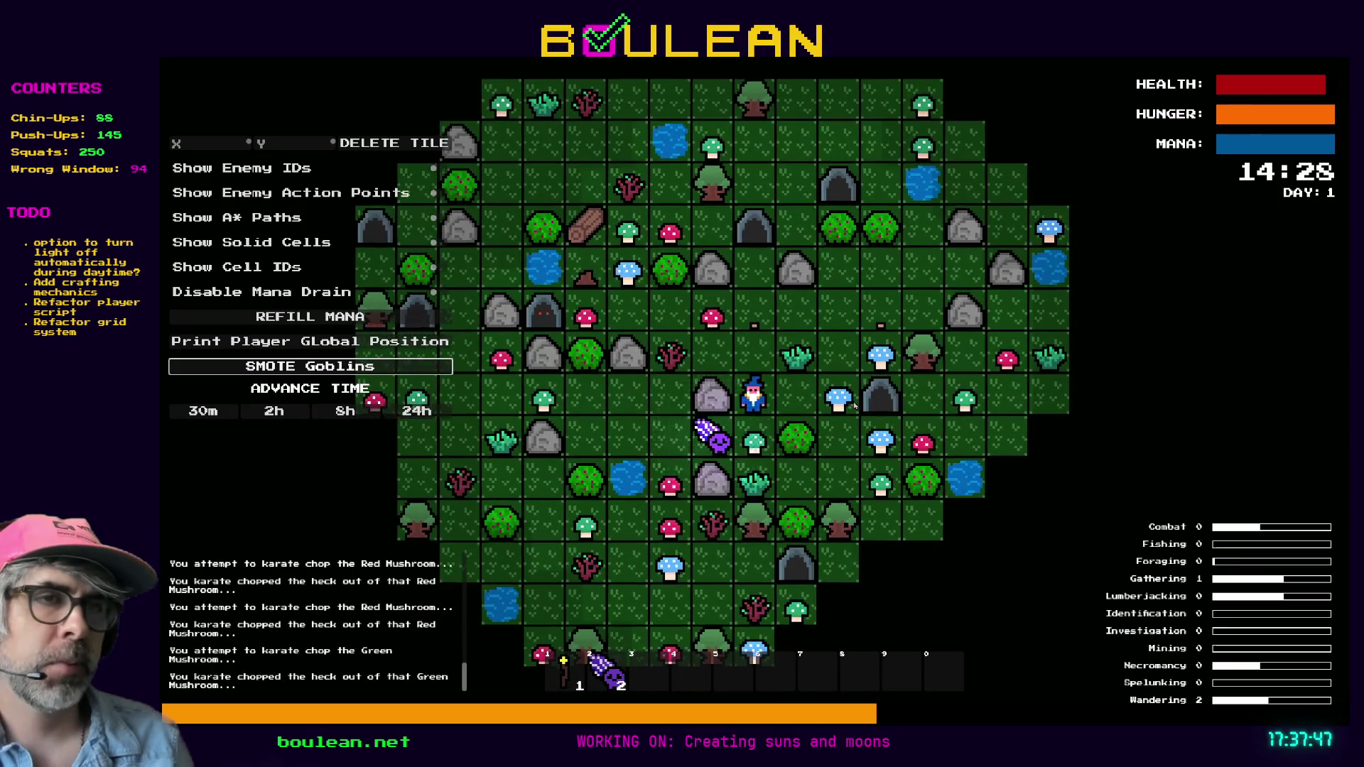
key("F8")
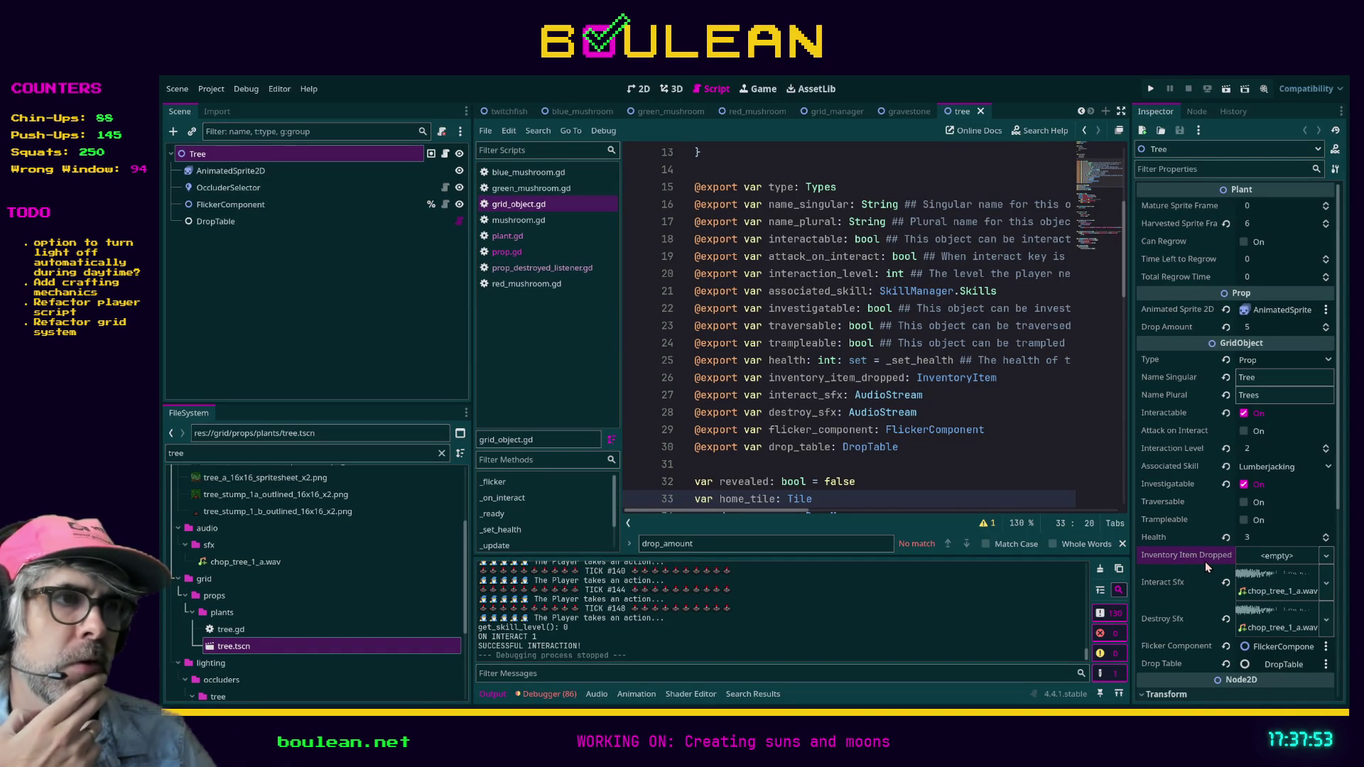
Comment out the inventory_item_dropped export on line 26 with Ctrl+K.
left_click(1013, 378)
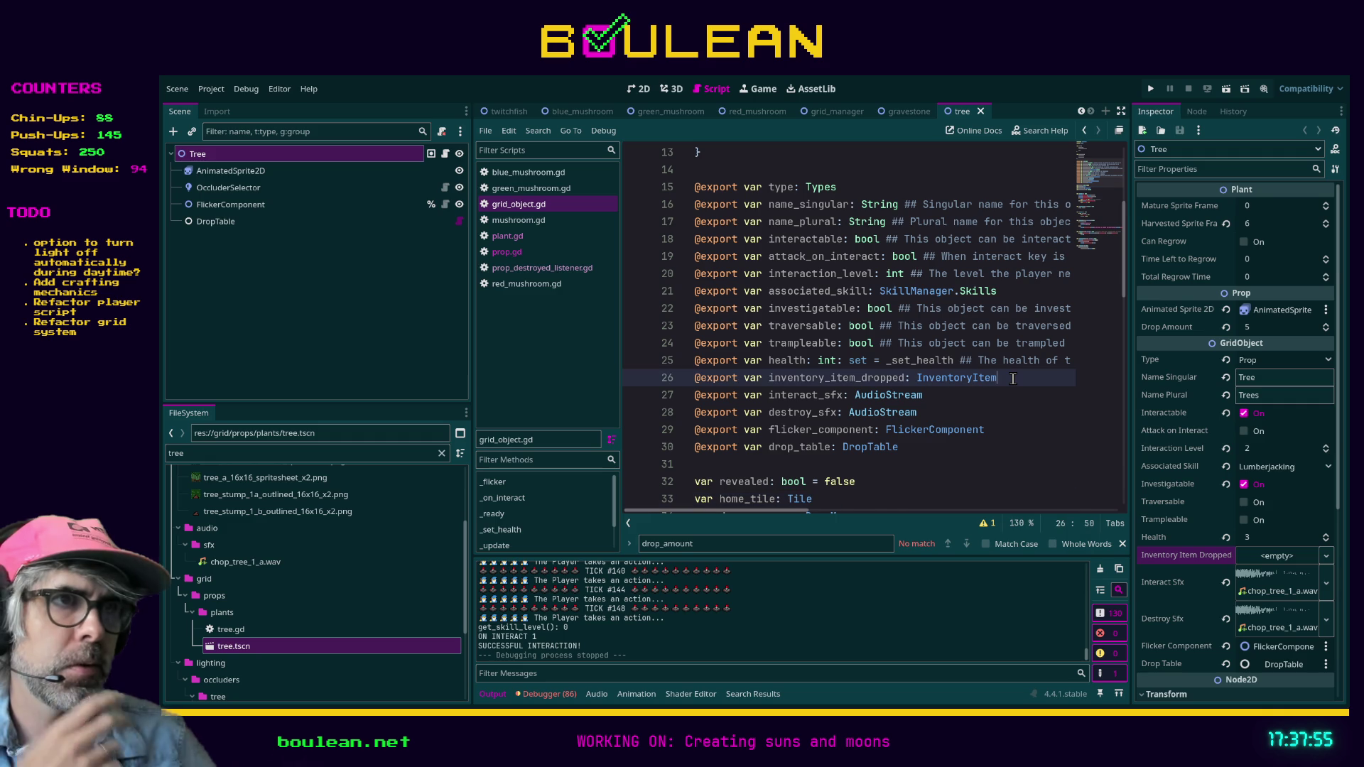
key("ctrl+k")
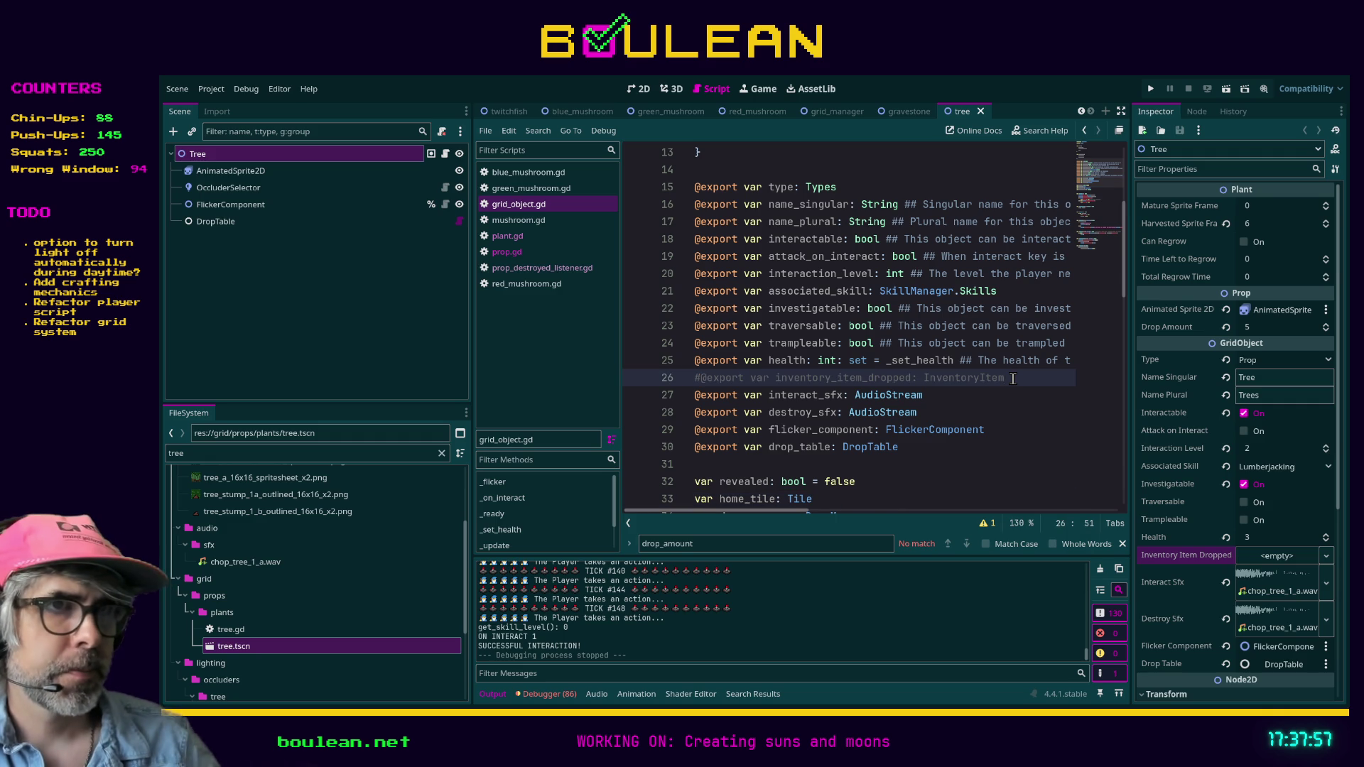
left_click(960, 394)
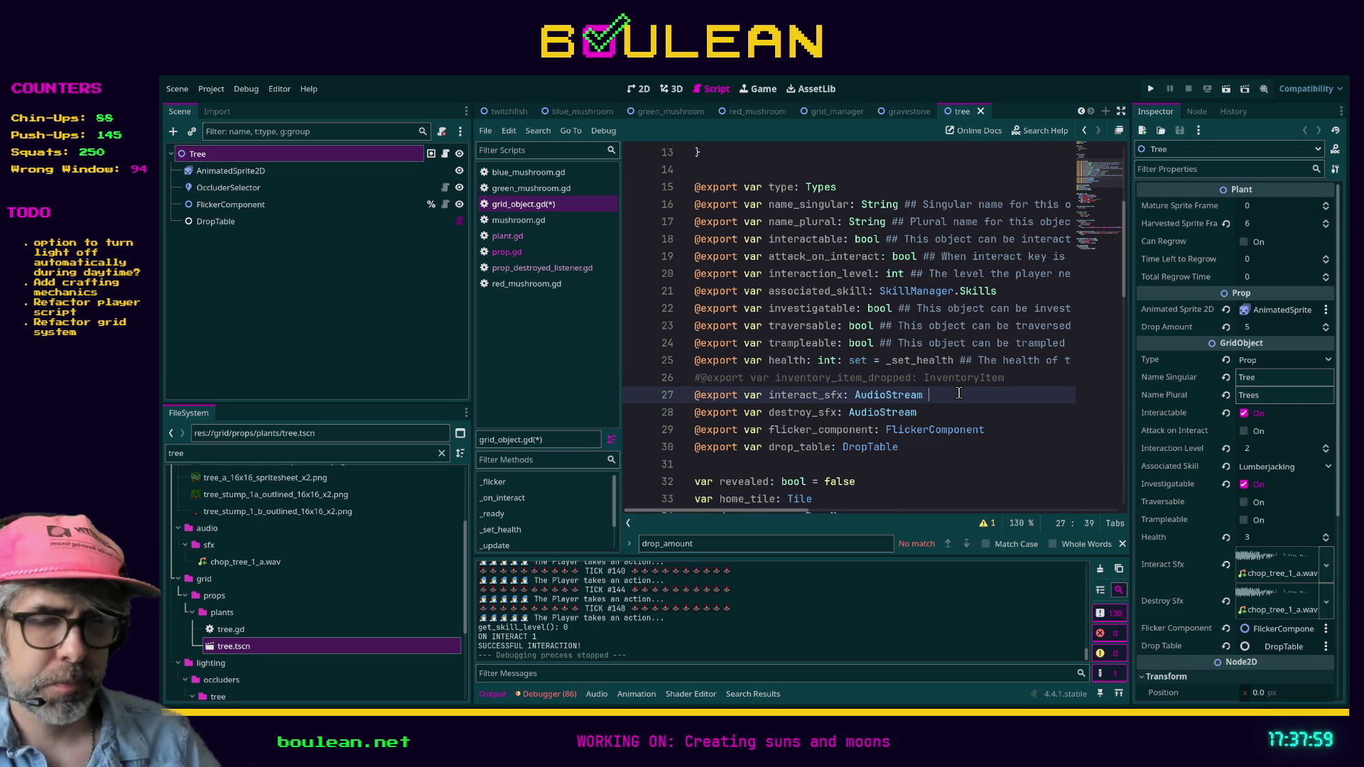
Add a ## comment to interact_sfx saying it plays when the object is interacted with.
type("## The")
key("BackSpace")
key("BackSpace")
key("BackSpace")
key("BackSpace")
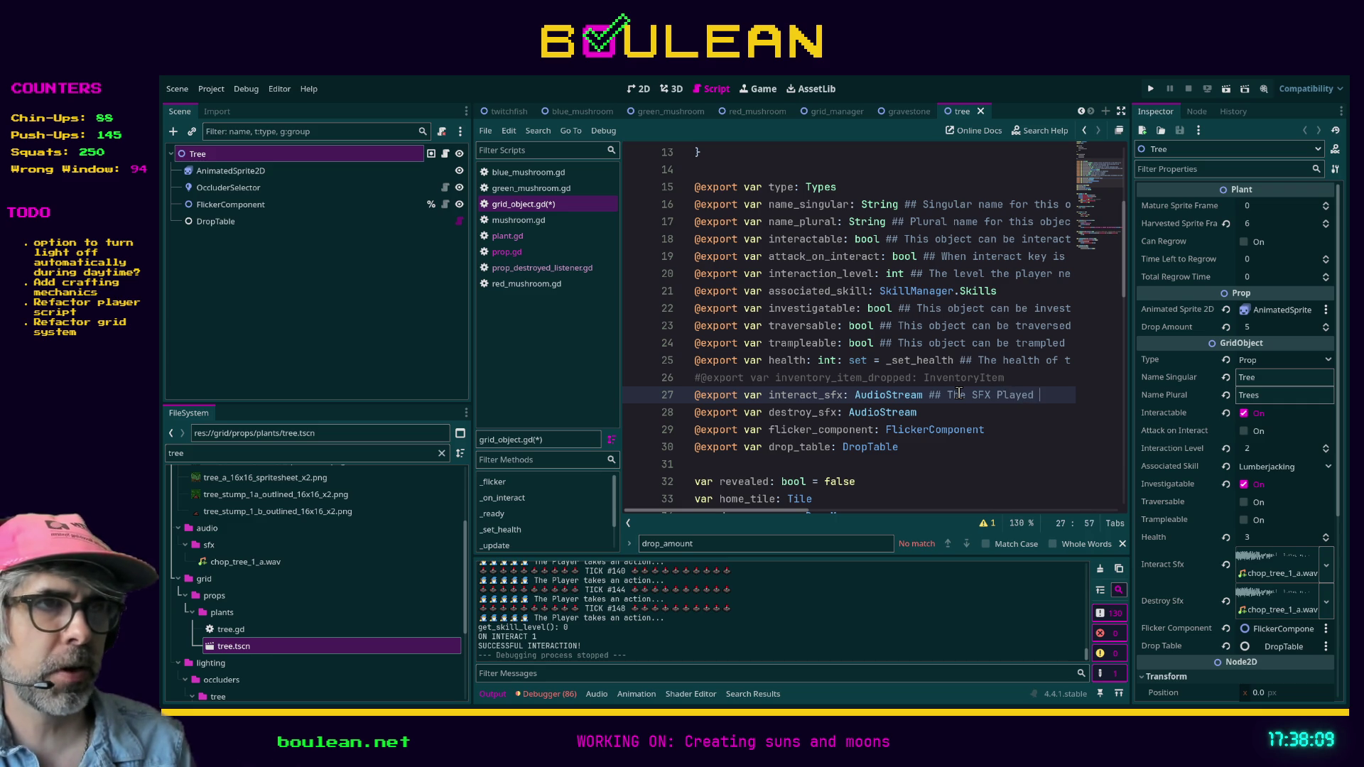
key("BackSpace")
key("BackSpace")
key("BackSpace")
type("played when ")
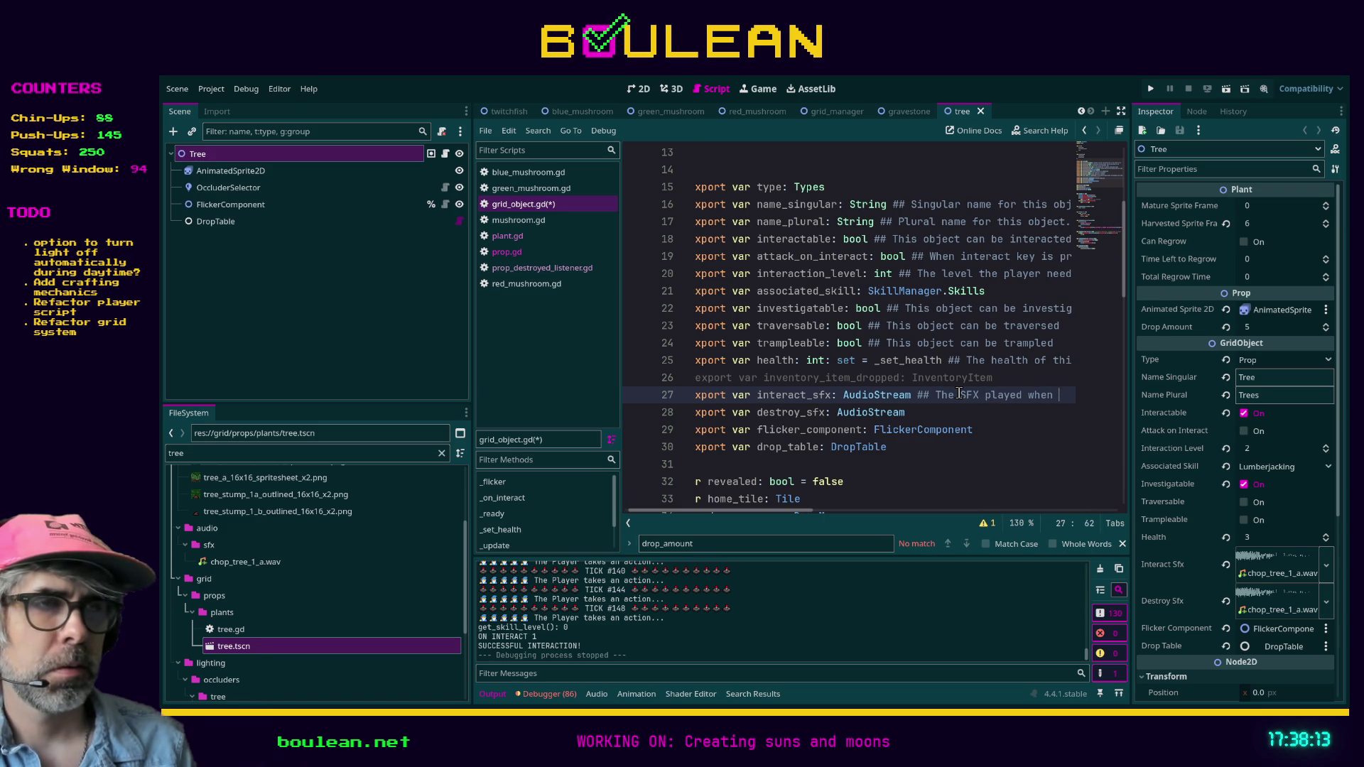
type("you interact with")
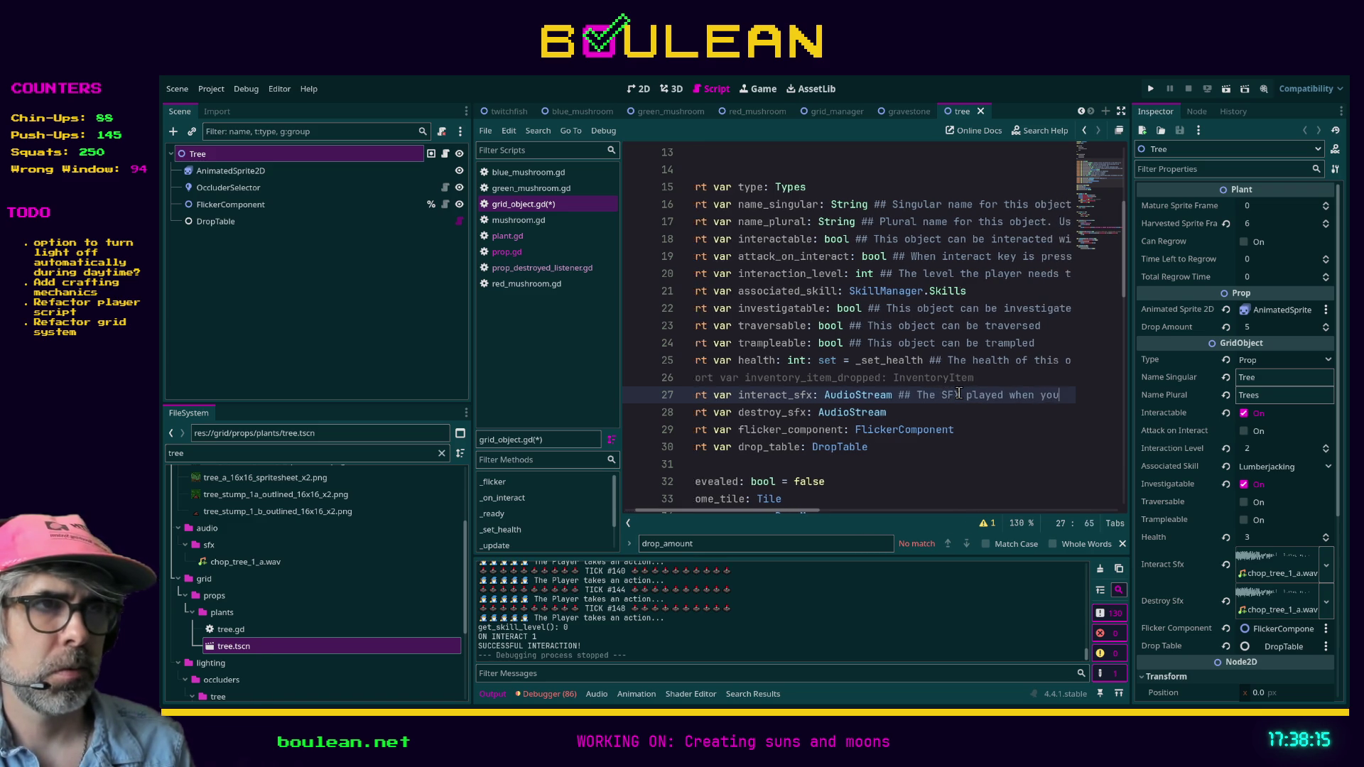
key("BackSpace")
key("BackSpace")
key("BackSpace")
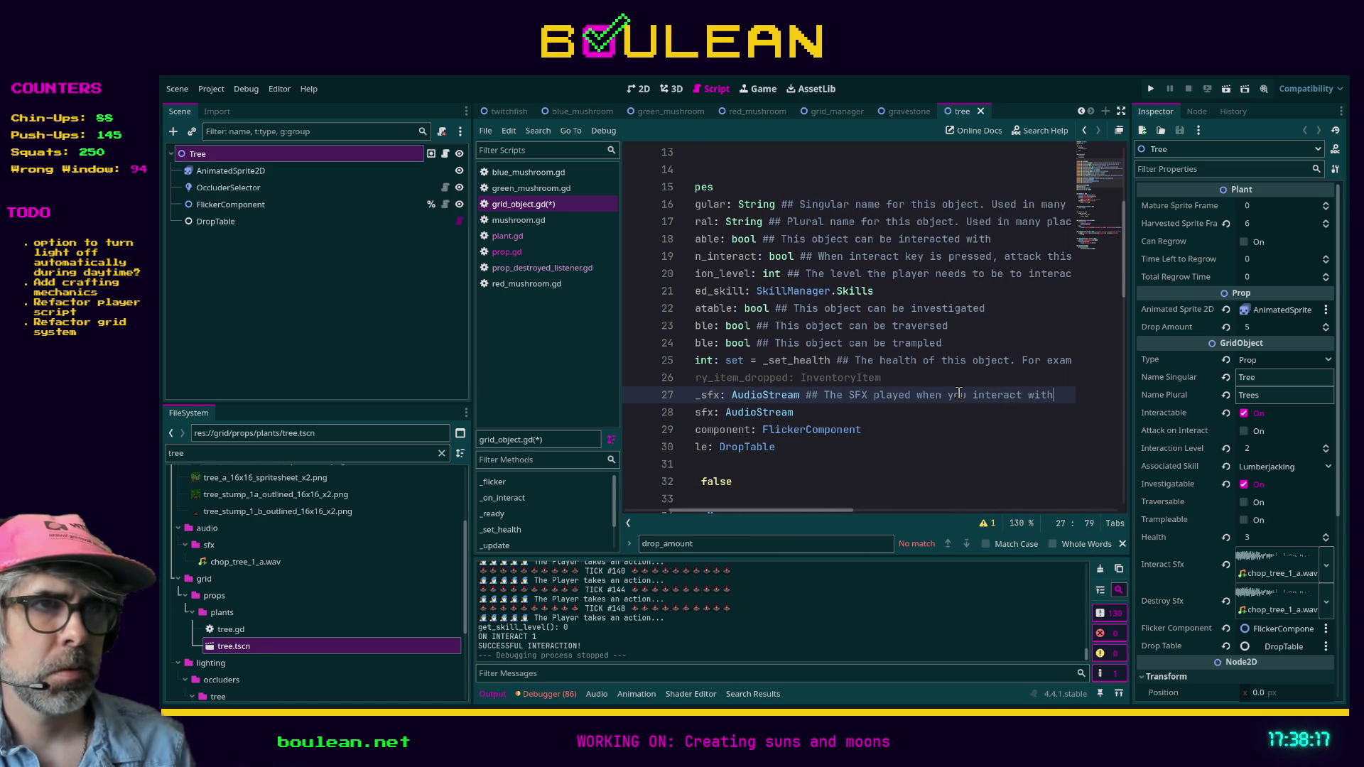
type("object is interacted with")
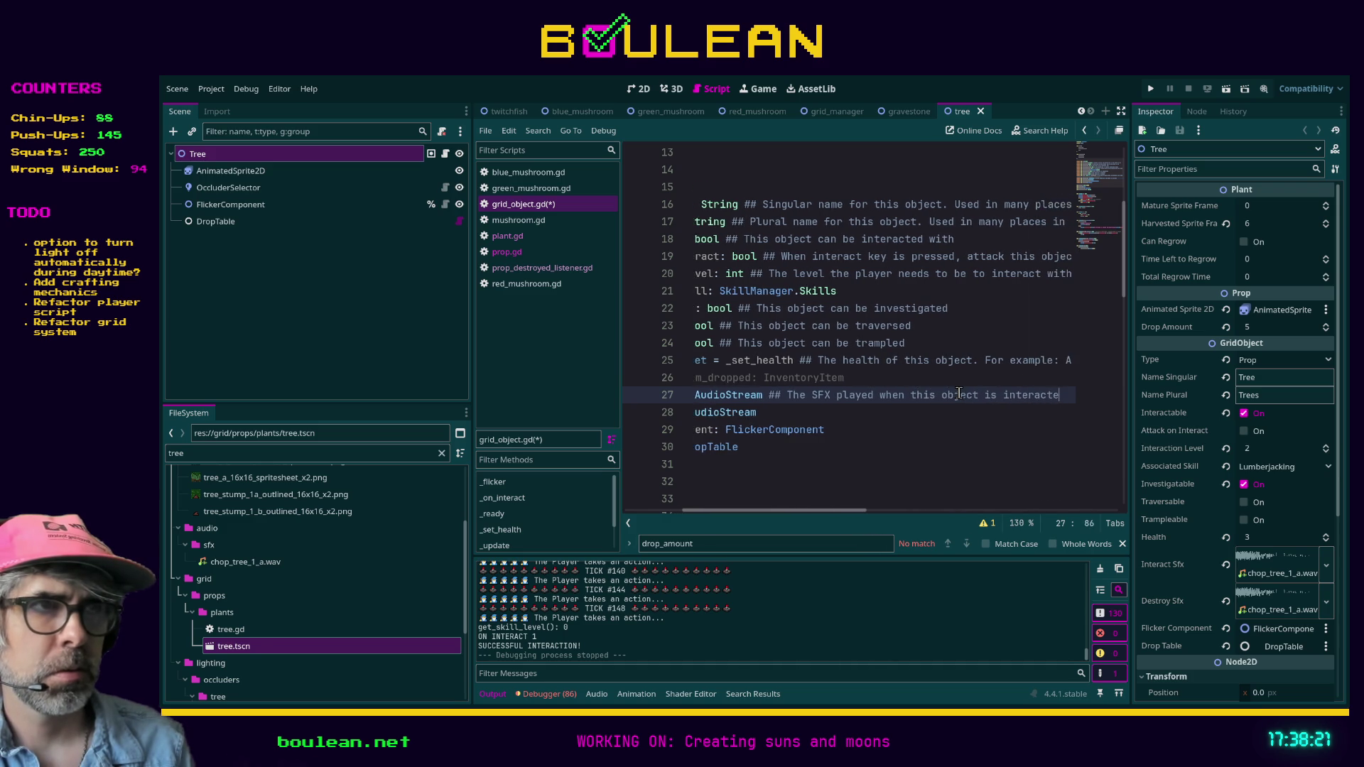
Document destroy_sfx as 'SFX played when this object is destroyed.' and save the script.
key("Down")
key("Home")
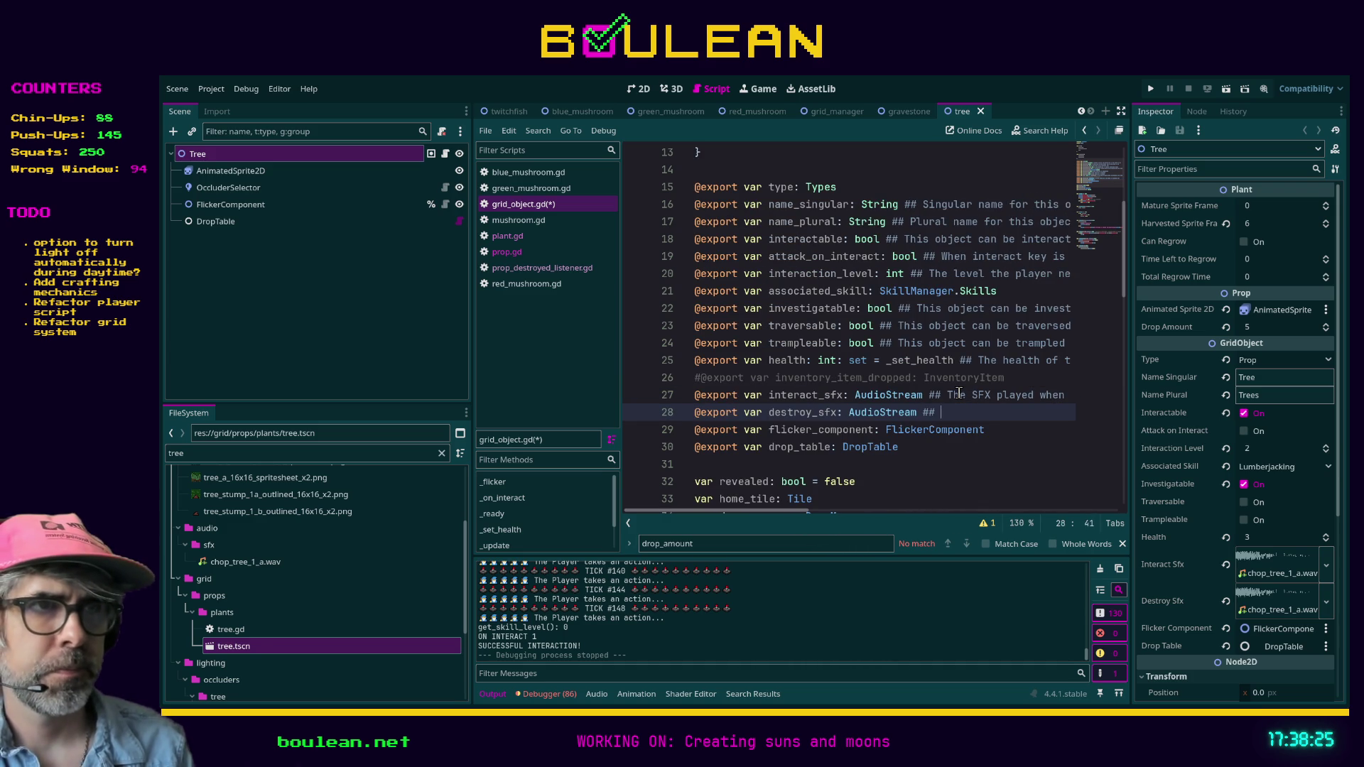
key("BackSpace")
type("SFX played when this object ")
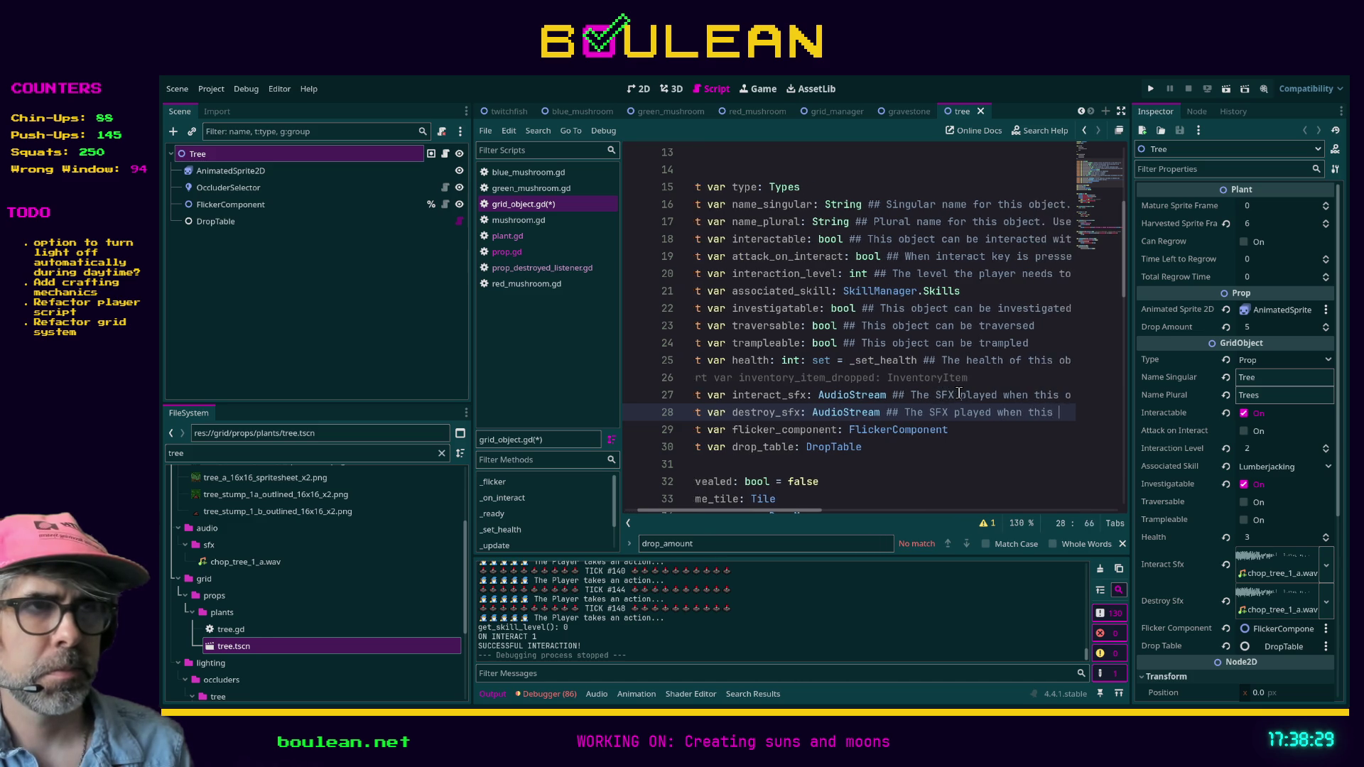
type("is destroyed")
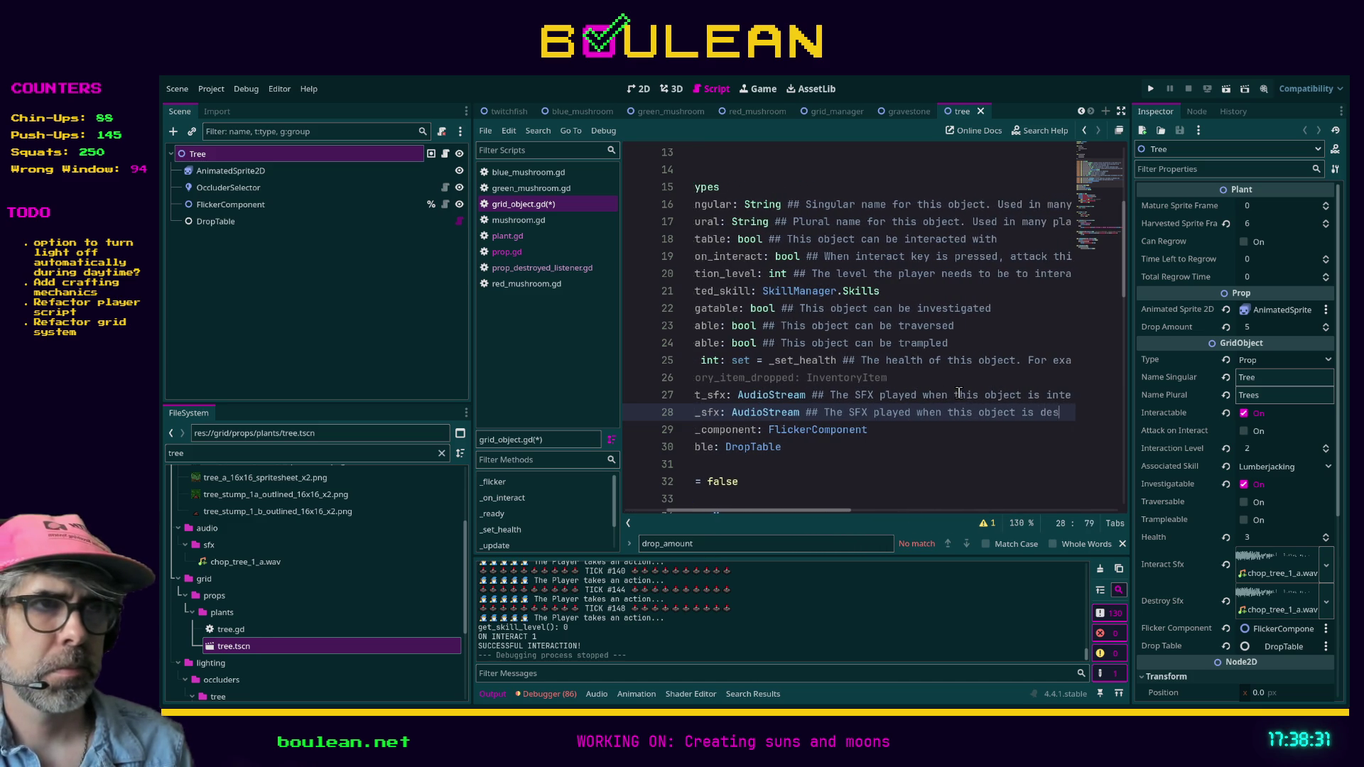
type(".")
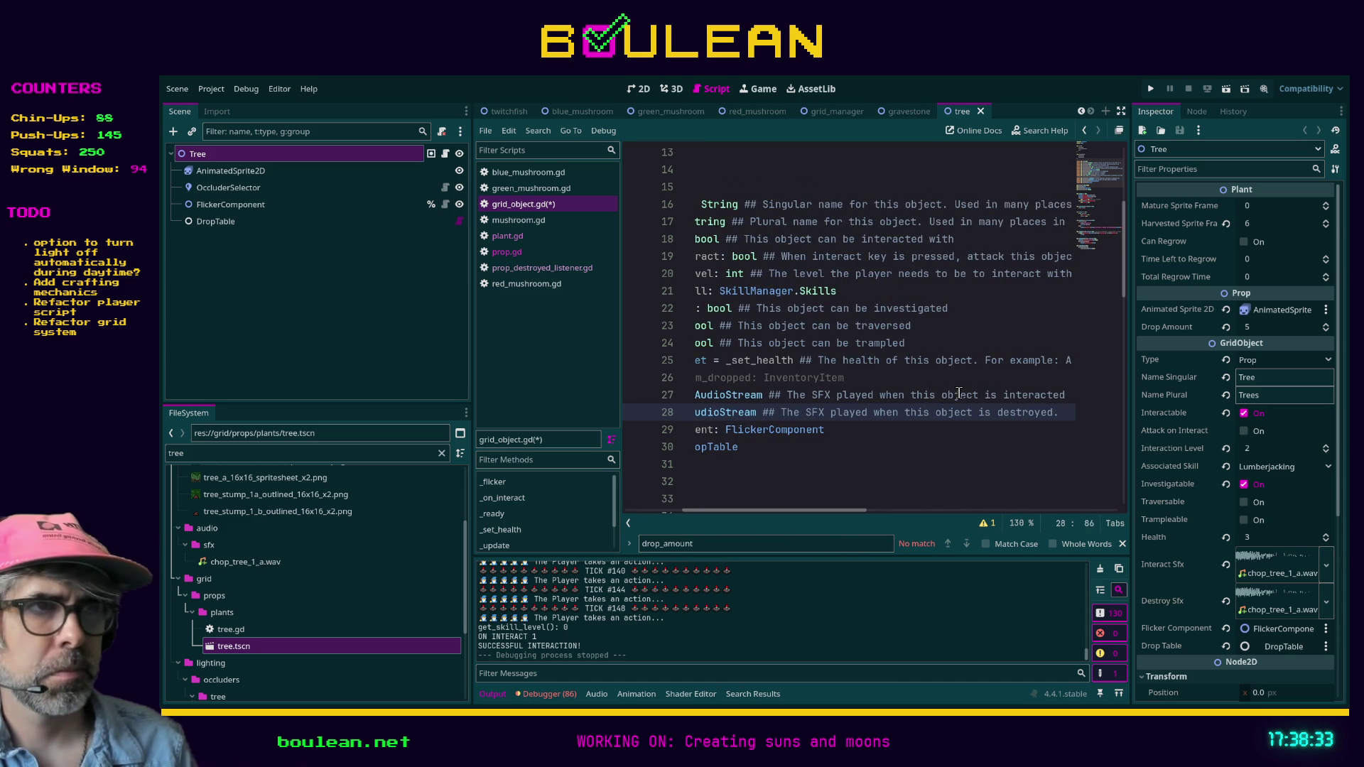
key("Up")
key("End")
type(".")
key("Down")
key("ctrl+s")
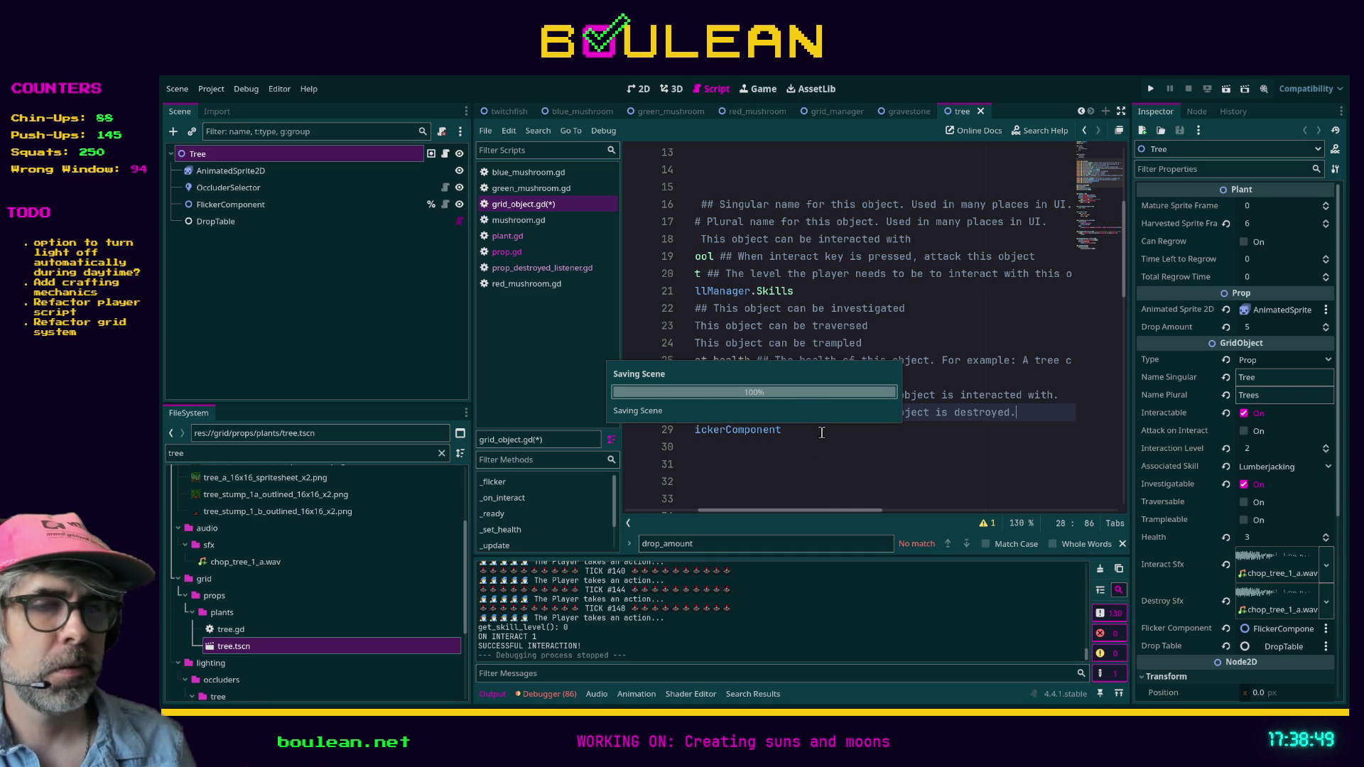
Add a ## comment to flicker_component explaining it makes the object flicker on interaction.
left_click_drag(815, 517, 733, 526)
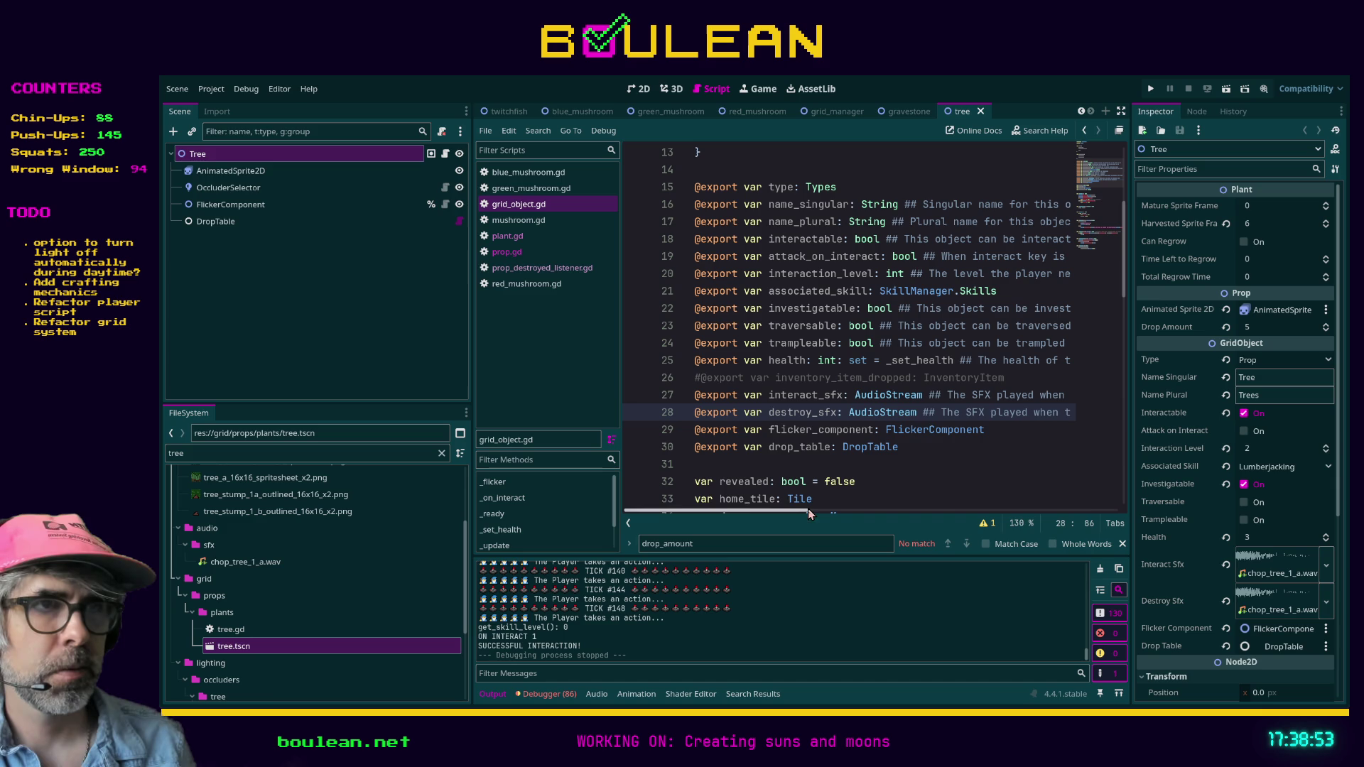
left_click(1014, 429)
type("#")
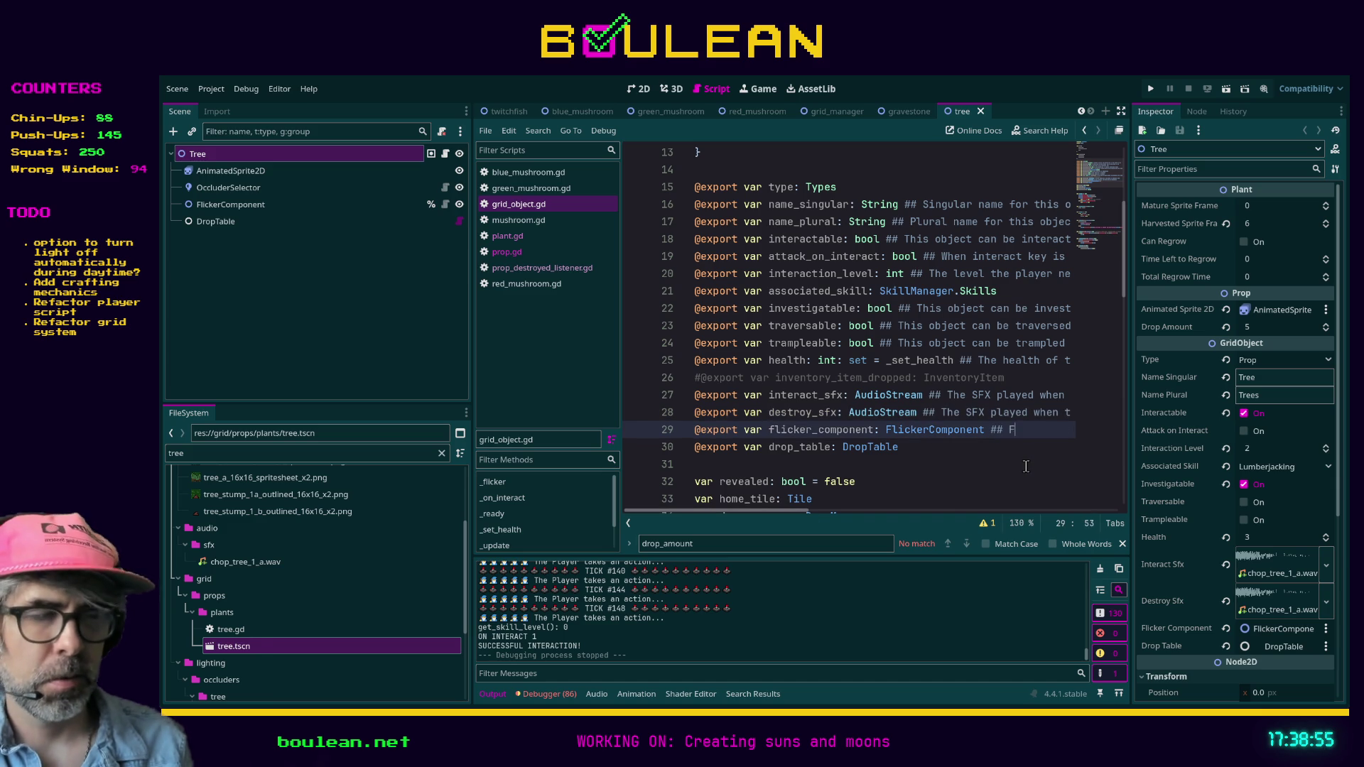
key("BackSpace")
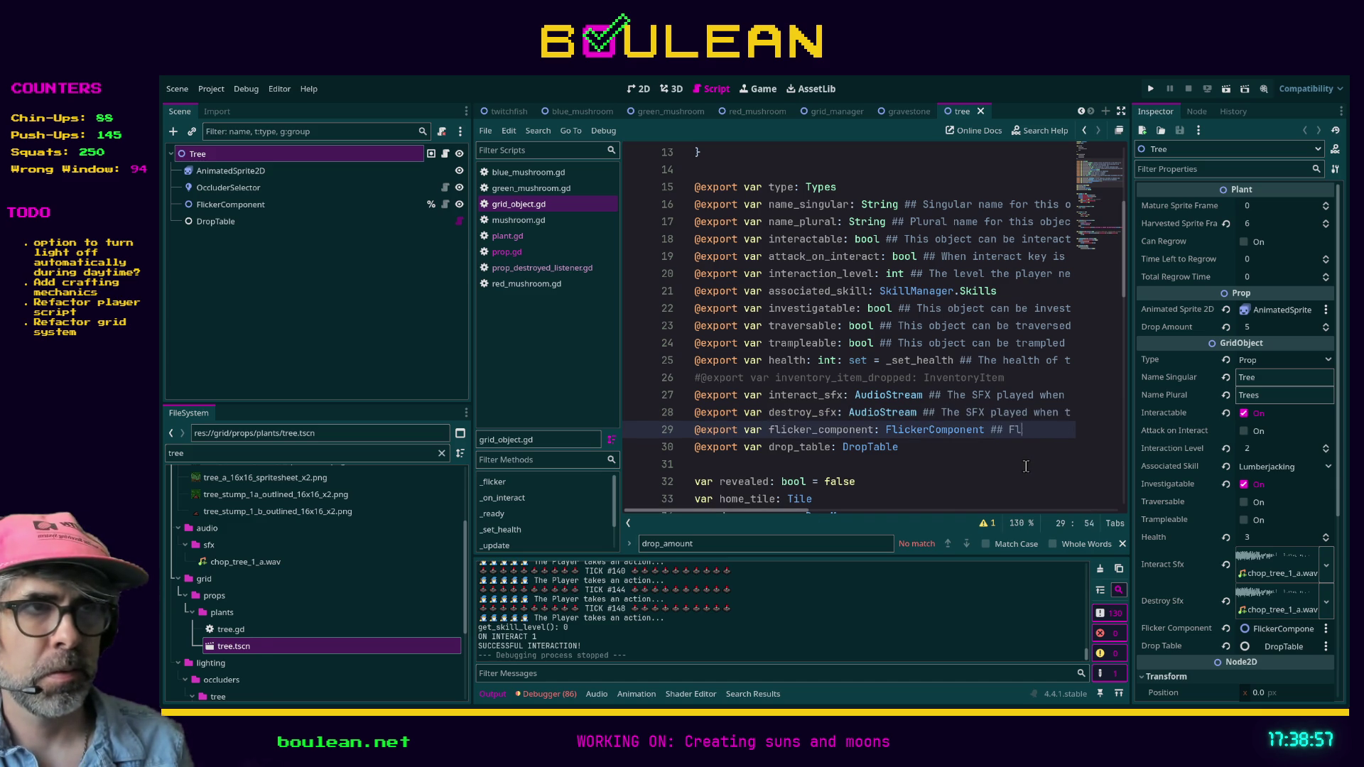
key("BackSpace")
key("BackSpace")
type("Aicker component ")
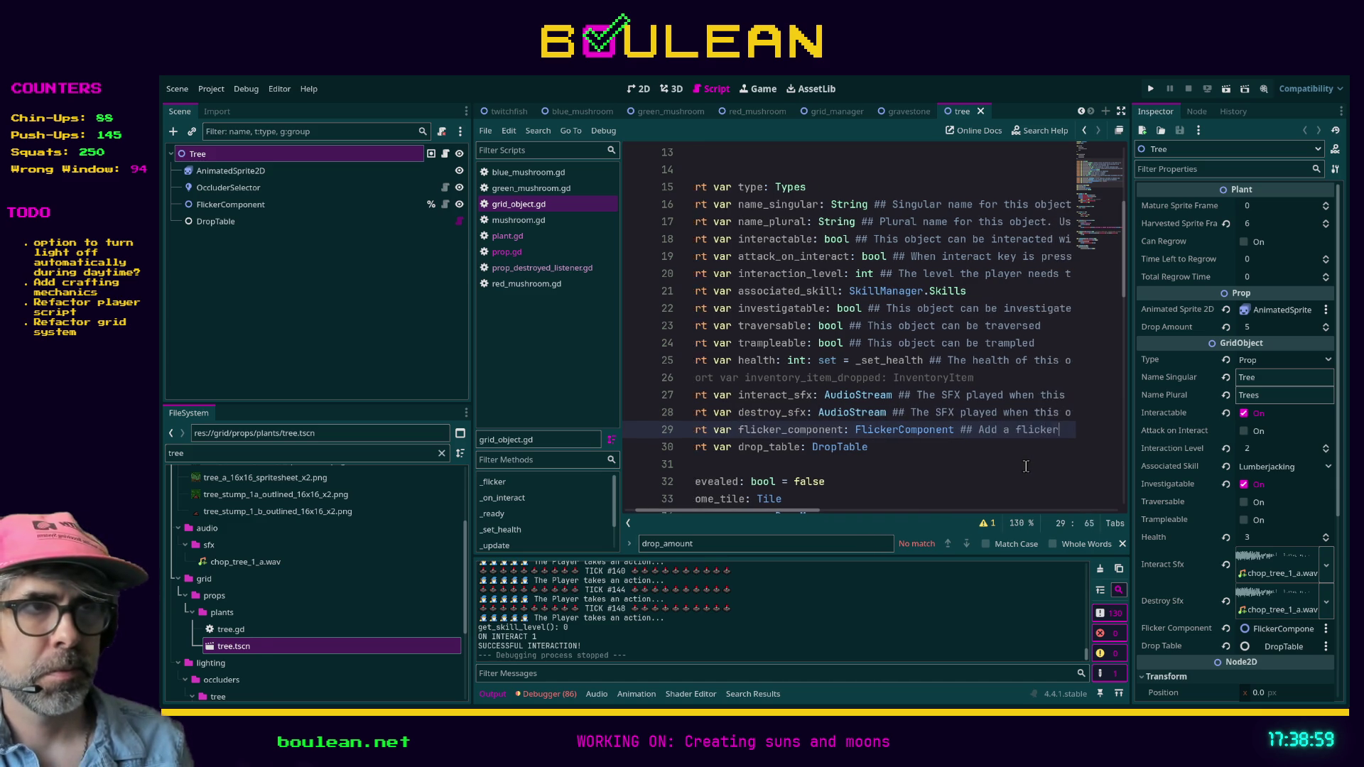
type("if the object should")
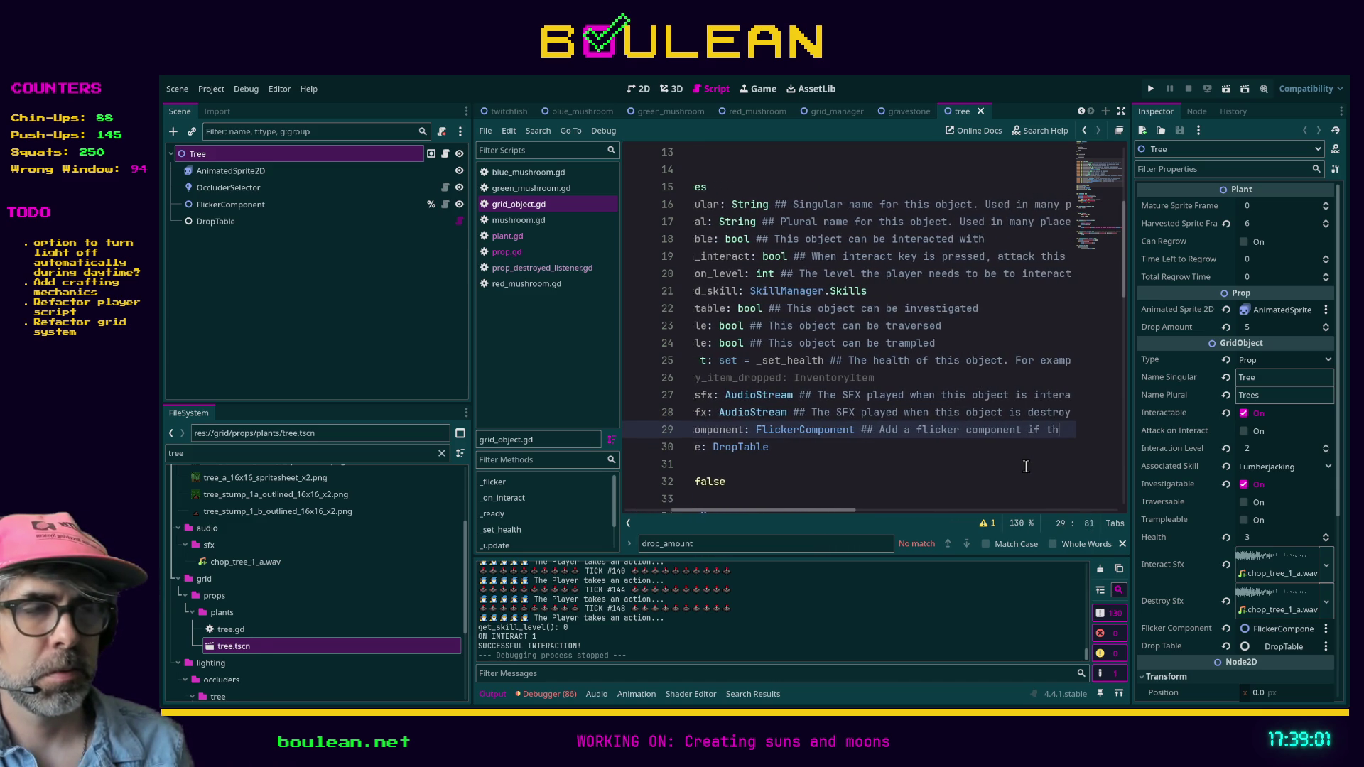
type(" flicker when int")
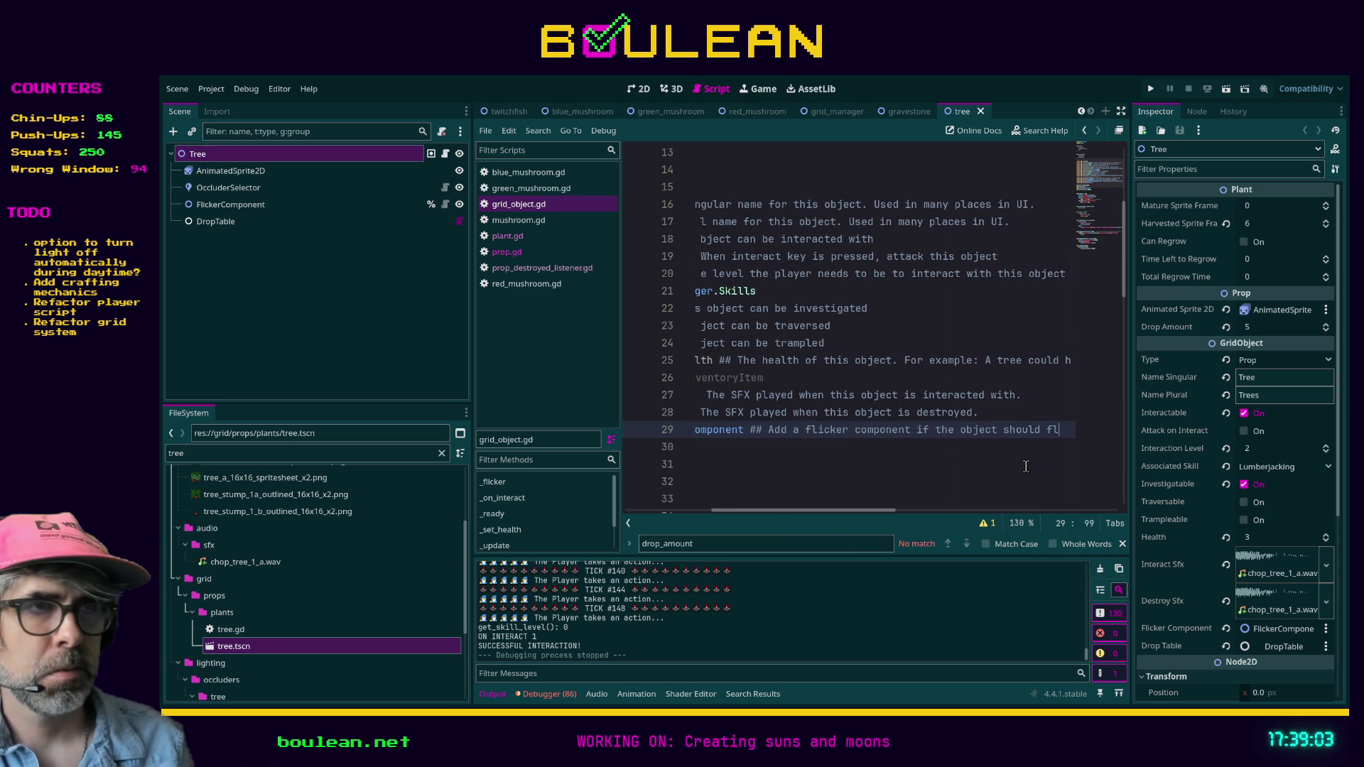
type("eracted")
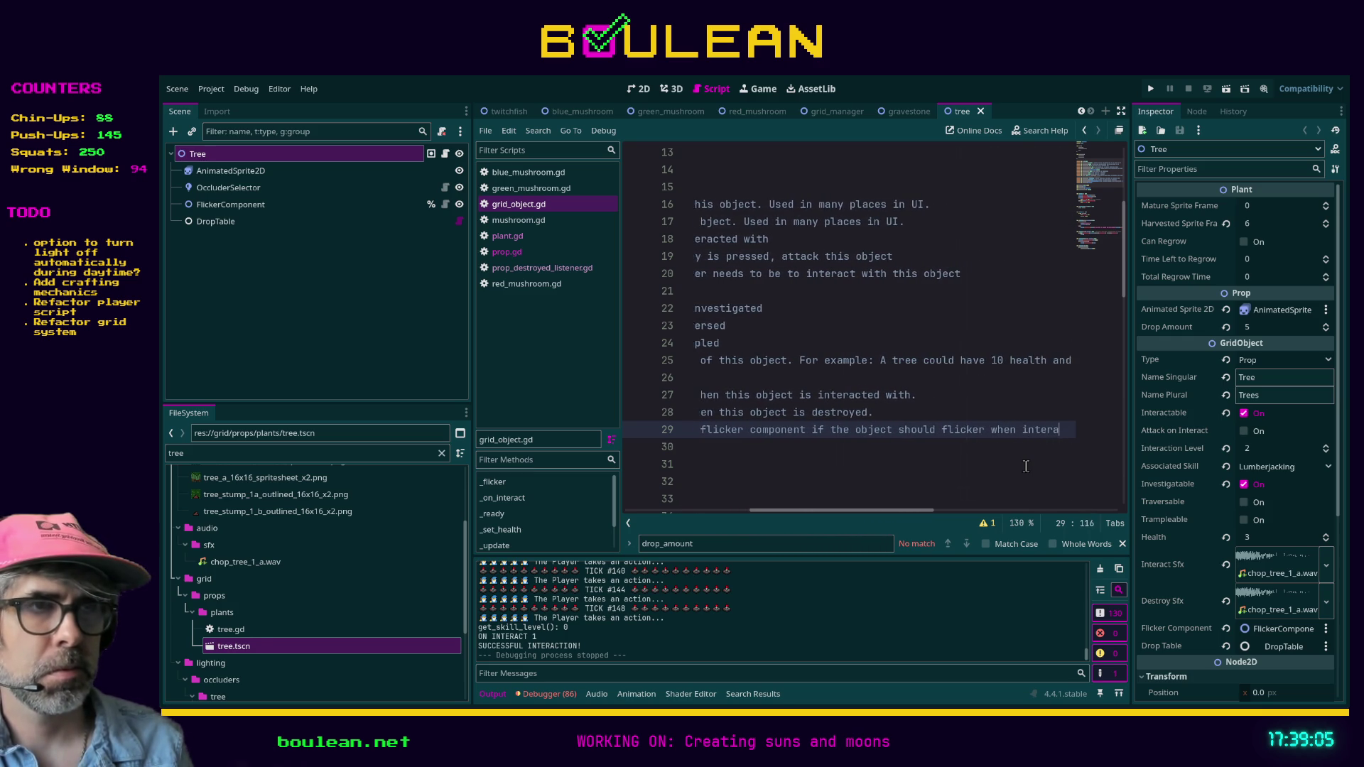
key("BackSpace")
key("BackSpace")
key("BackSpace")
type("int")
type("tion")
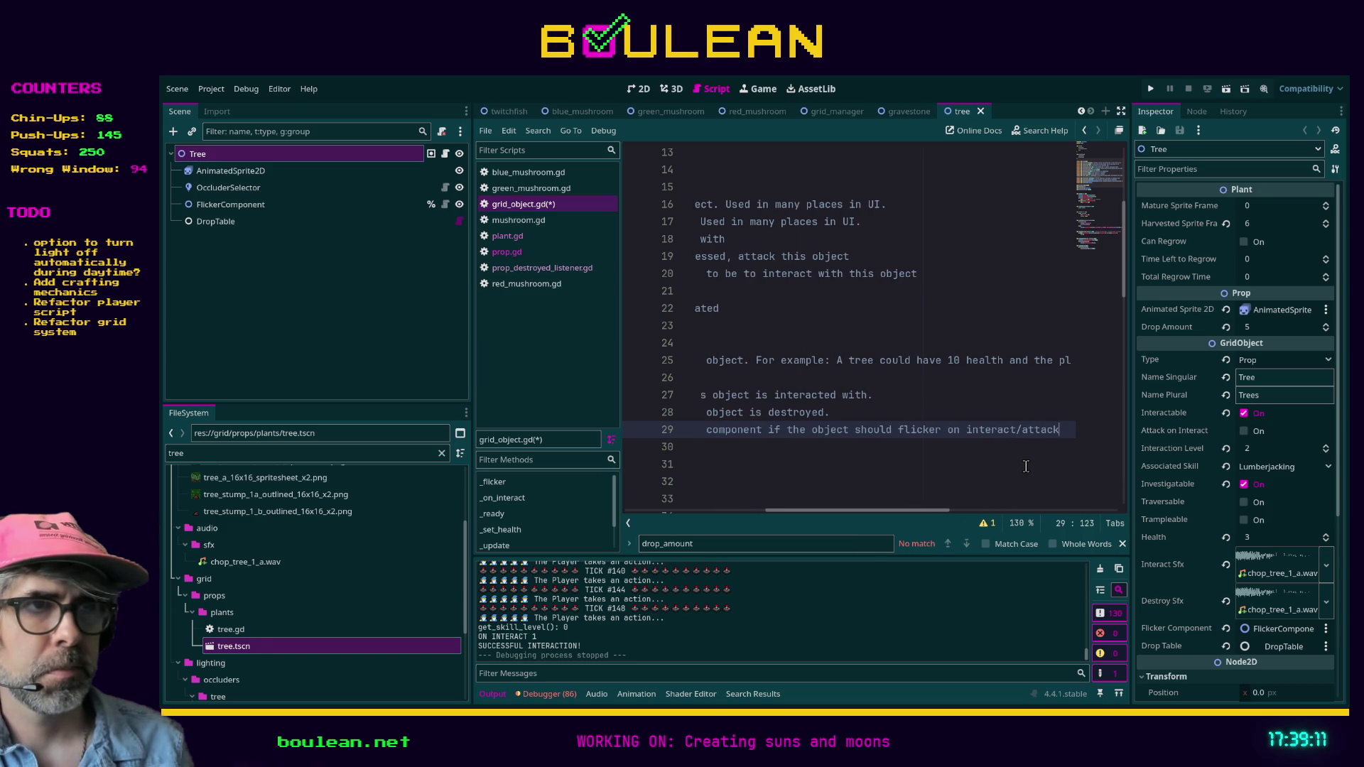
Save grid_object.gd and run the game with F5.
key("Home")
key("Down")
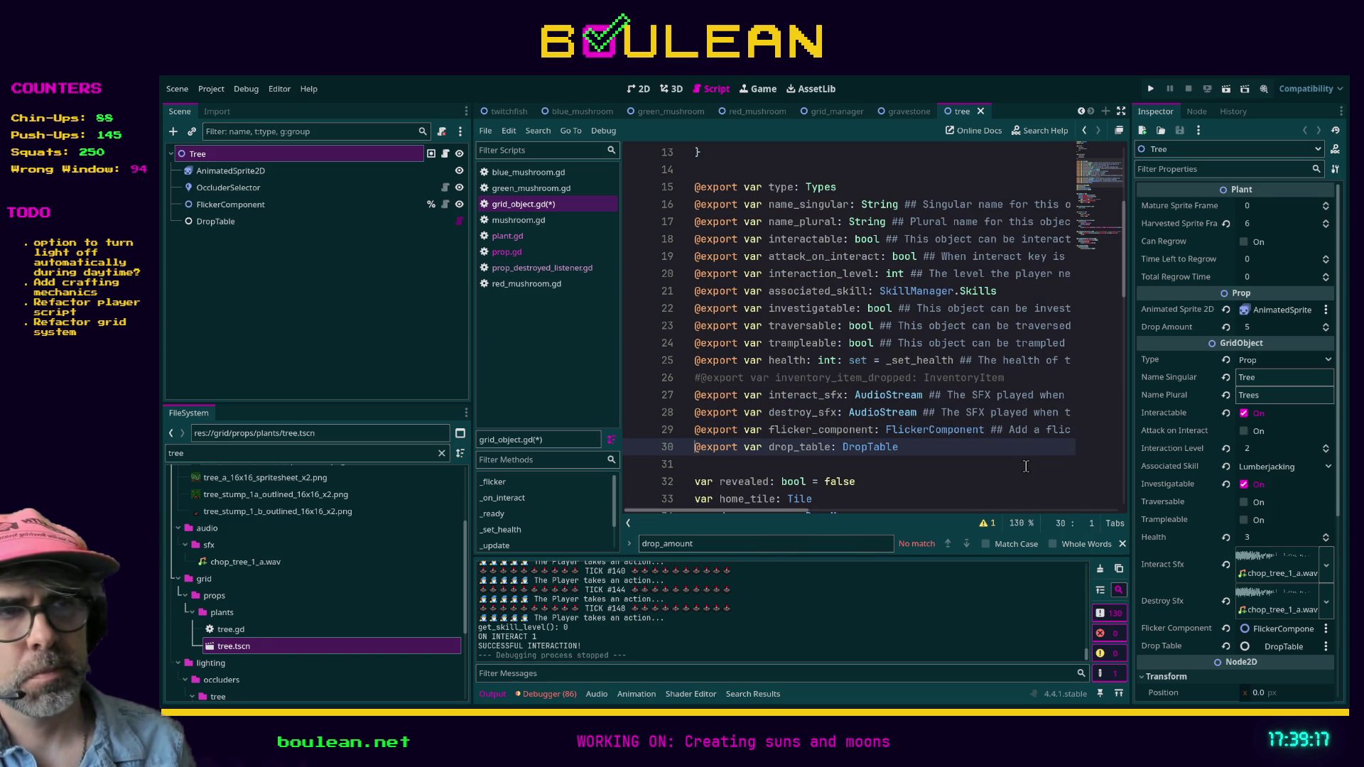
key("ctrl+s")
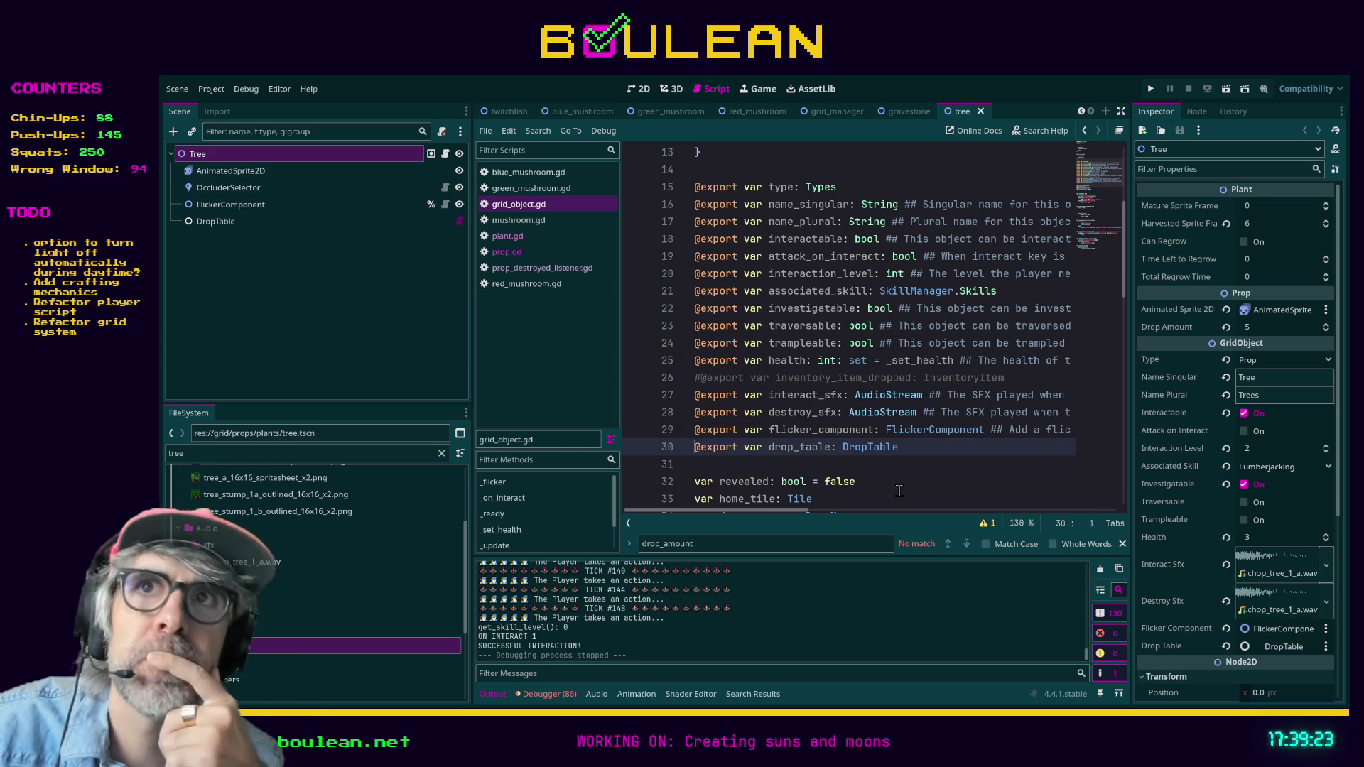
key("F5")
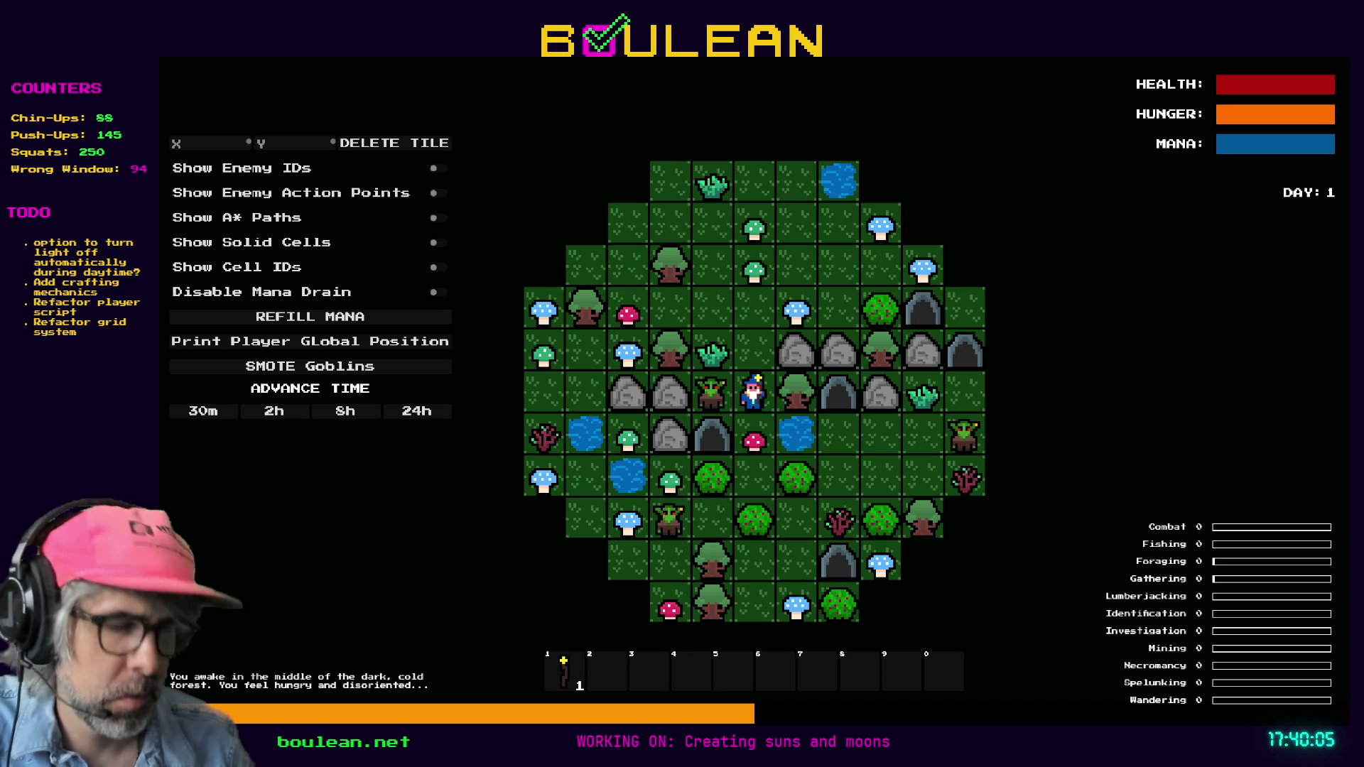
Restart the game, defeat the nearby goblins and smash their gravestones for souls.
key("F8")
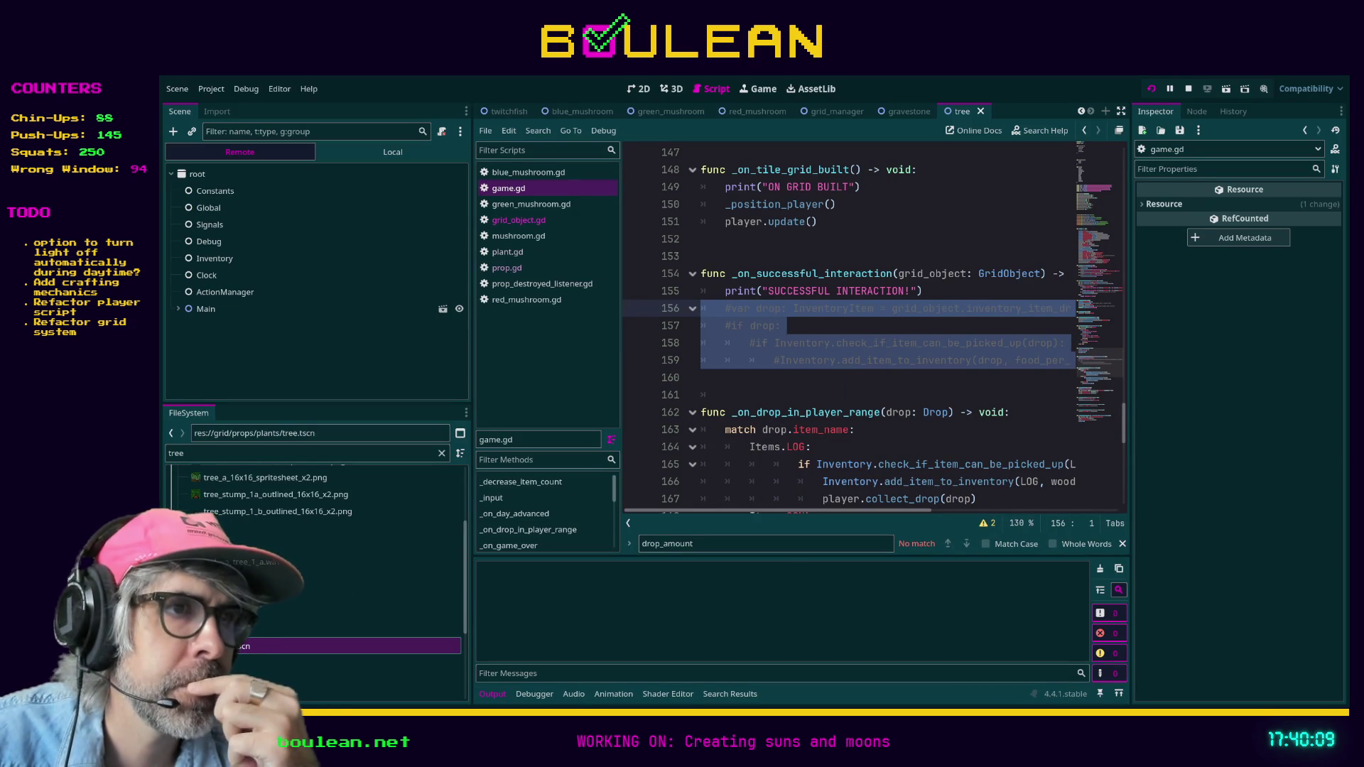
key("F5")
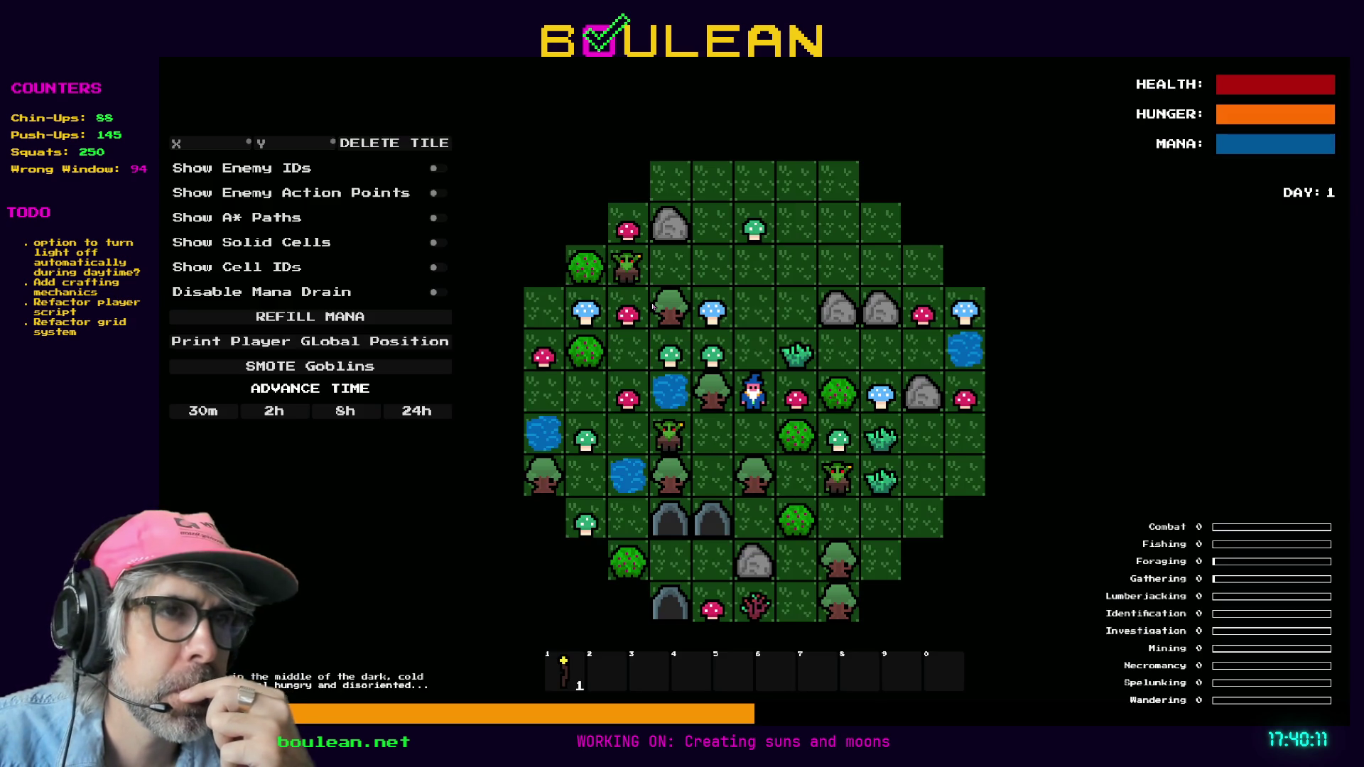
key("Left")
key("Left")
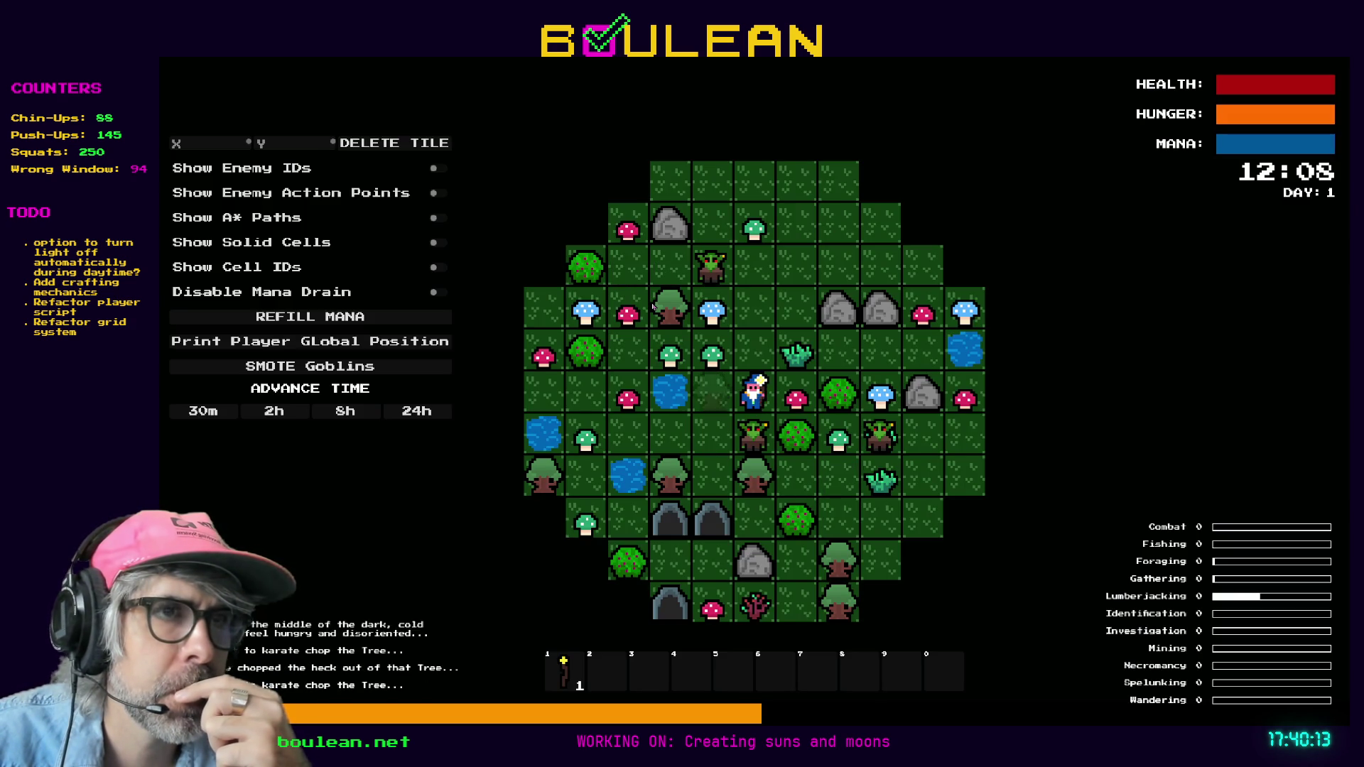
key("Down")
key("Down")
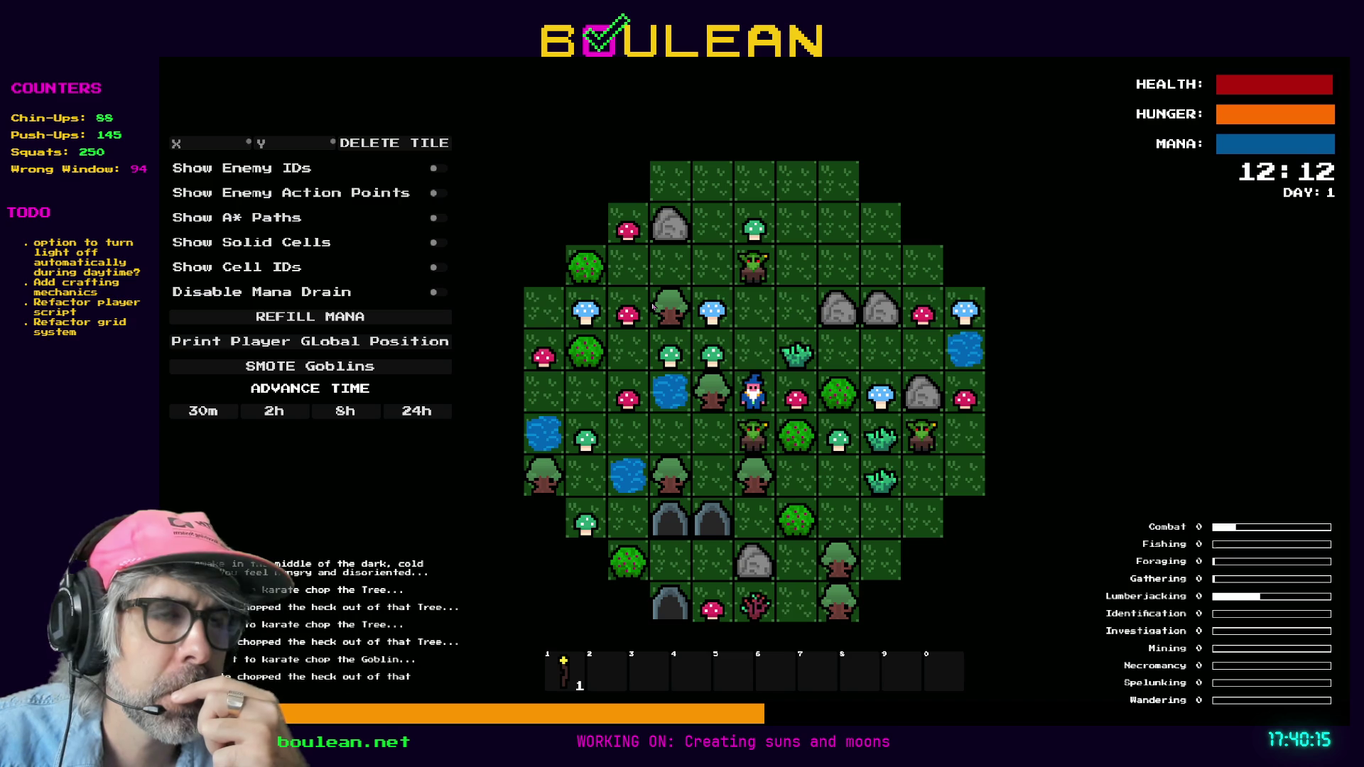
key("Down")
key("Down")
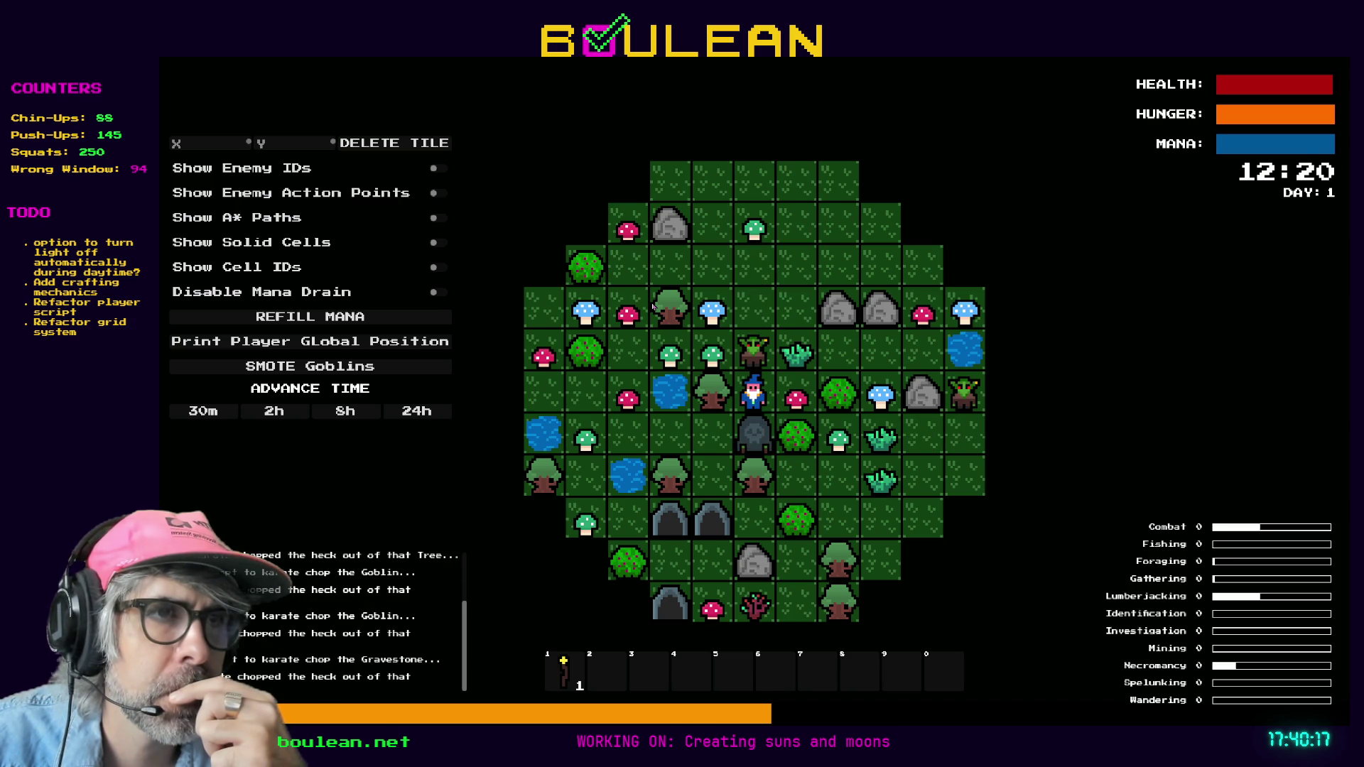
key("Up")
key("Up")
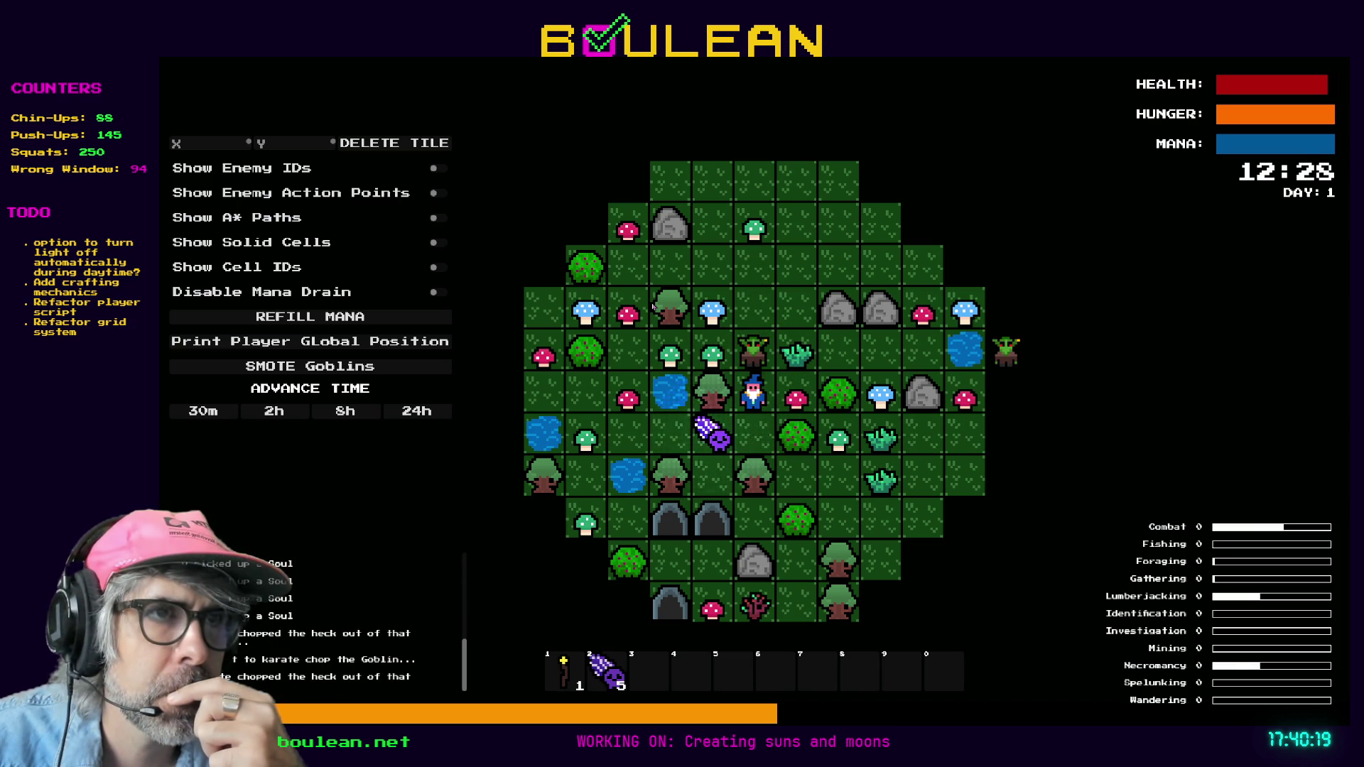
key("Up")
key("Up")
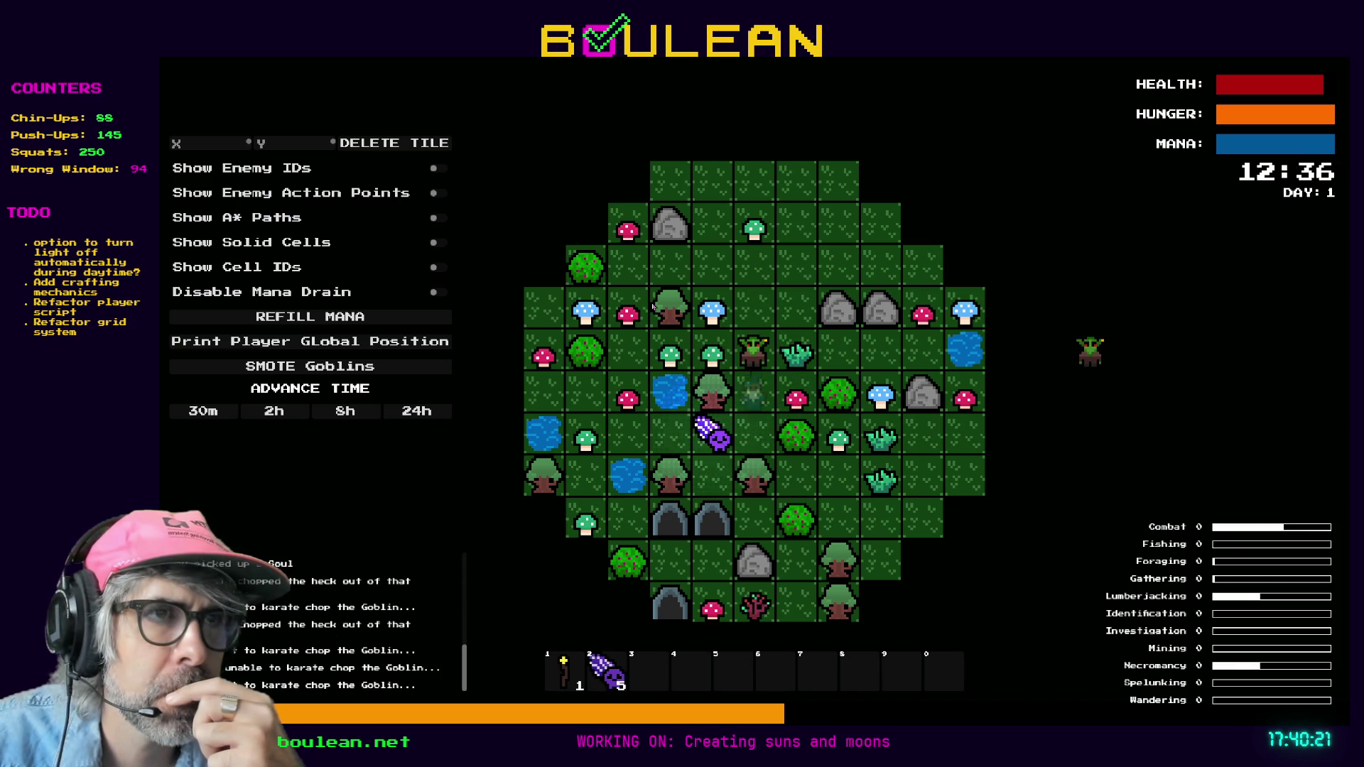
key("Up")
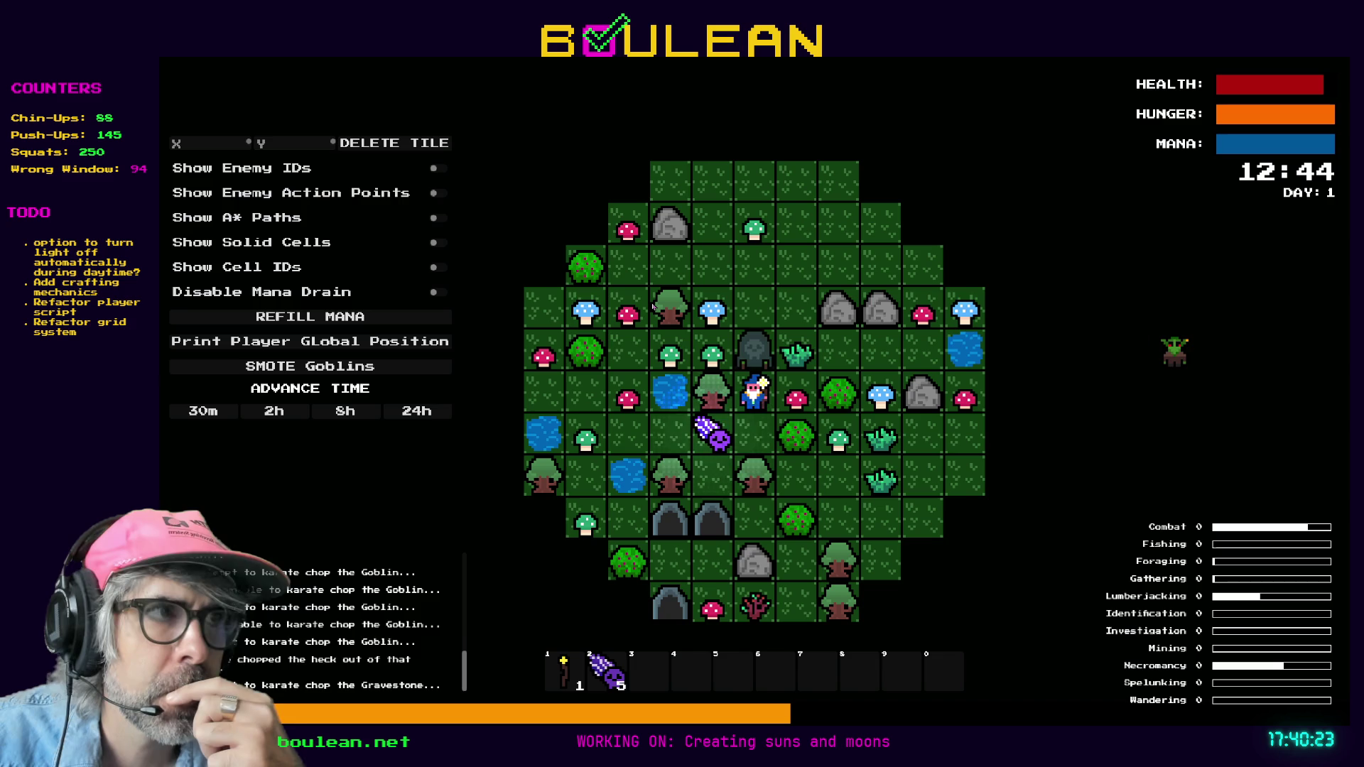
key("Up")
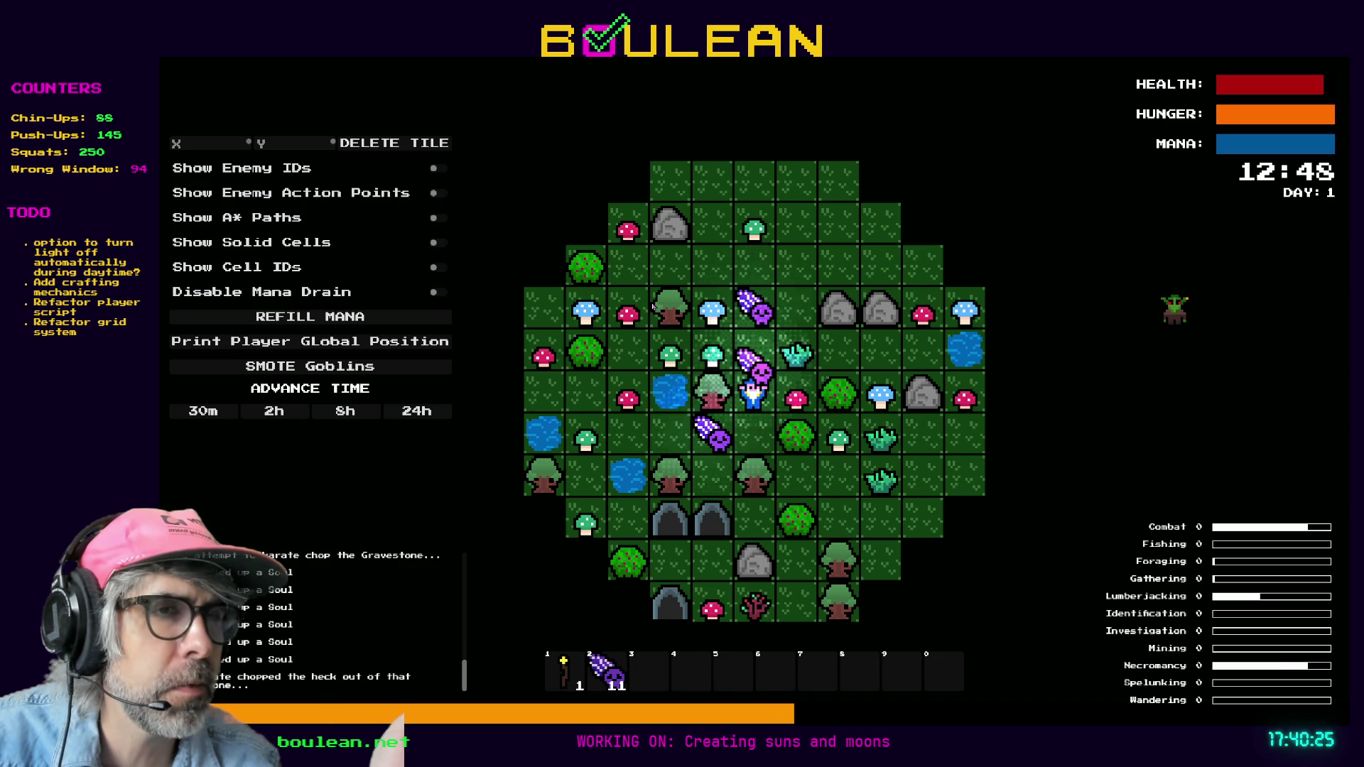
Chop the tree beside the wizard, collect its logs, then chop the berry bush.
key("Left")
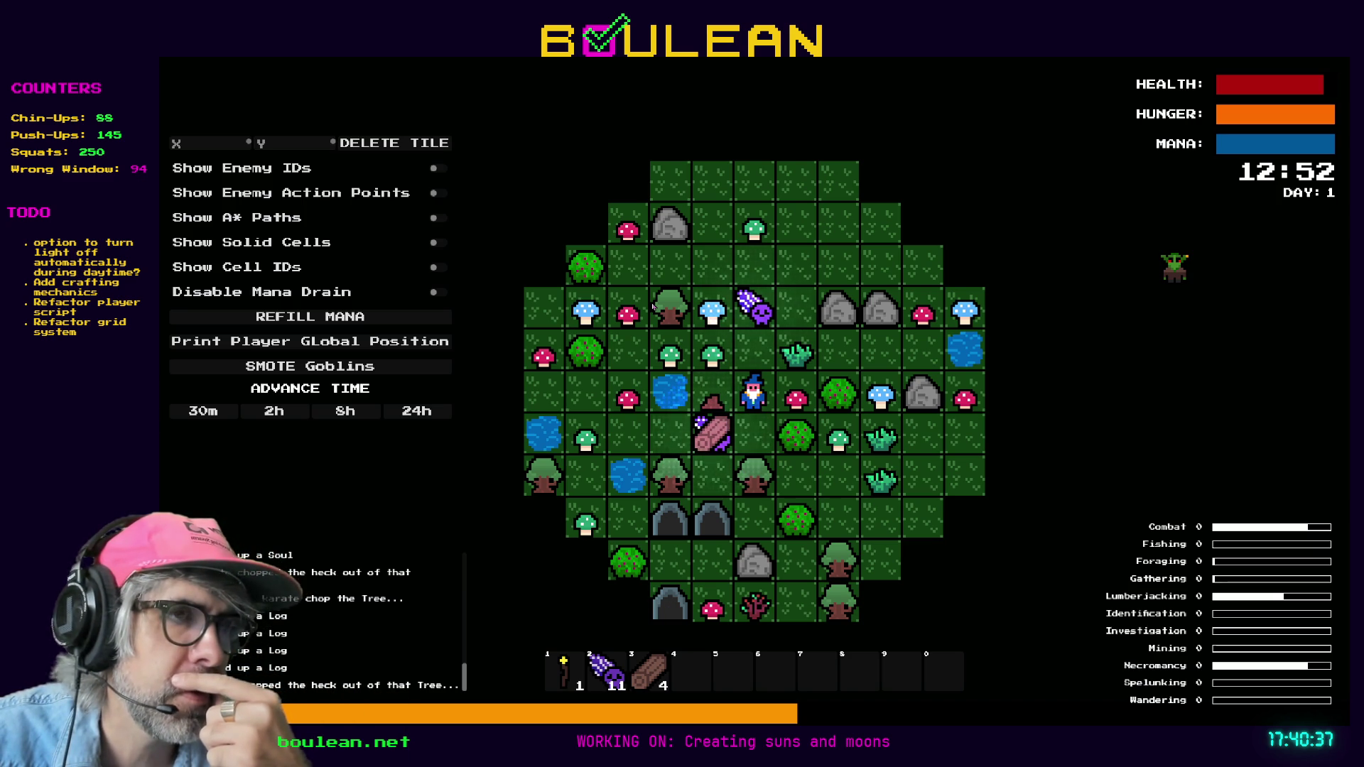
key("Left")
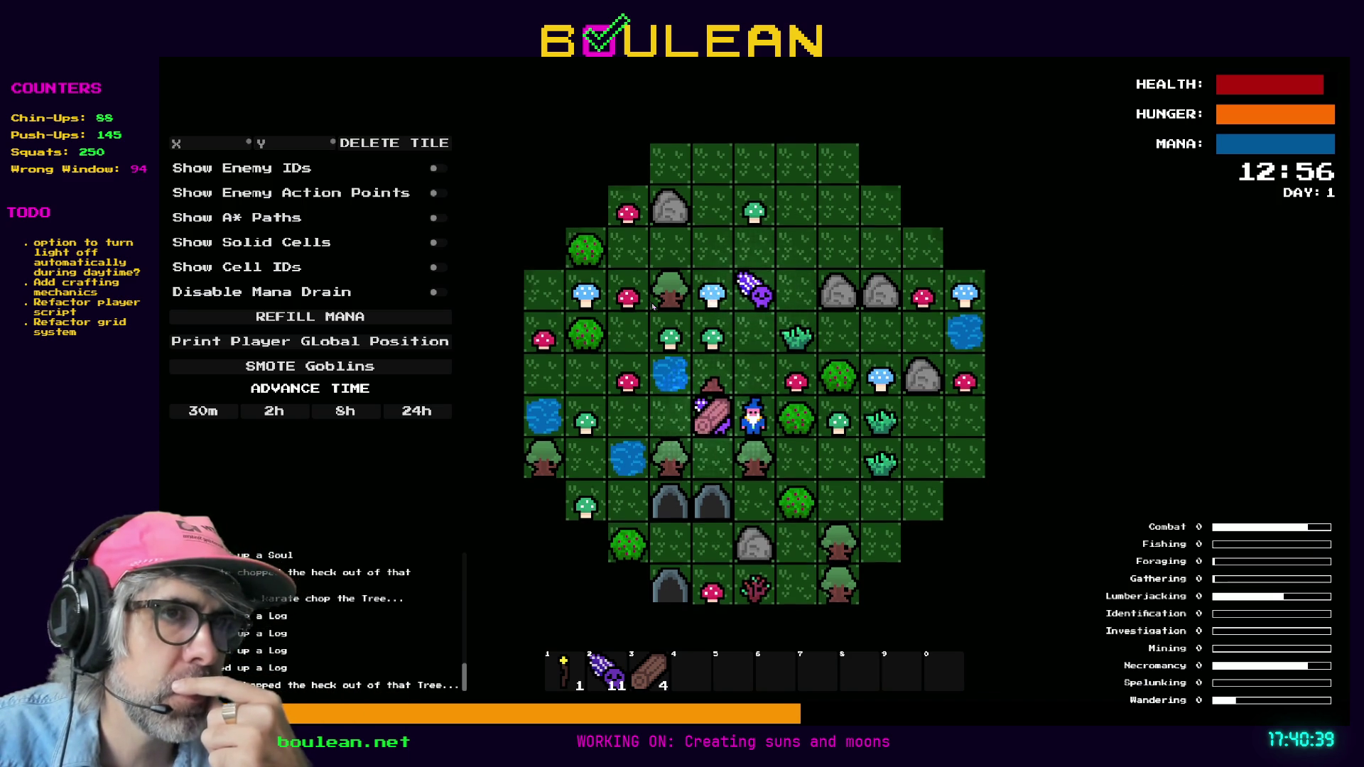
key("Down")
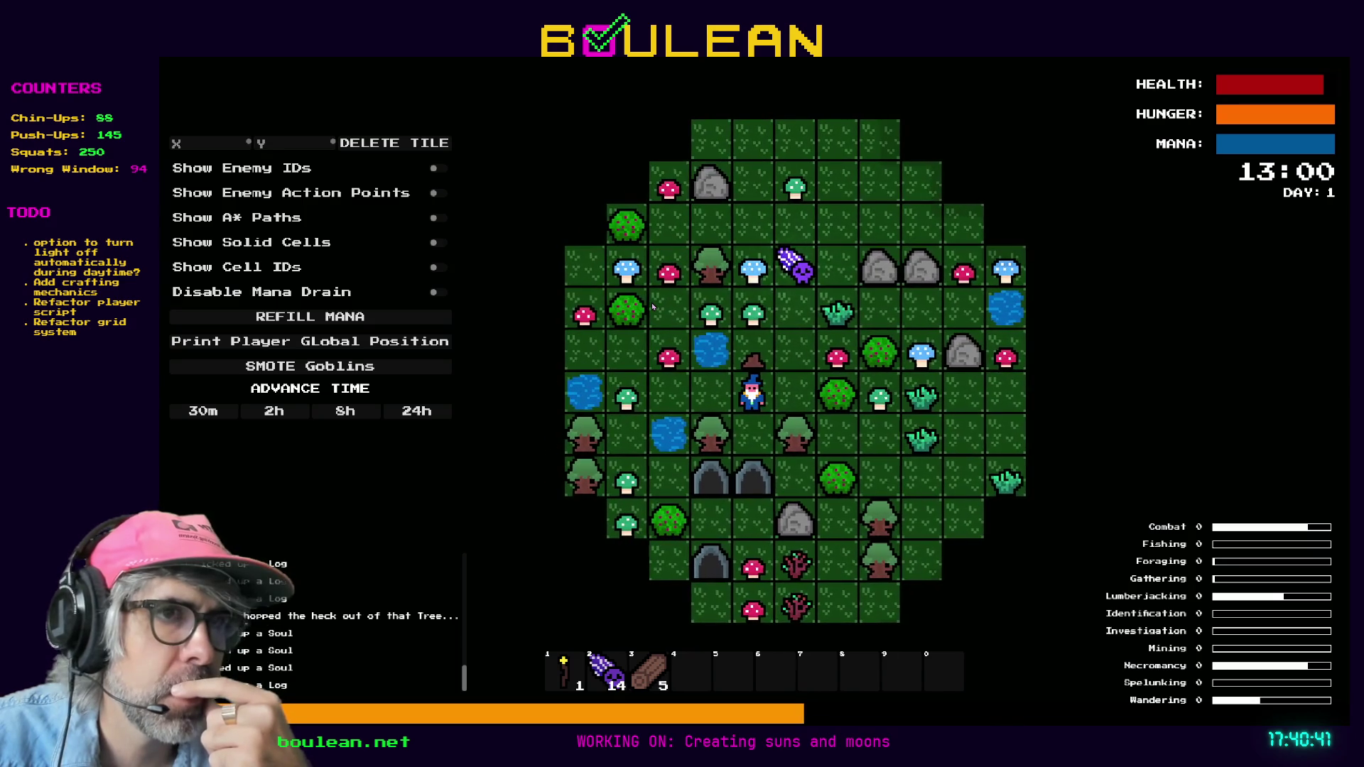
key("Right")
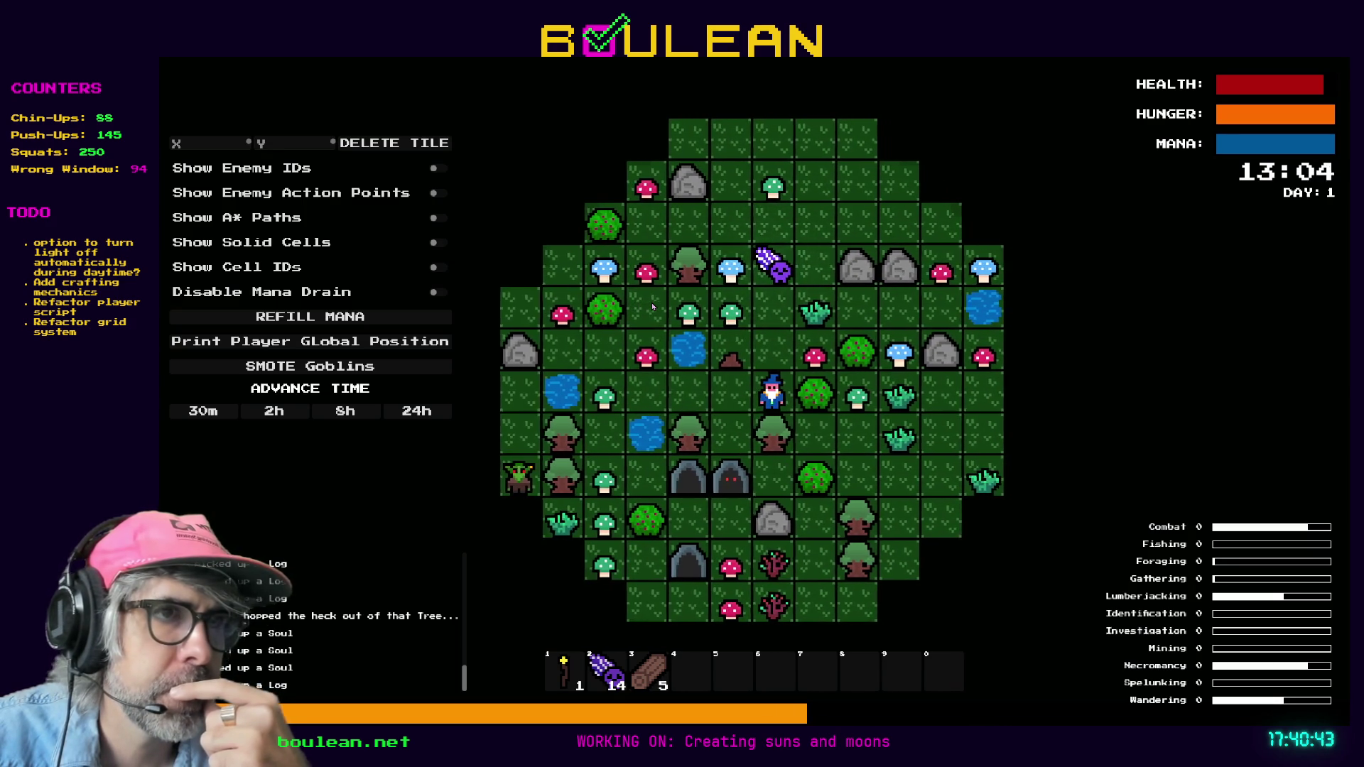
key("Right")
key("Right")
key("Right")
key("Right")
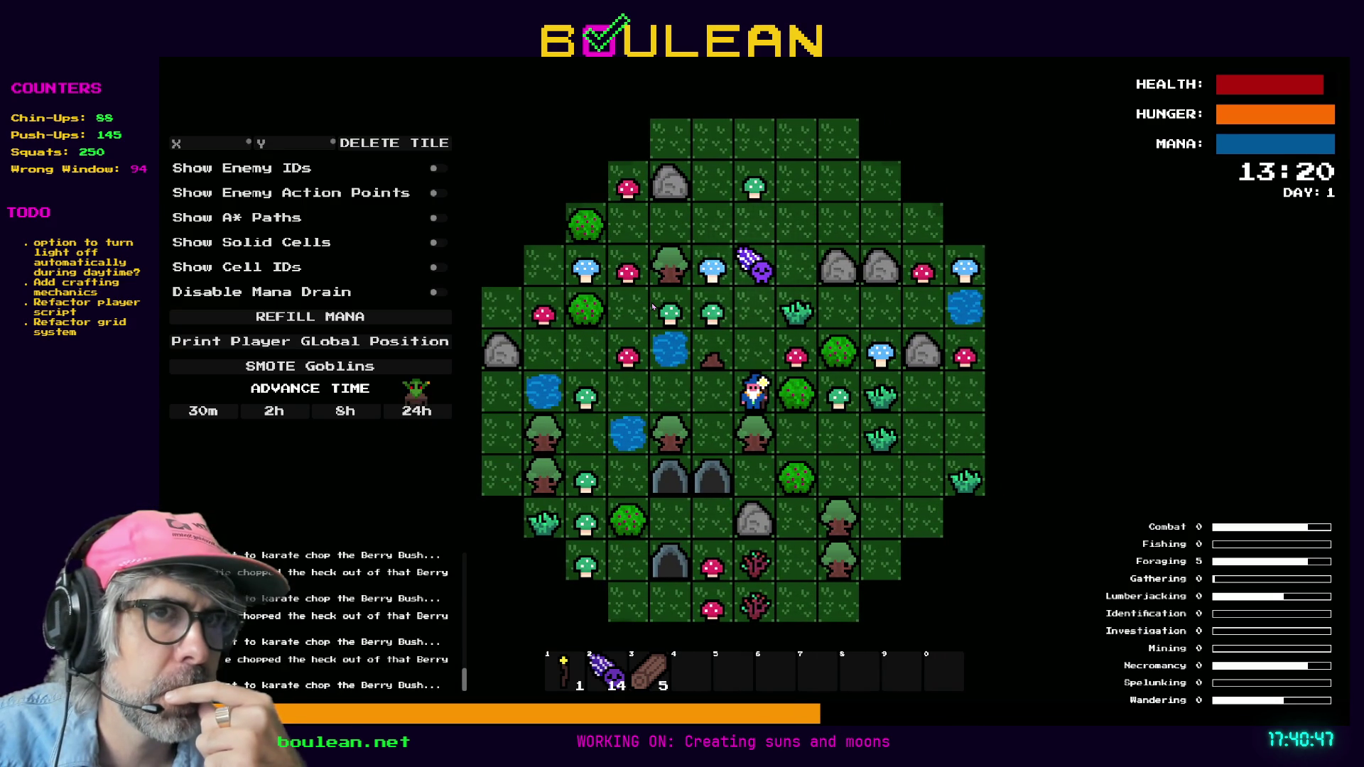
key("Right")
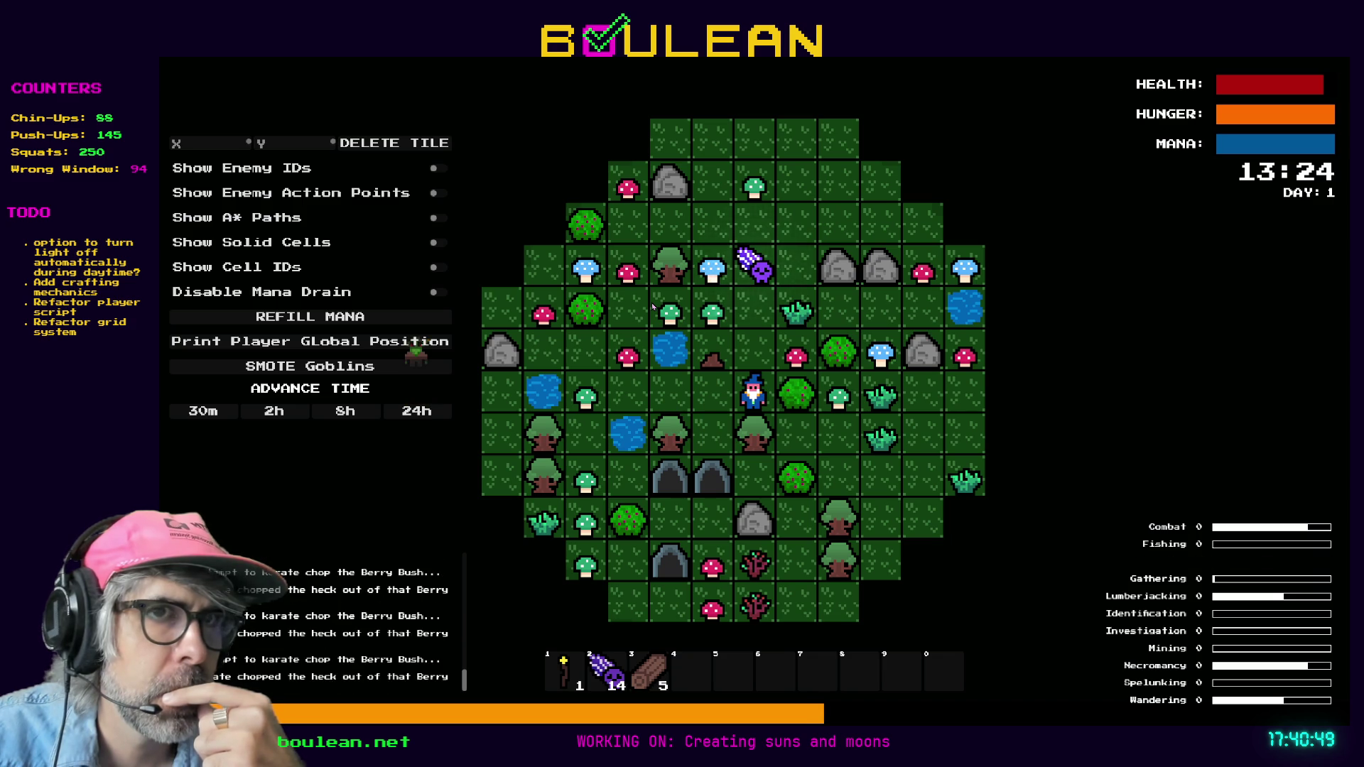
key("Right")
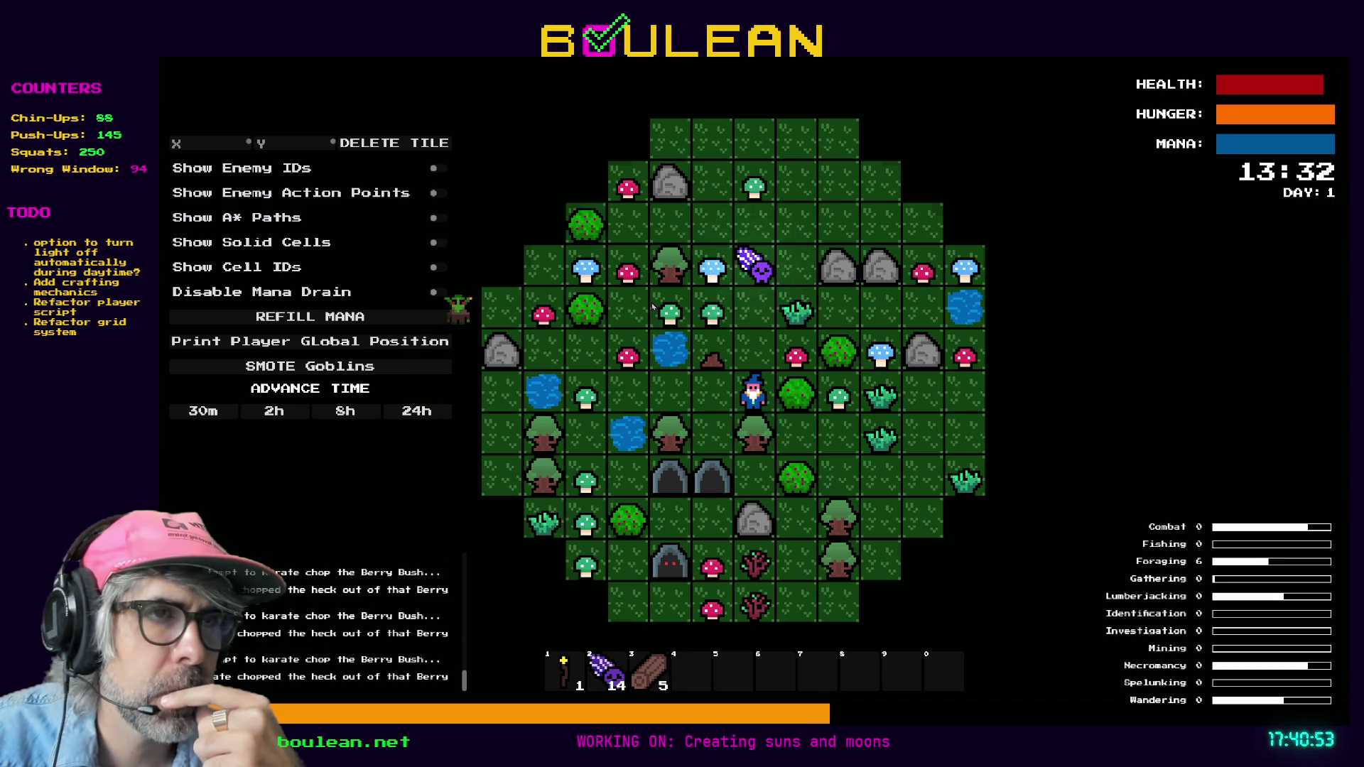
Chop the tree below the wizard, collect its logs, and stop the game.
key("Down")
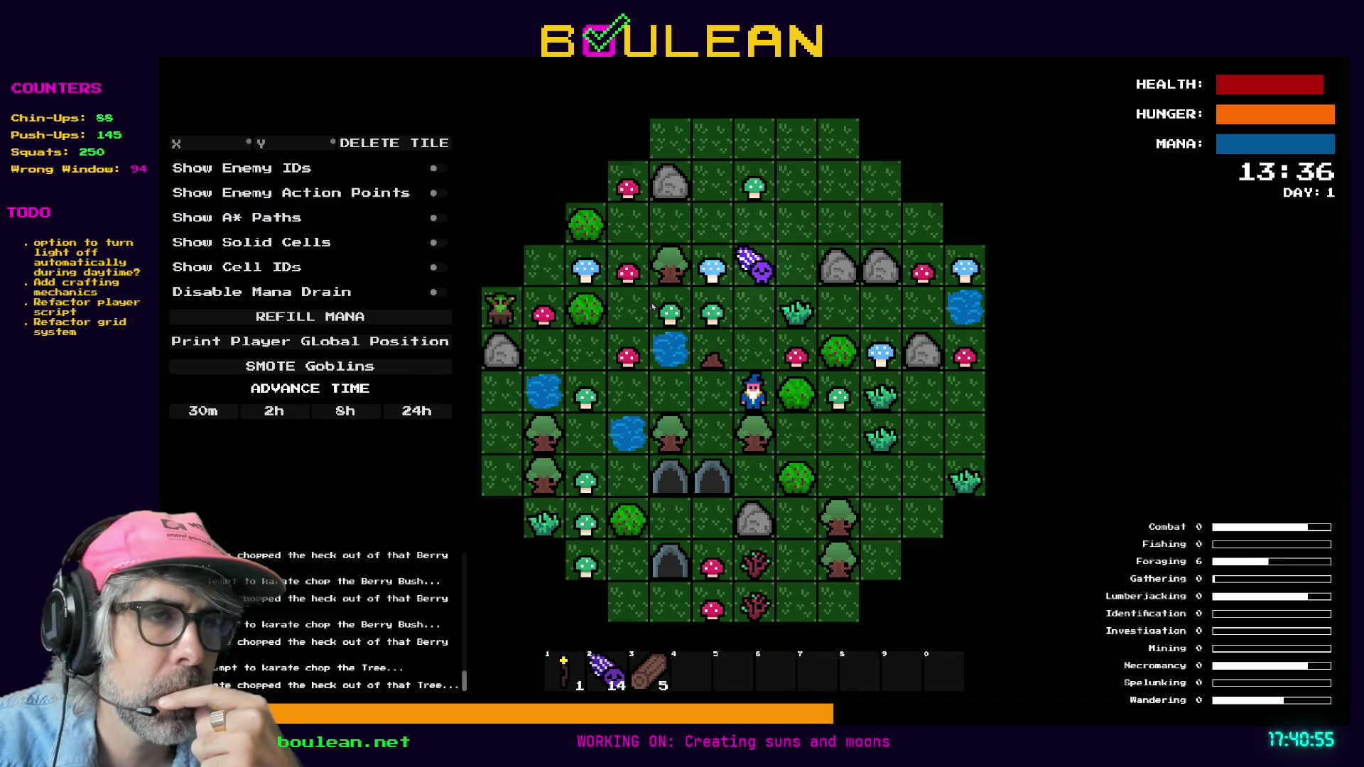
key("Down")
key("Down")
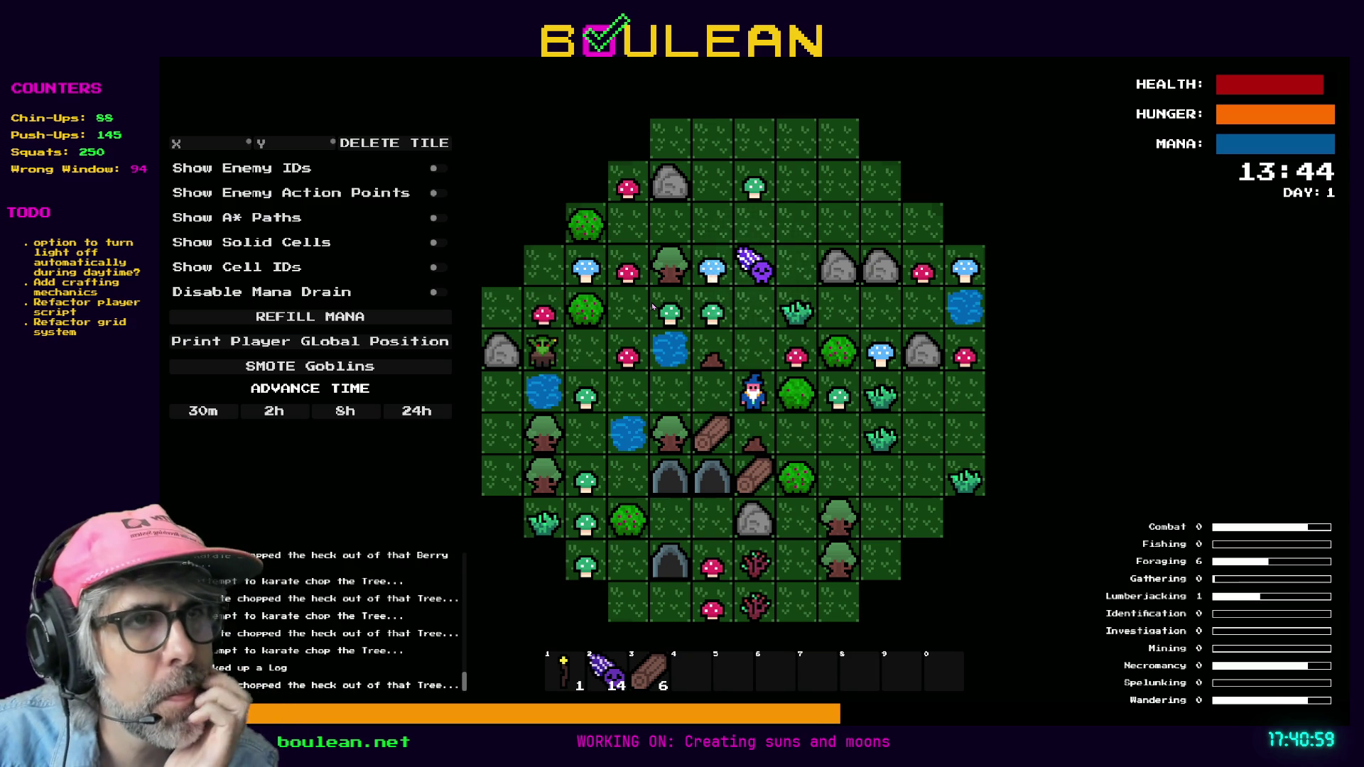
key("Left")
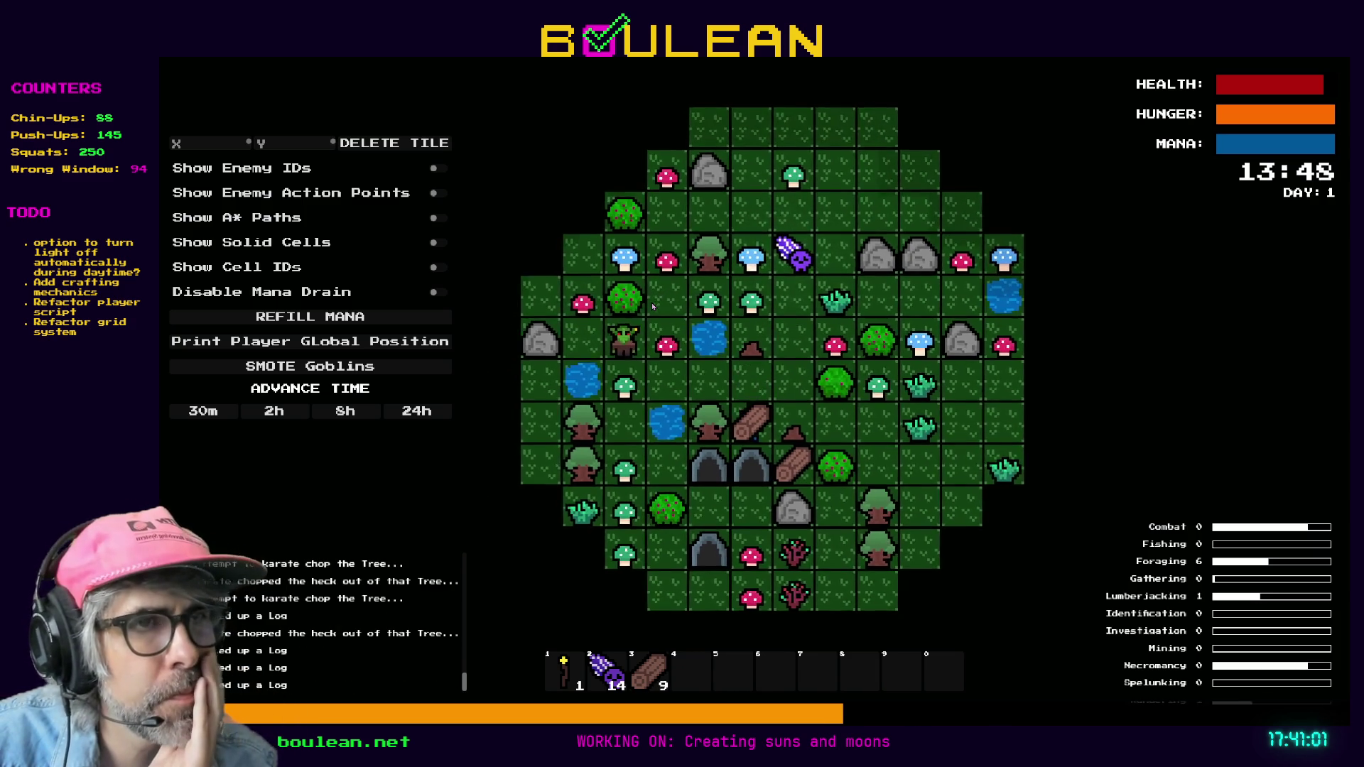
key("Down")
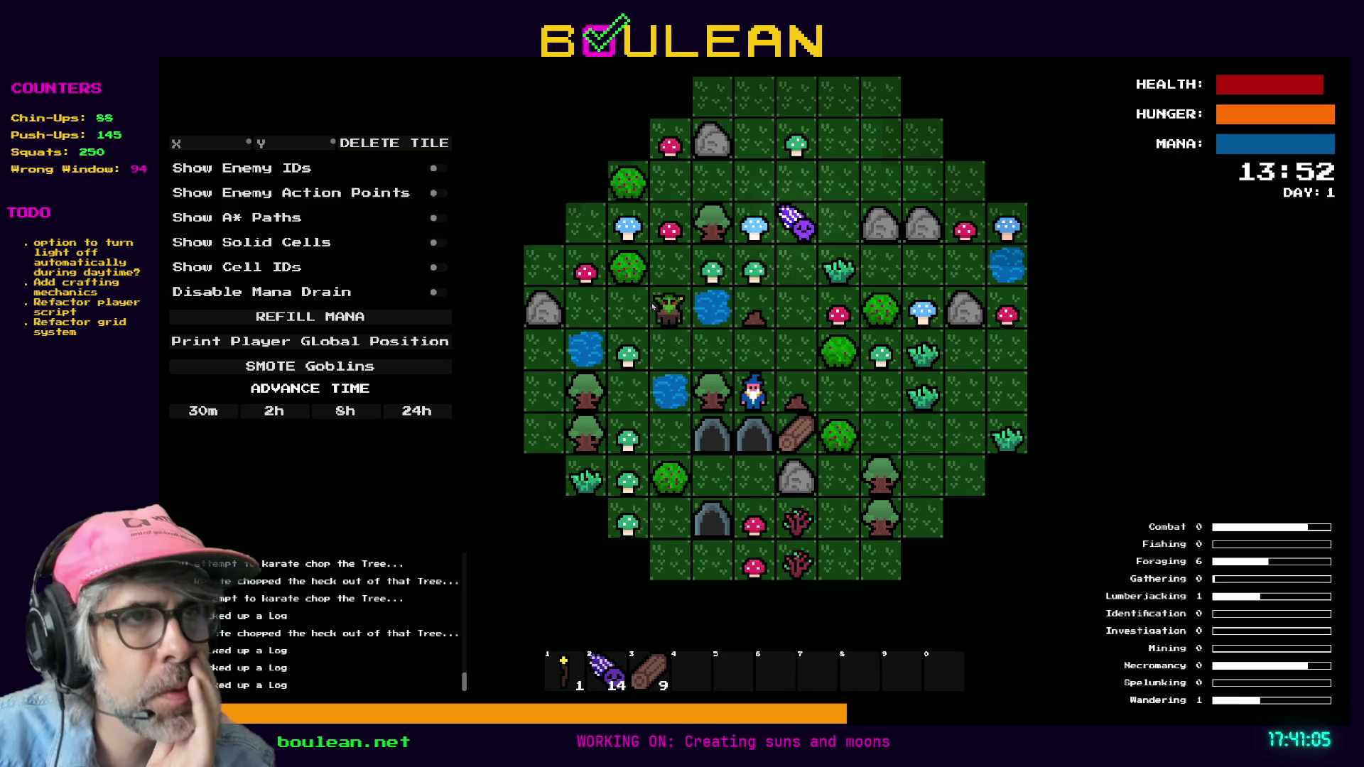
key("Up")
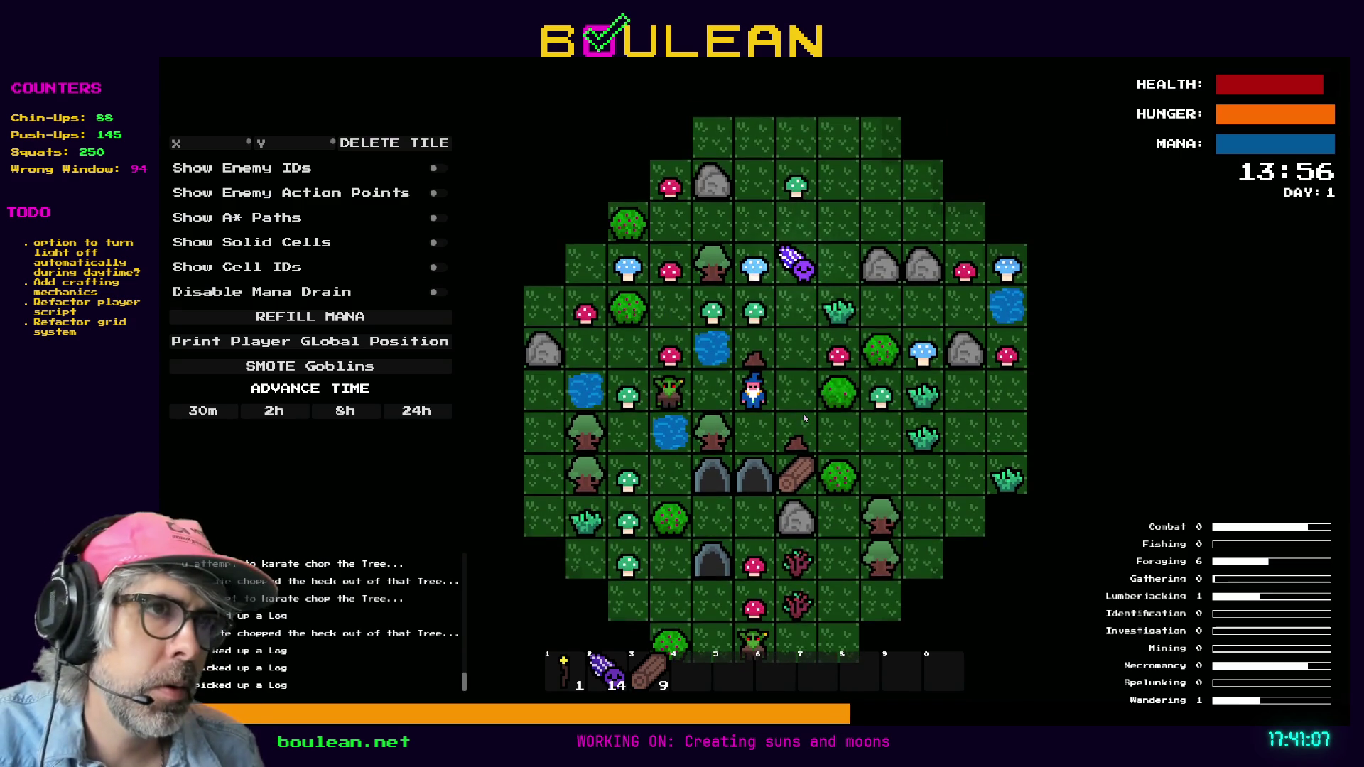
key("Escape")
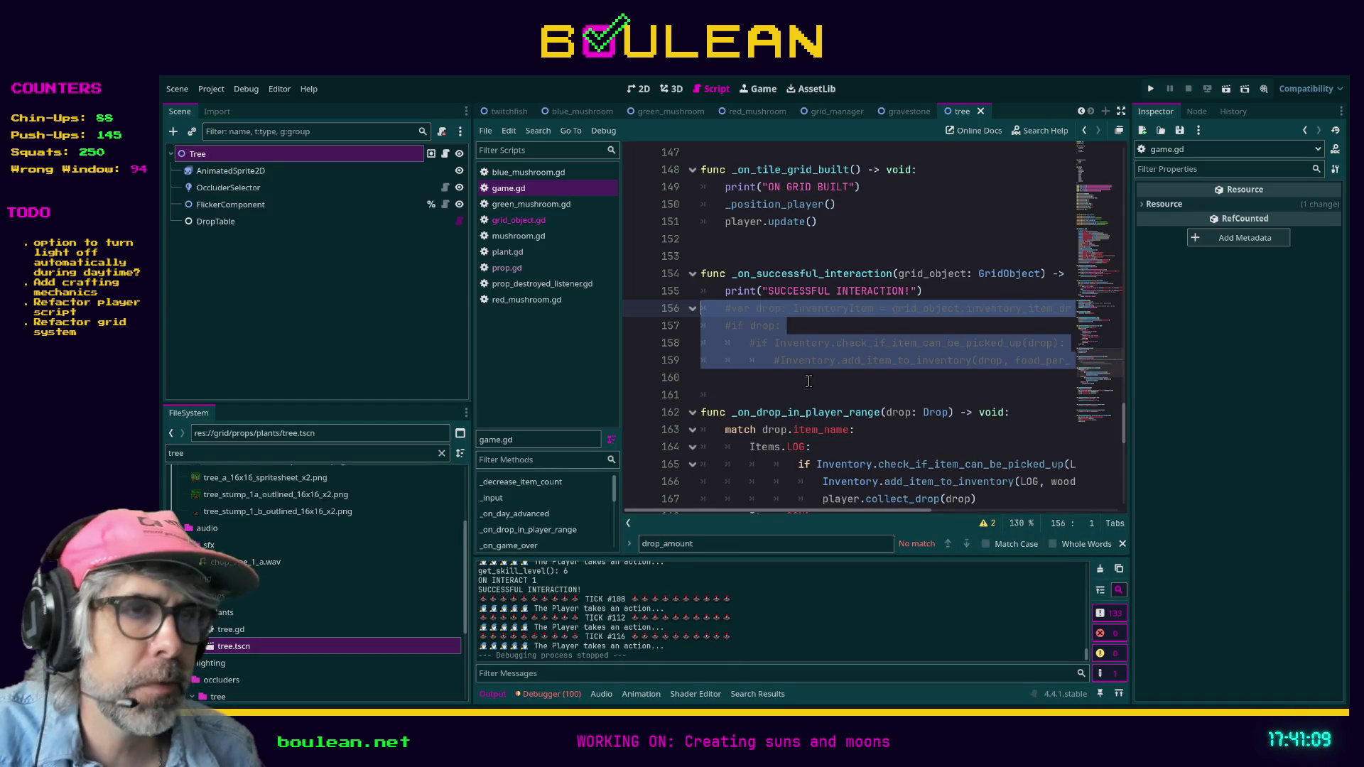
Uncomment game.gd lines 156–159 and the inventory_item_dropped export in grid_object.gd.
key("ctrl+k")
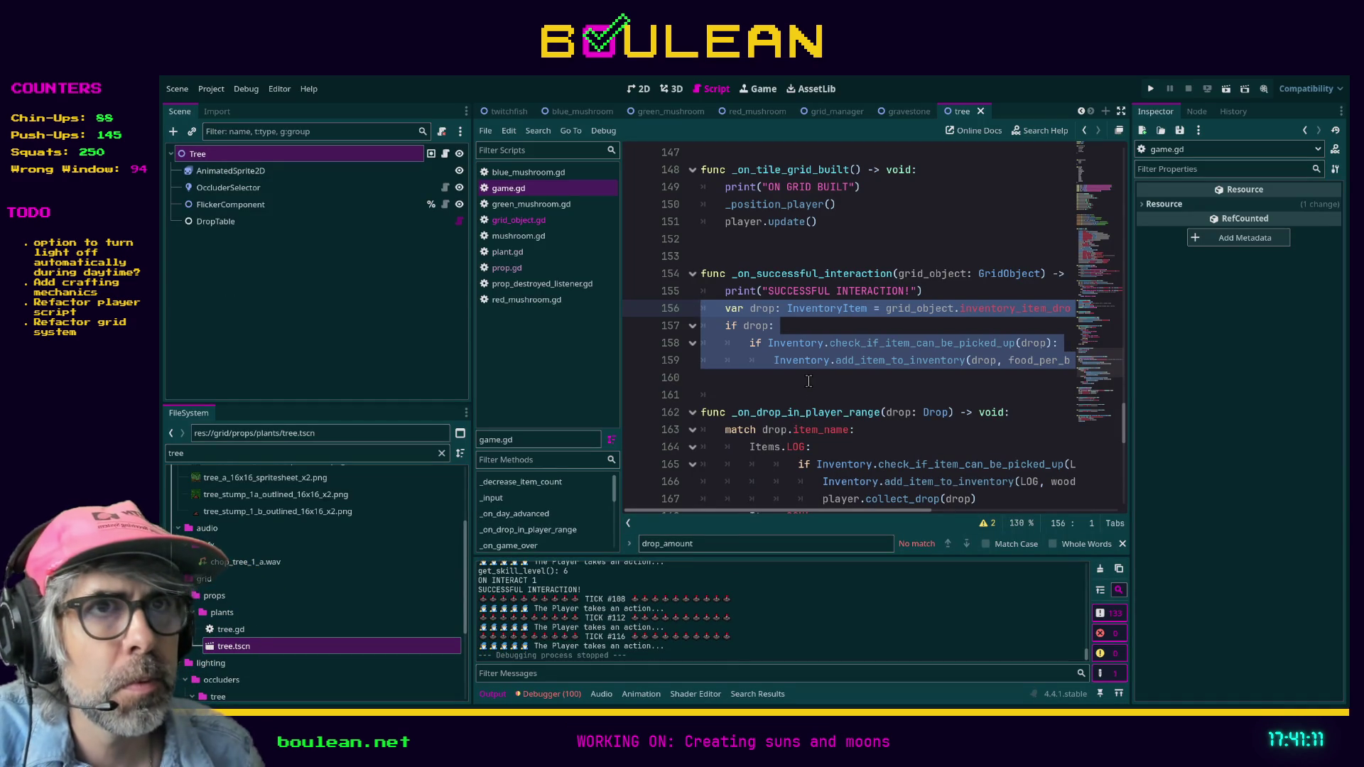
left_click(516, 253)
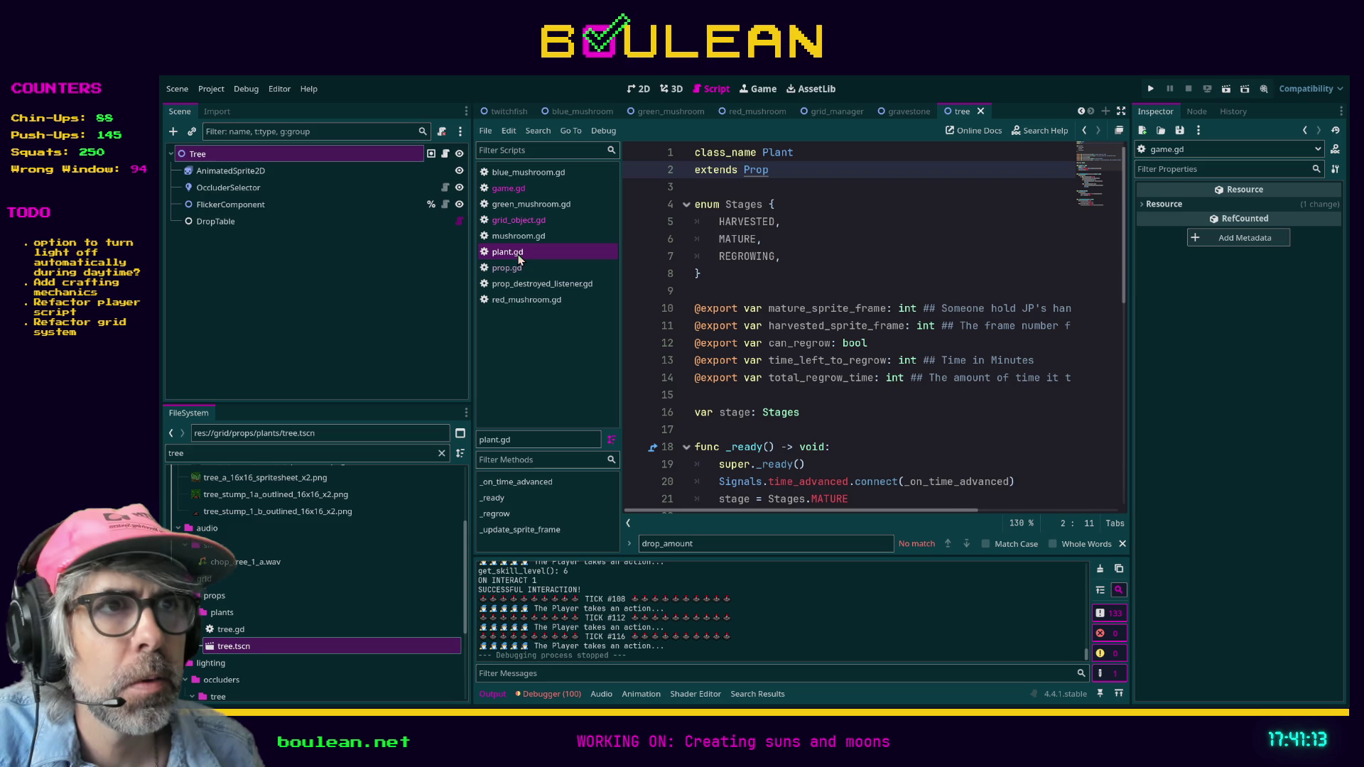
left_click(522, 221)
scroll(872, 346, "up", 15)
scroll(872, 346, "down", 6)
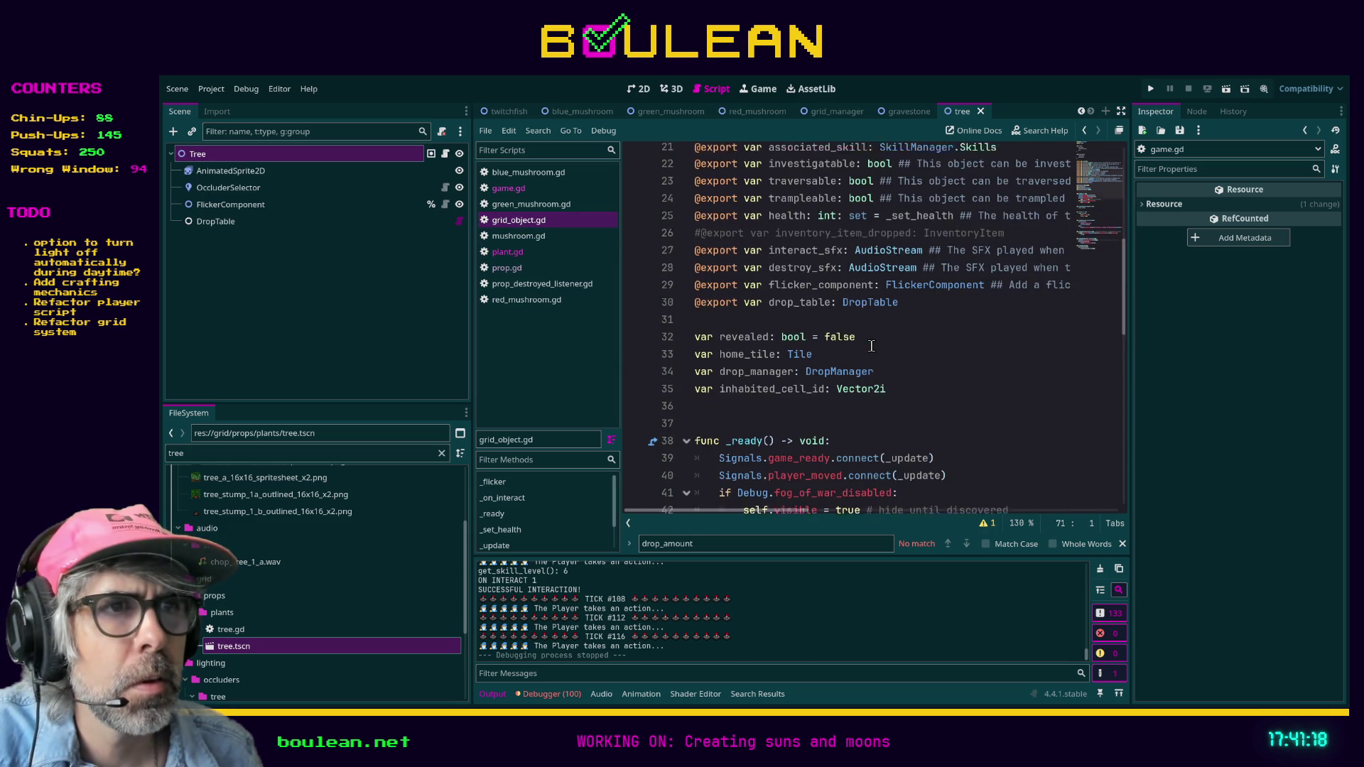
left_click(506, 267)
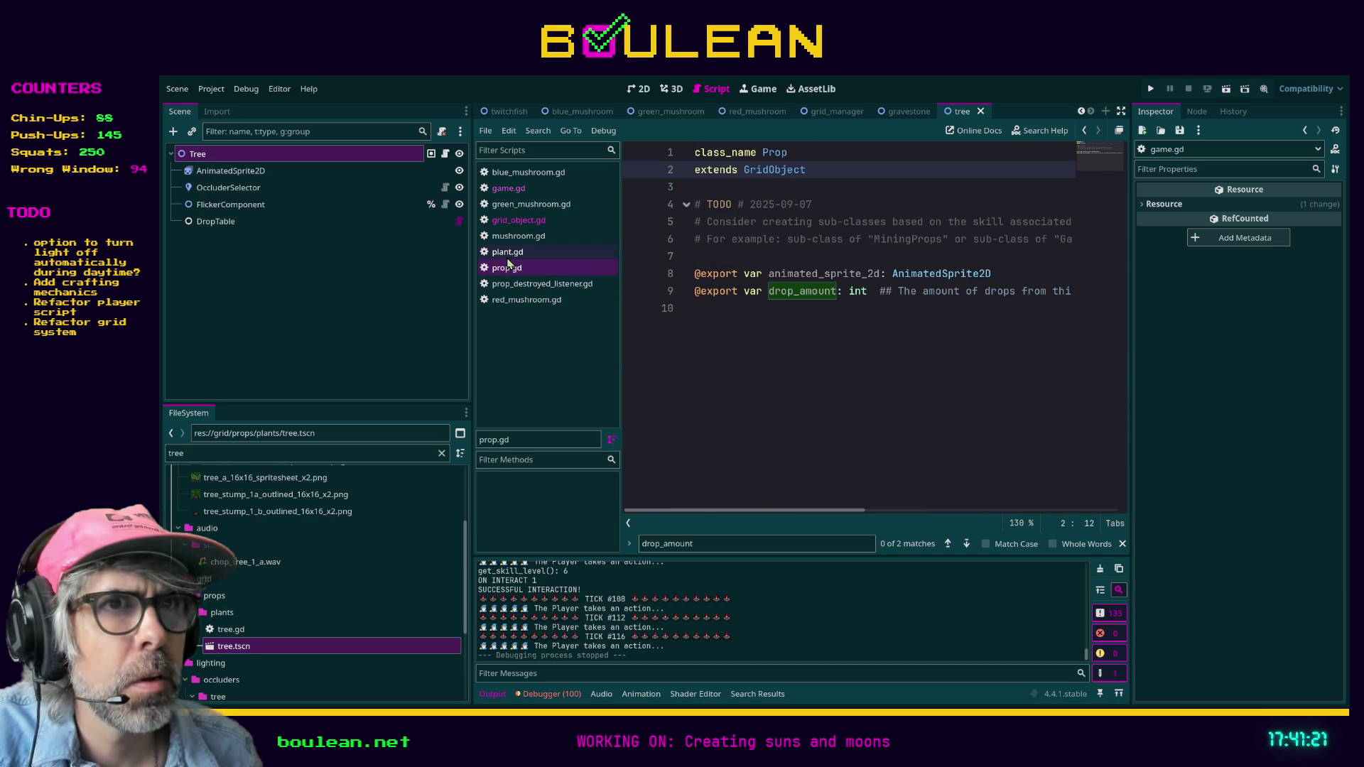
left_click(509, 253)
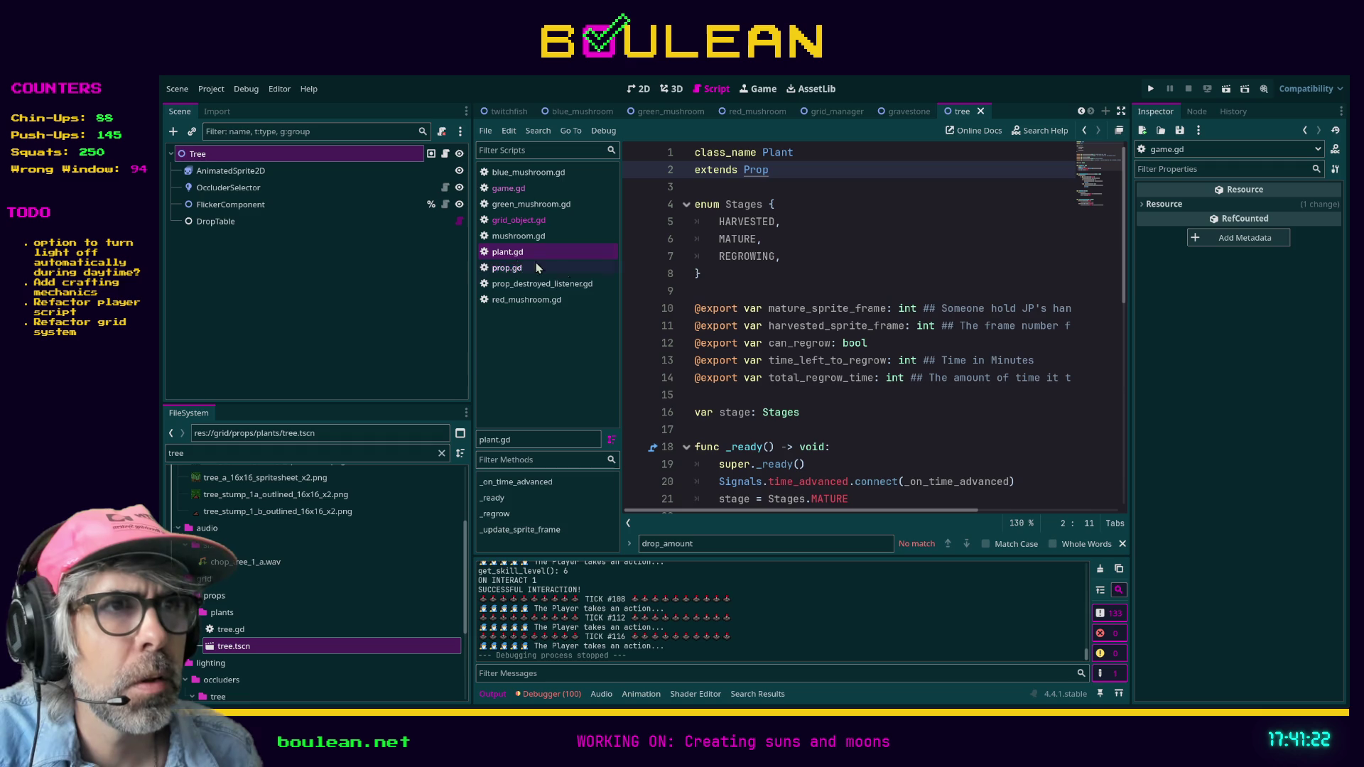
left_click(531, 223)
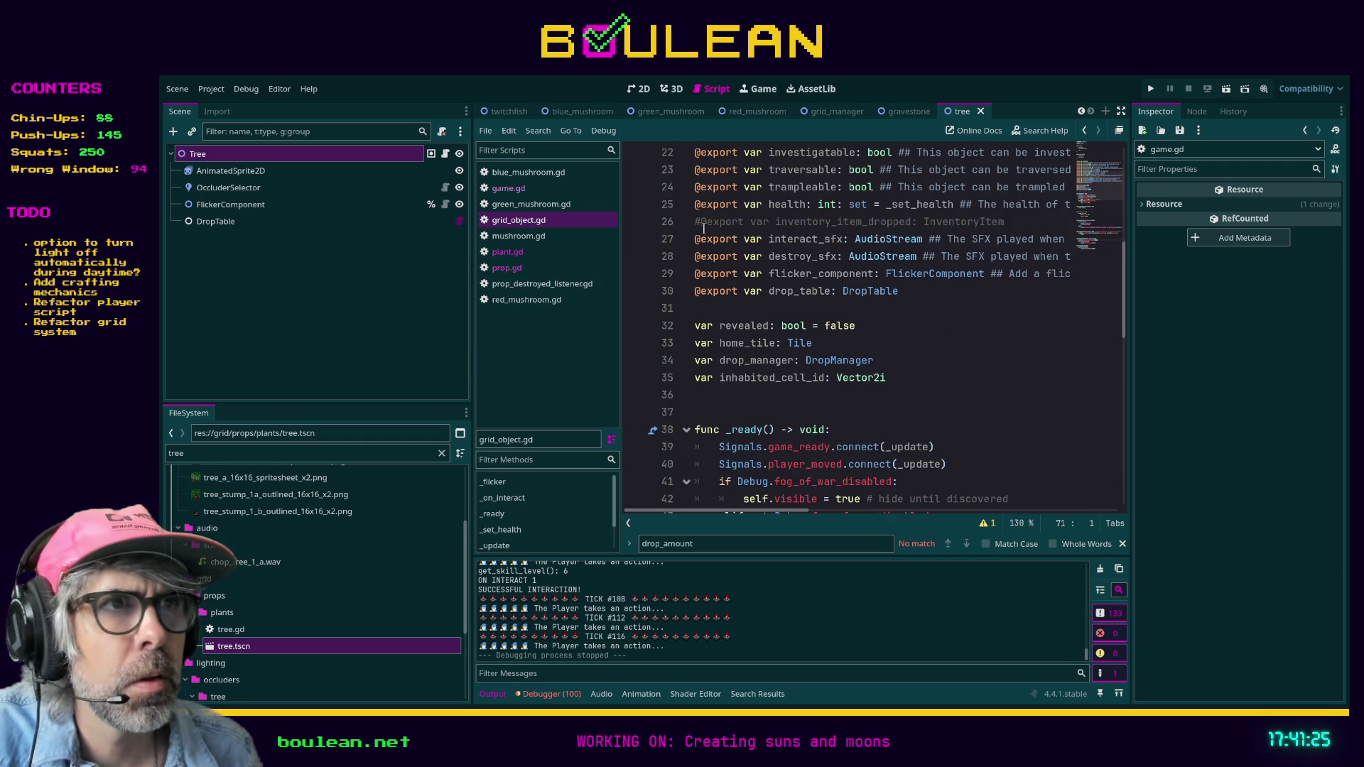
left_click(699, 227)
key("ctrl+k")
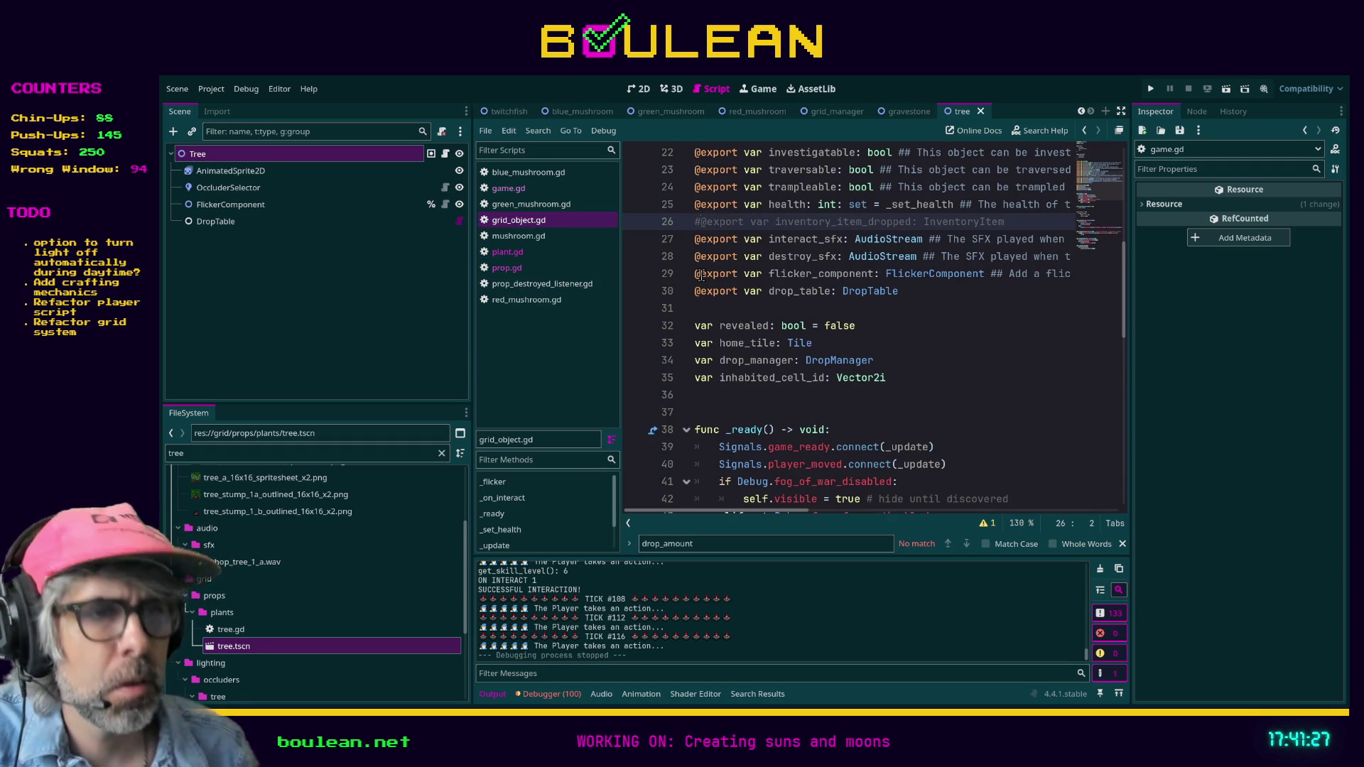
Save grid_object.gd with the inventory_item_dropped export active, then save it again.
left_click(956, 331)
key("ctrl+s")
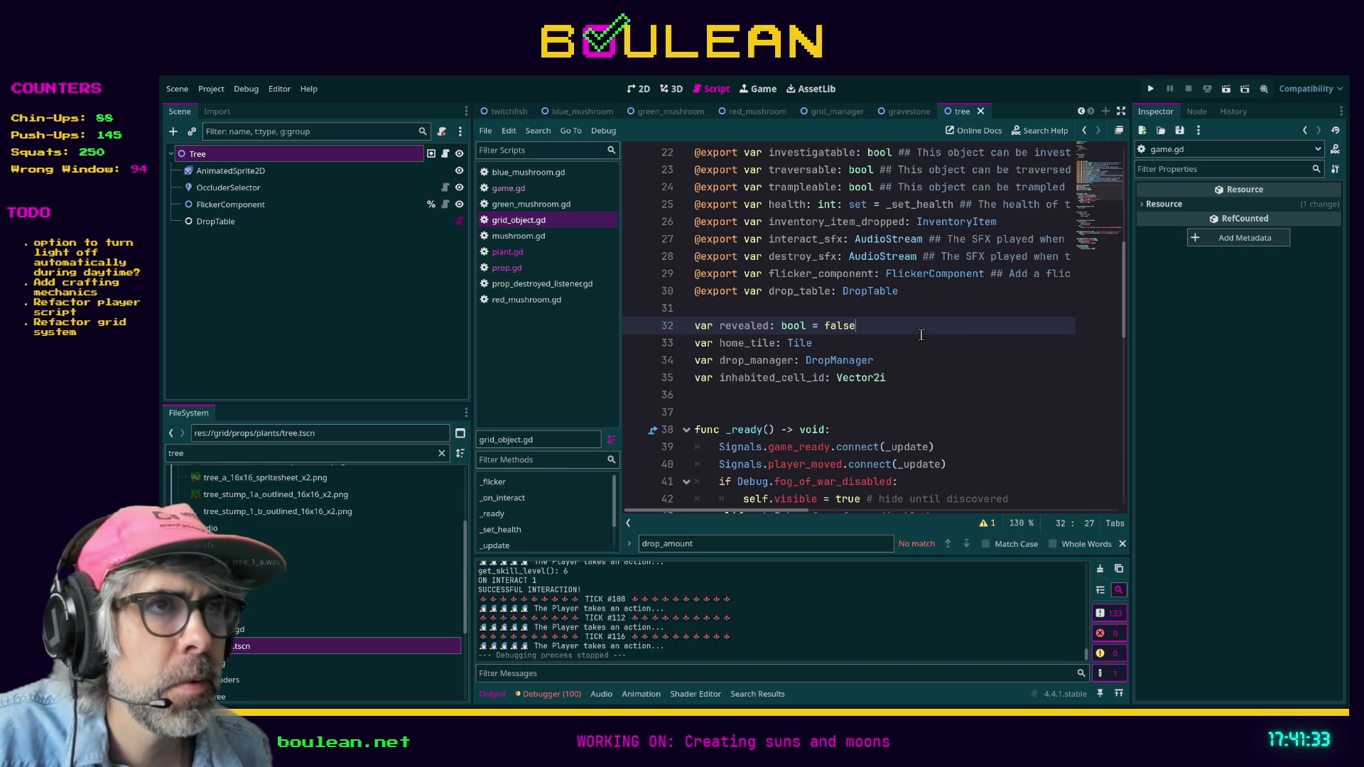
scroll(921, 334, "up", 1)
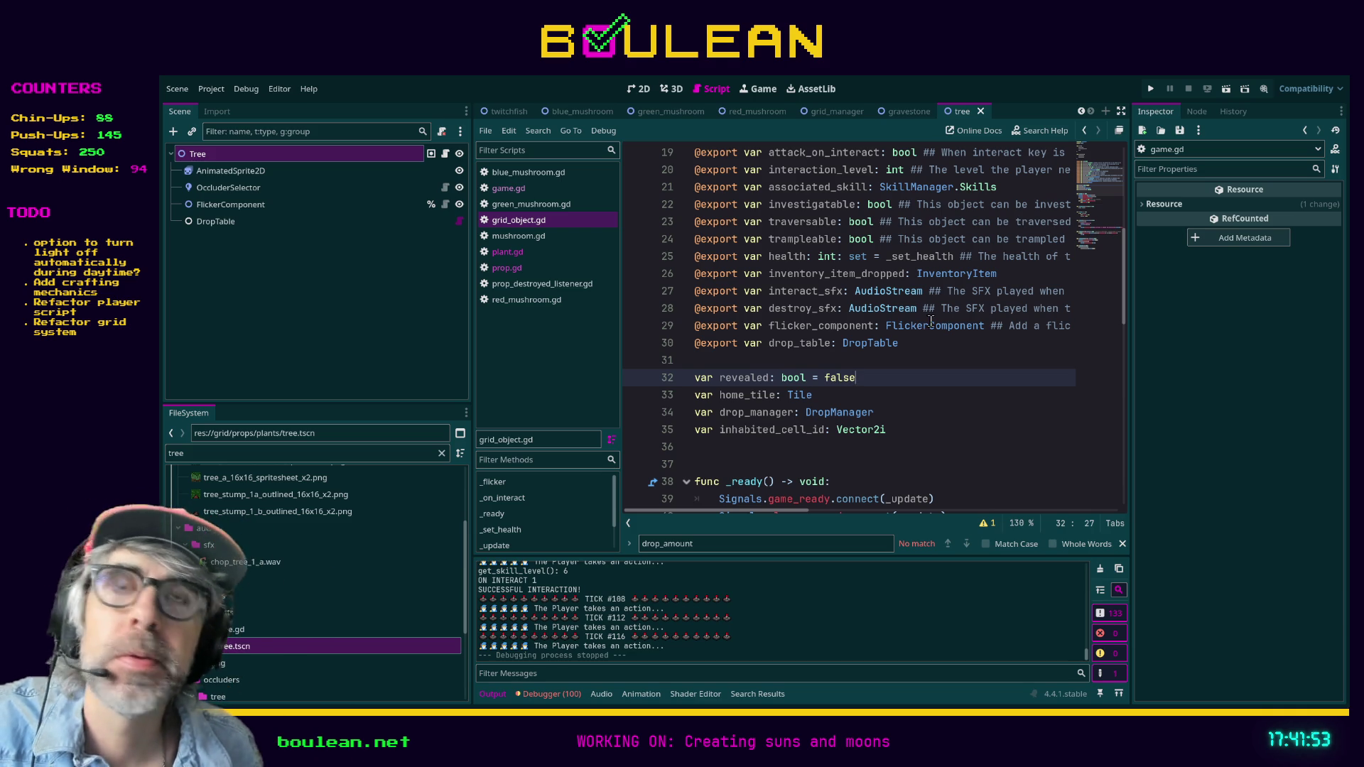
left_click(818, 359)
key("ctrl+s")
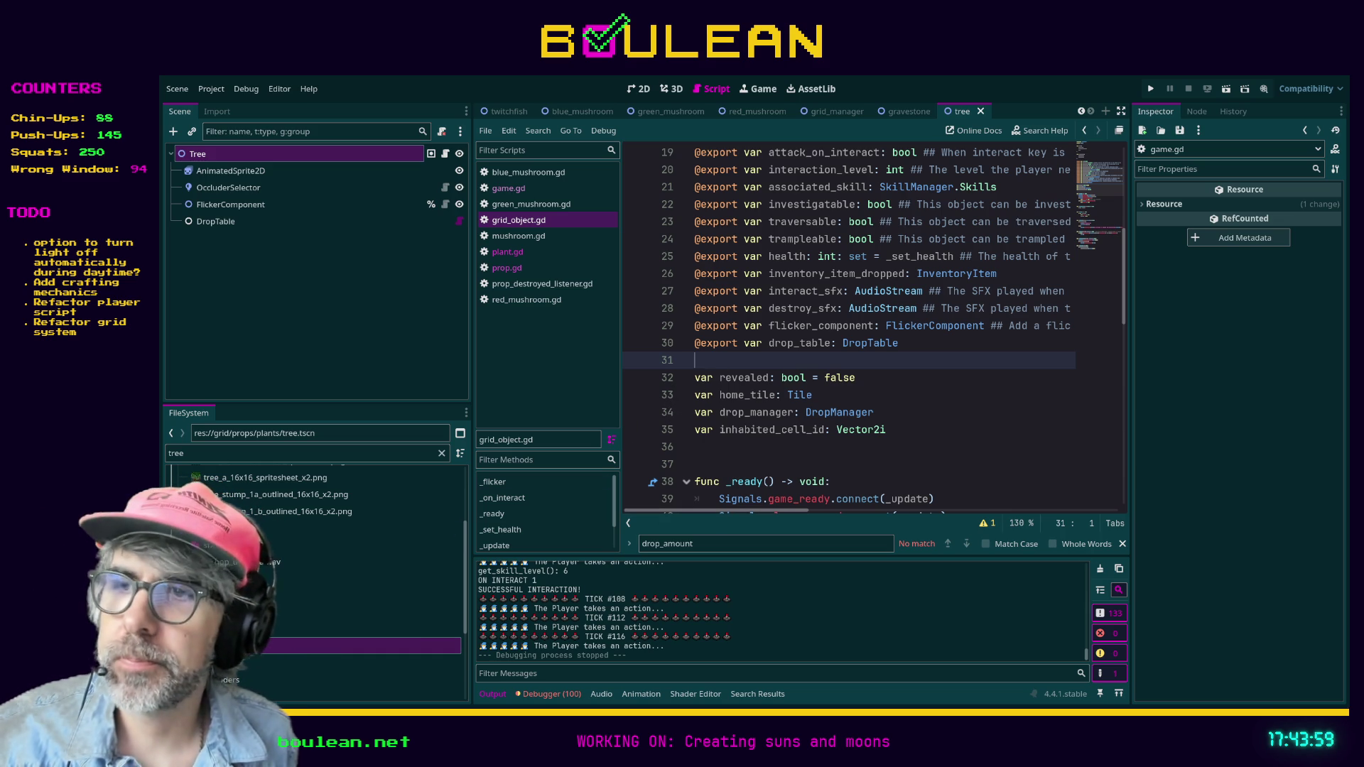
left_click(712, 449)
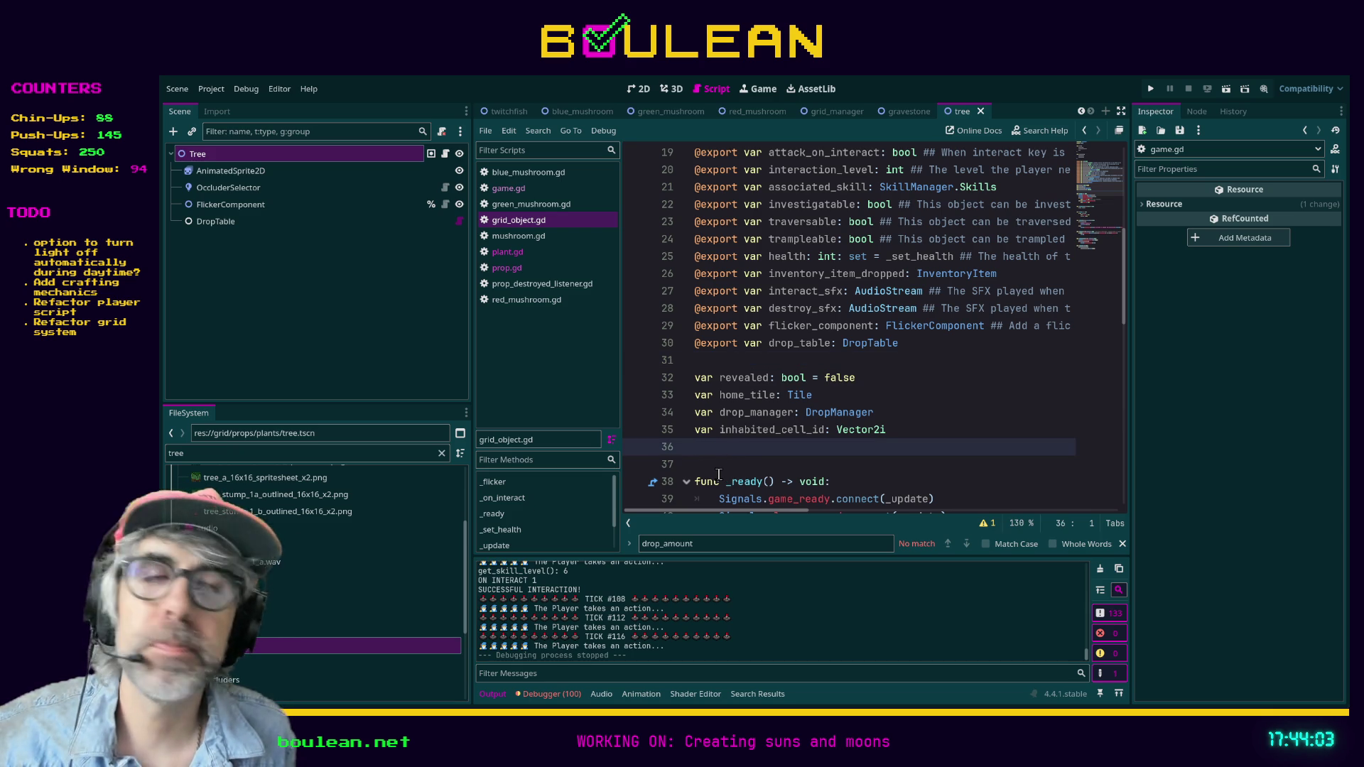
left_click(721, 464)
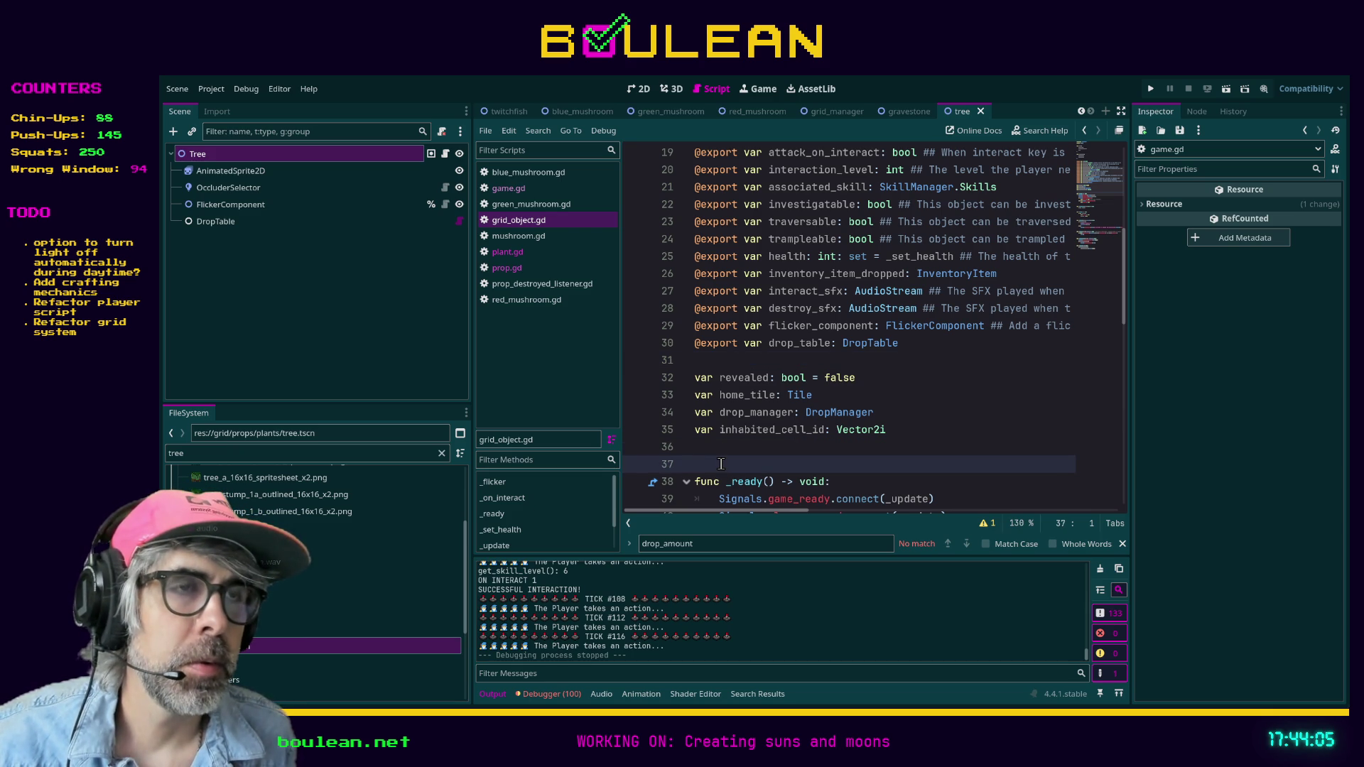
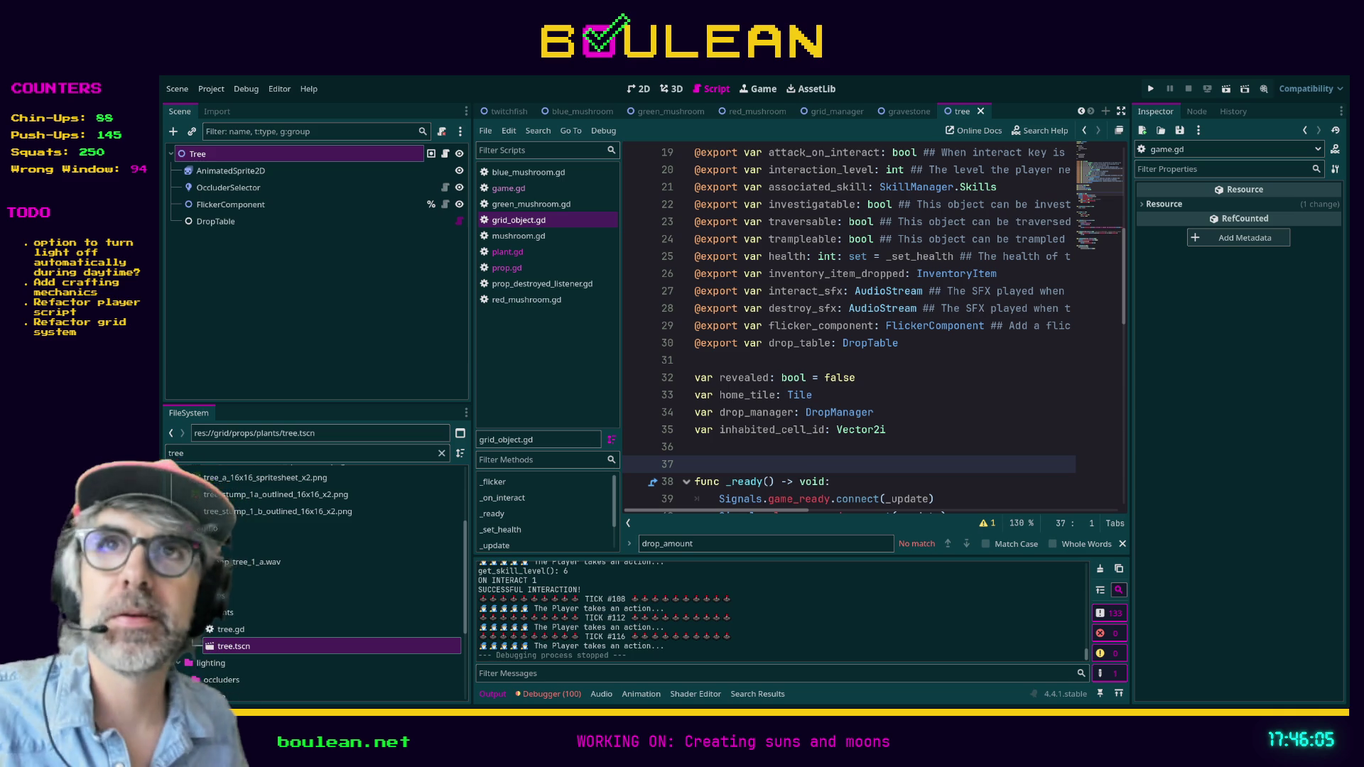
Open green_mushroom.gd, put the caret on line 3, and run the game with F5.
left_click(750, 450)
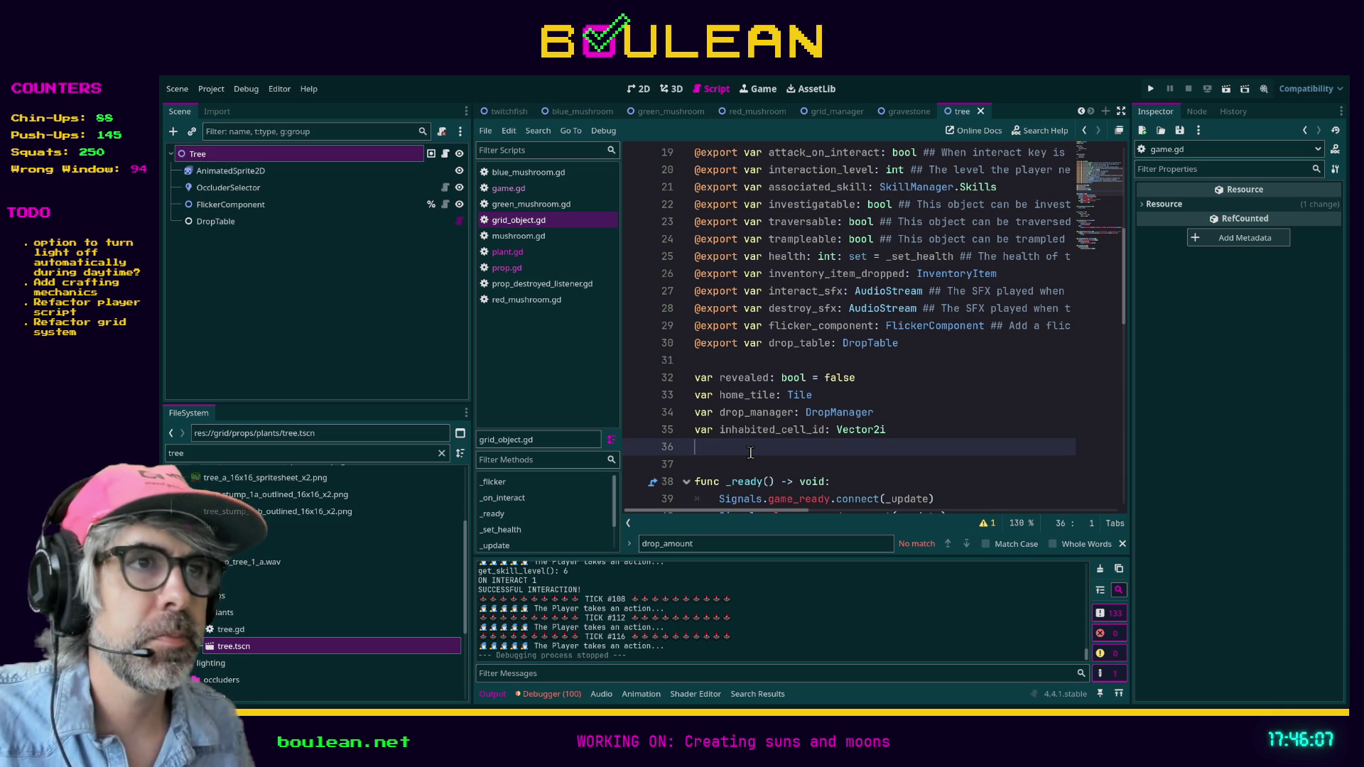
left_click(536, 205)
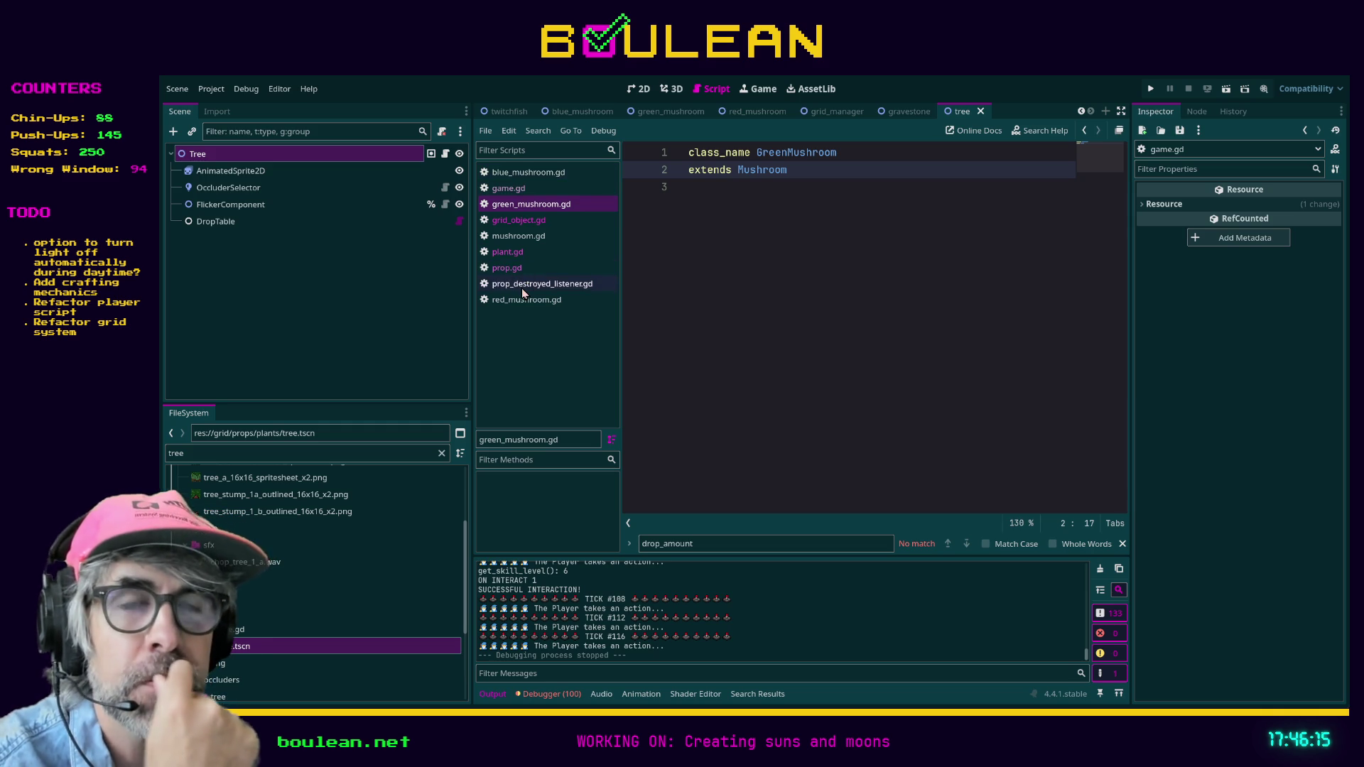
left_click(764, 297)
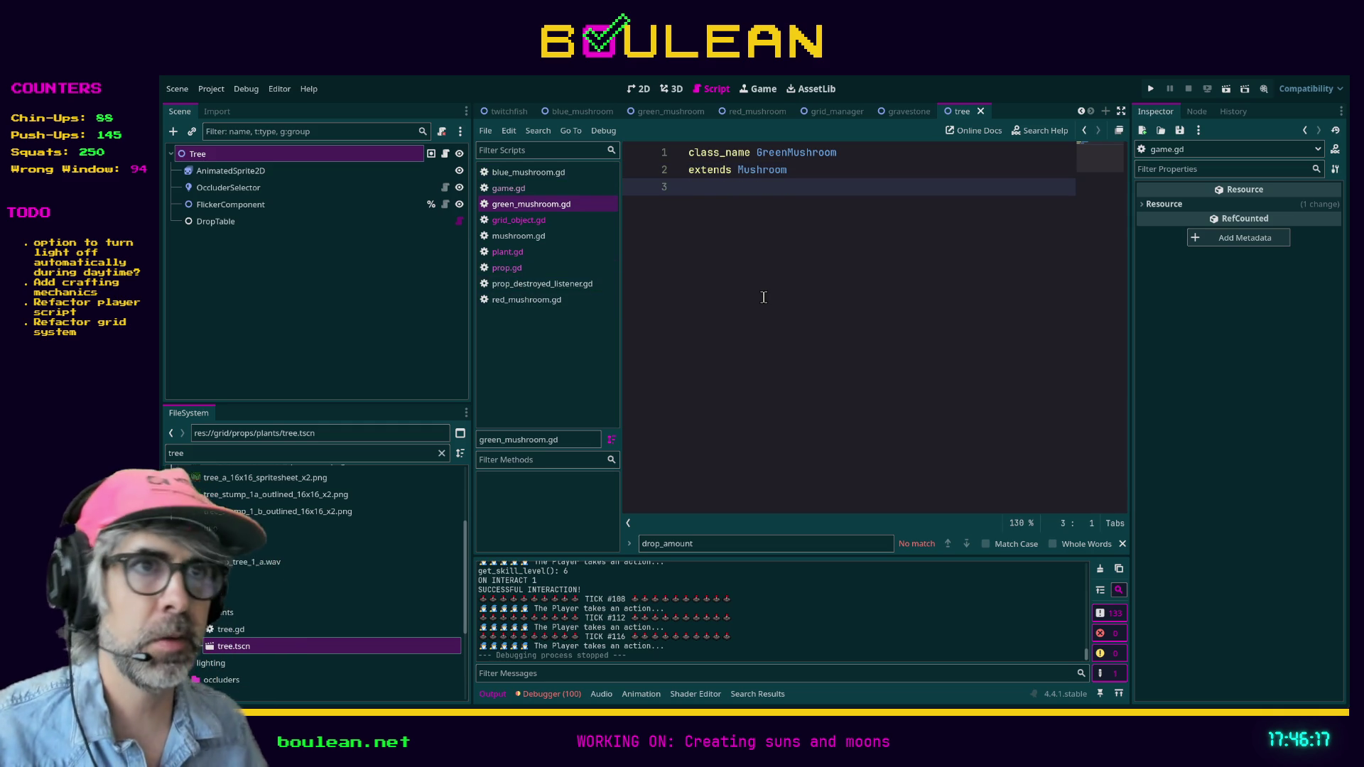
key("F5")
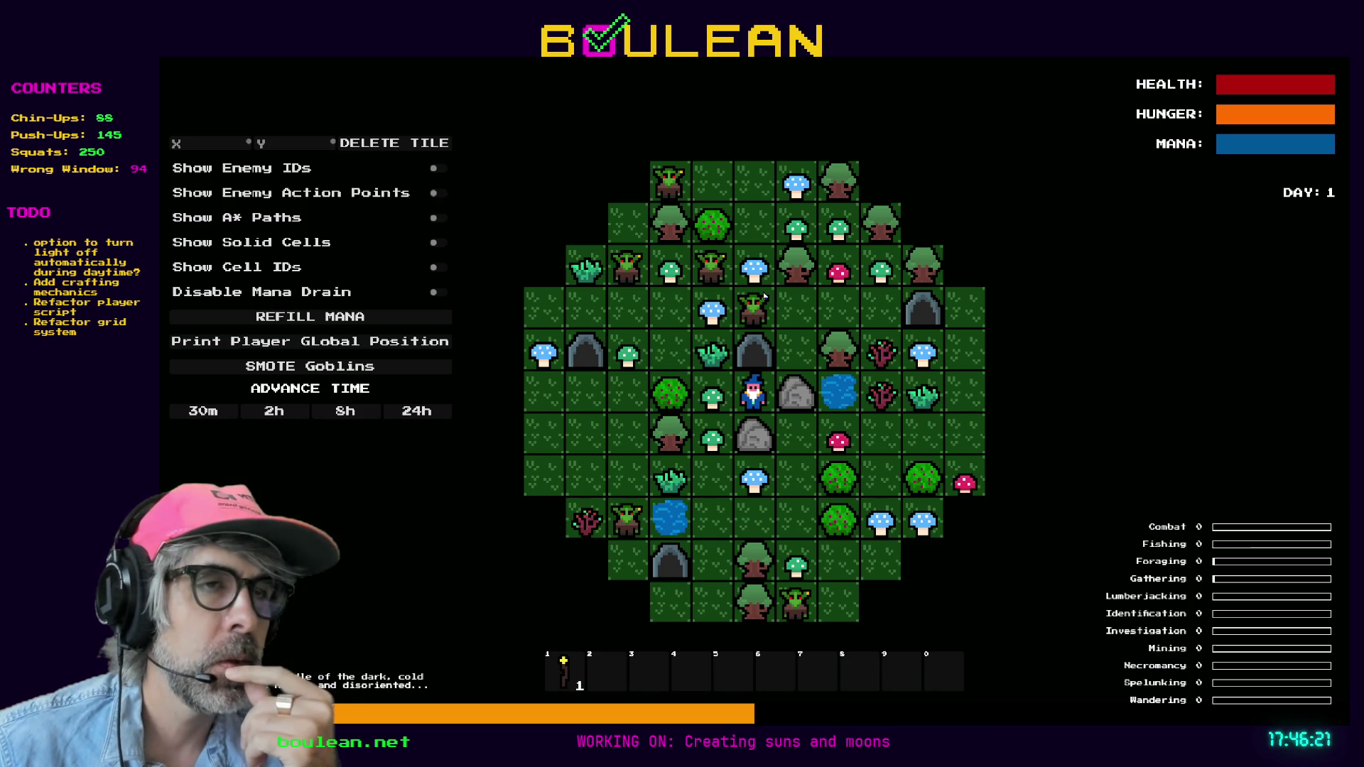
key("Left")
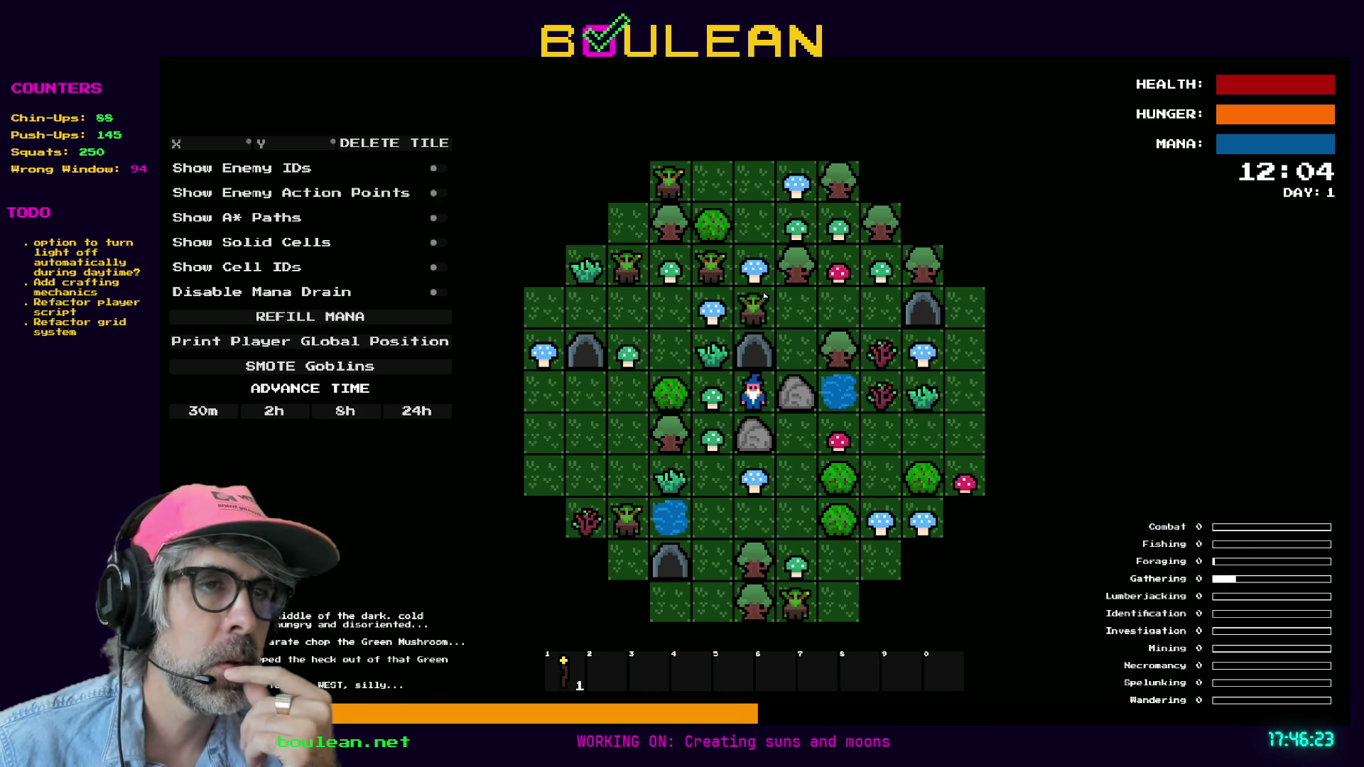
key("Left")
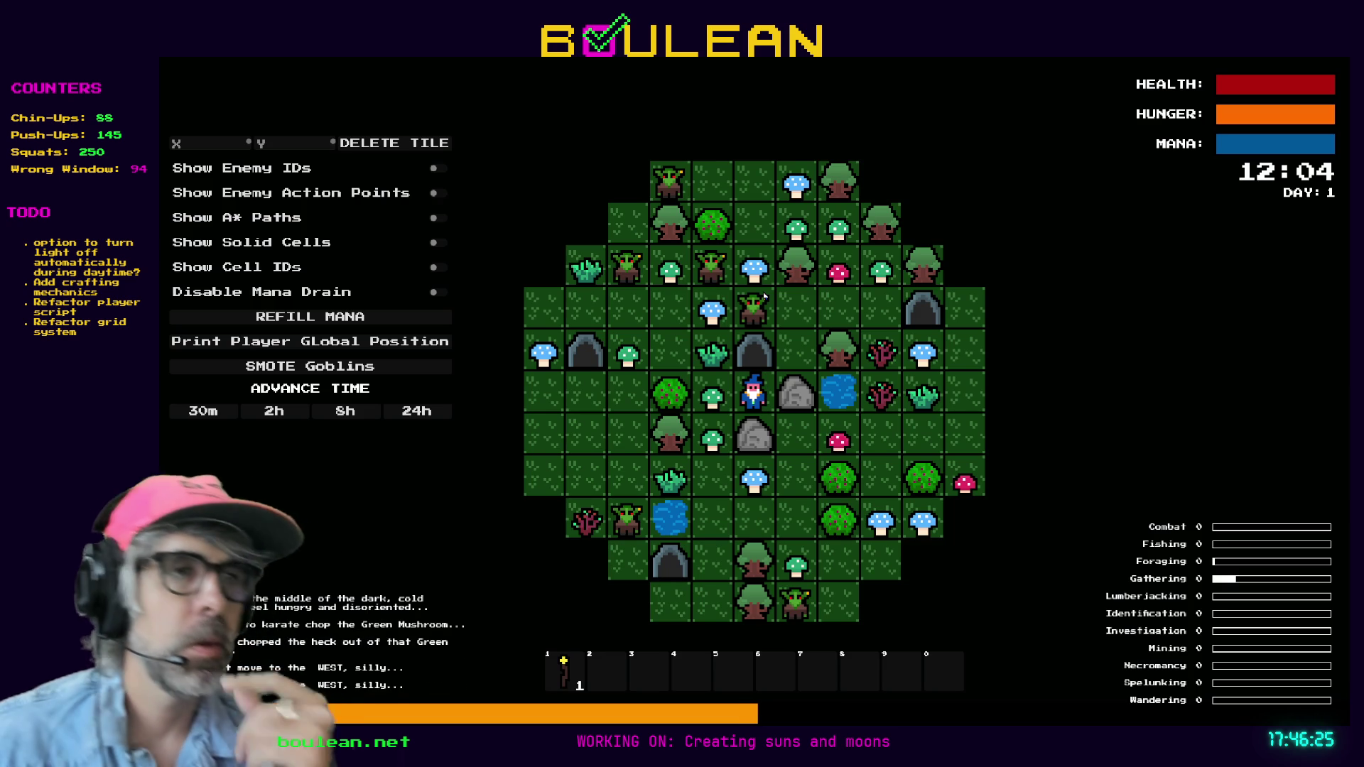
key("r")
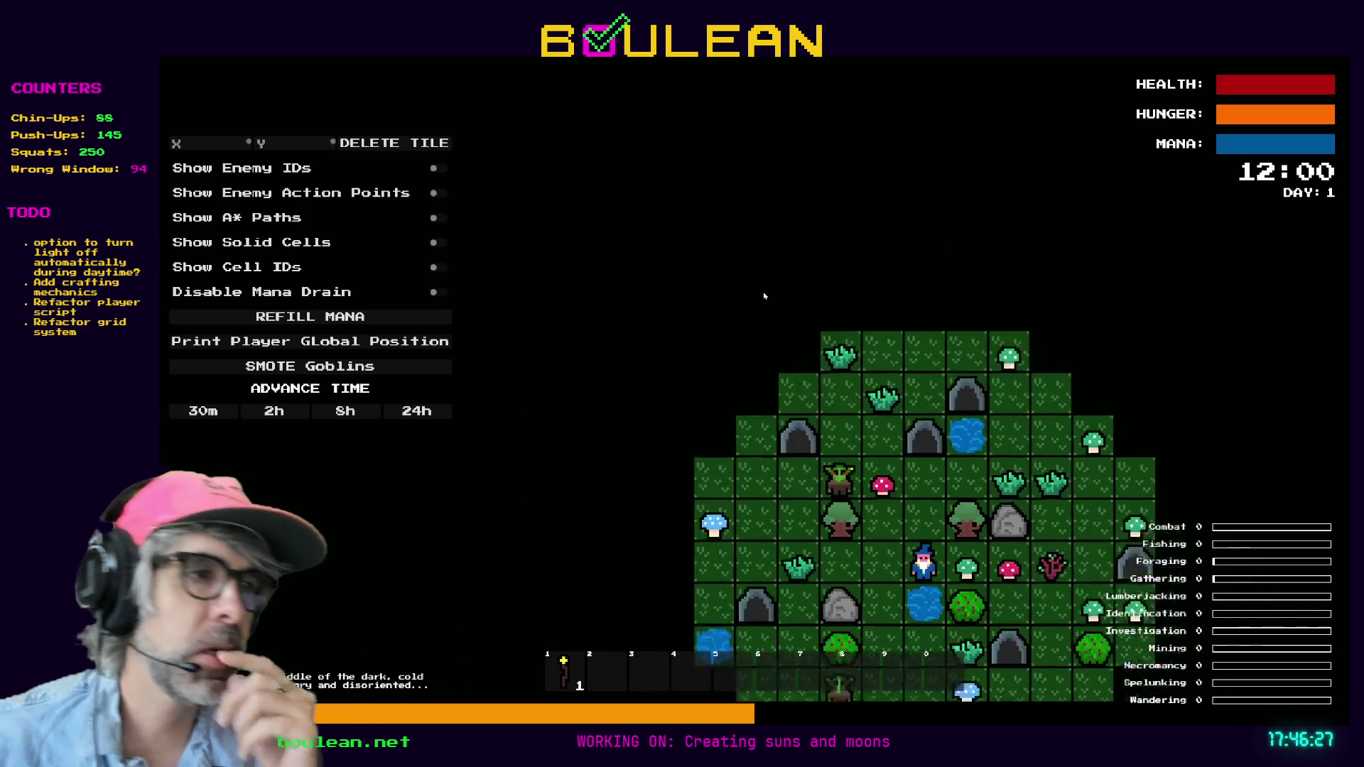
key("Left")
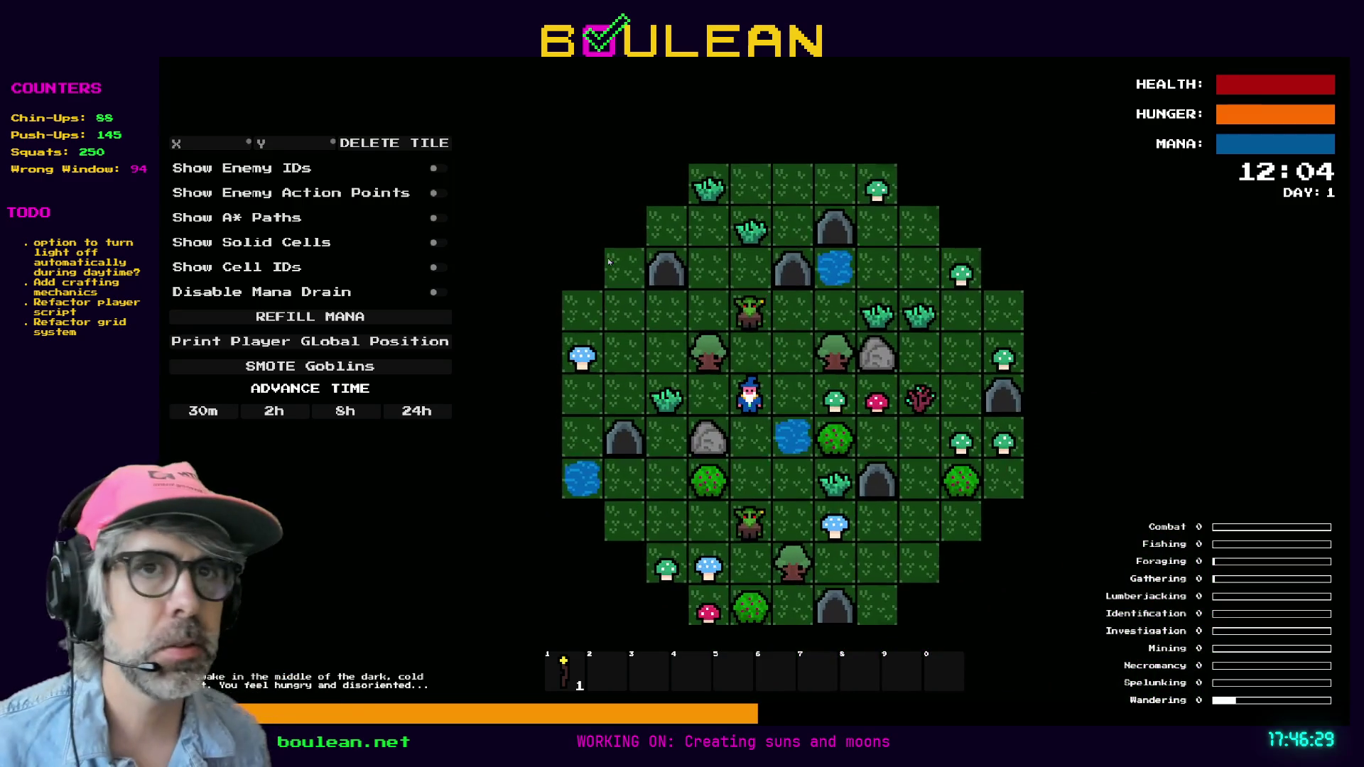
key("Up")
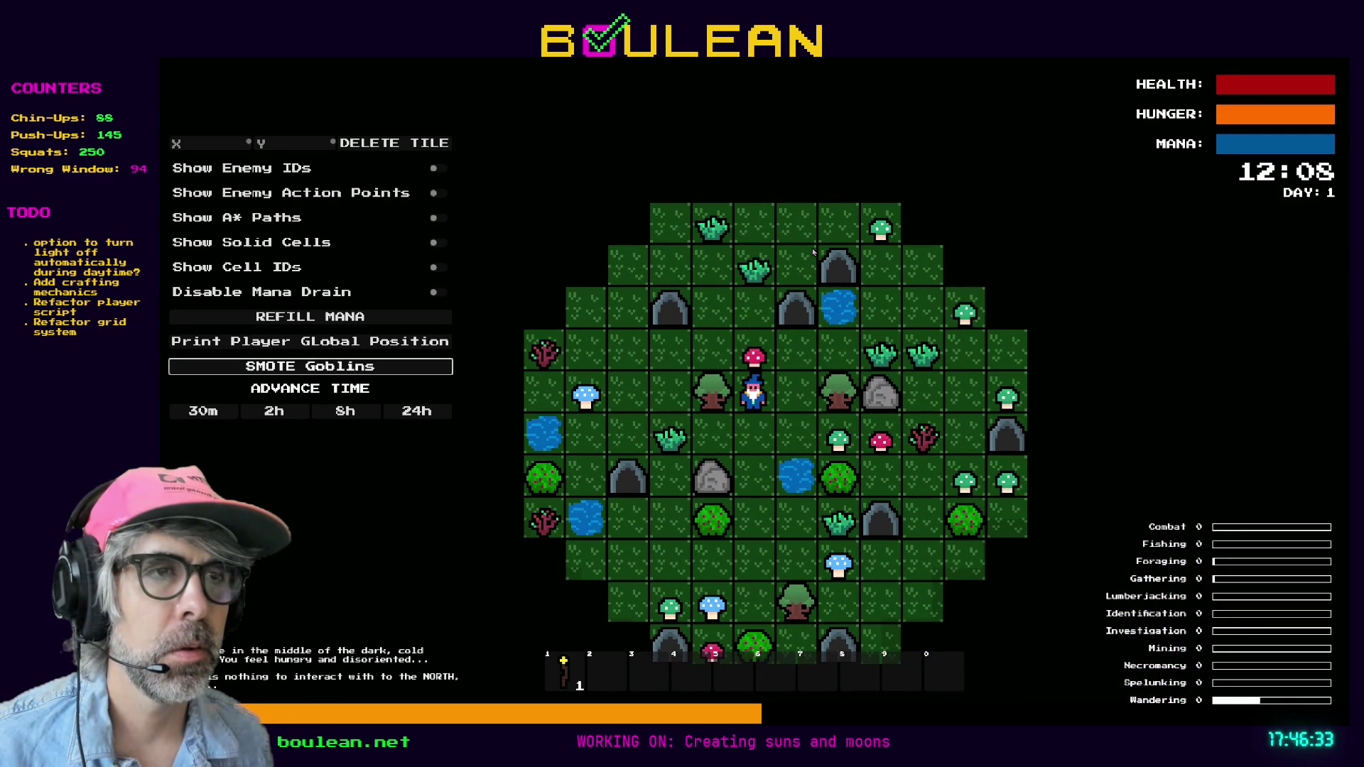
key("Right")
key("Up")
key("Left")
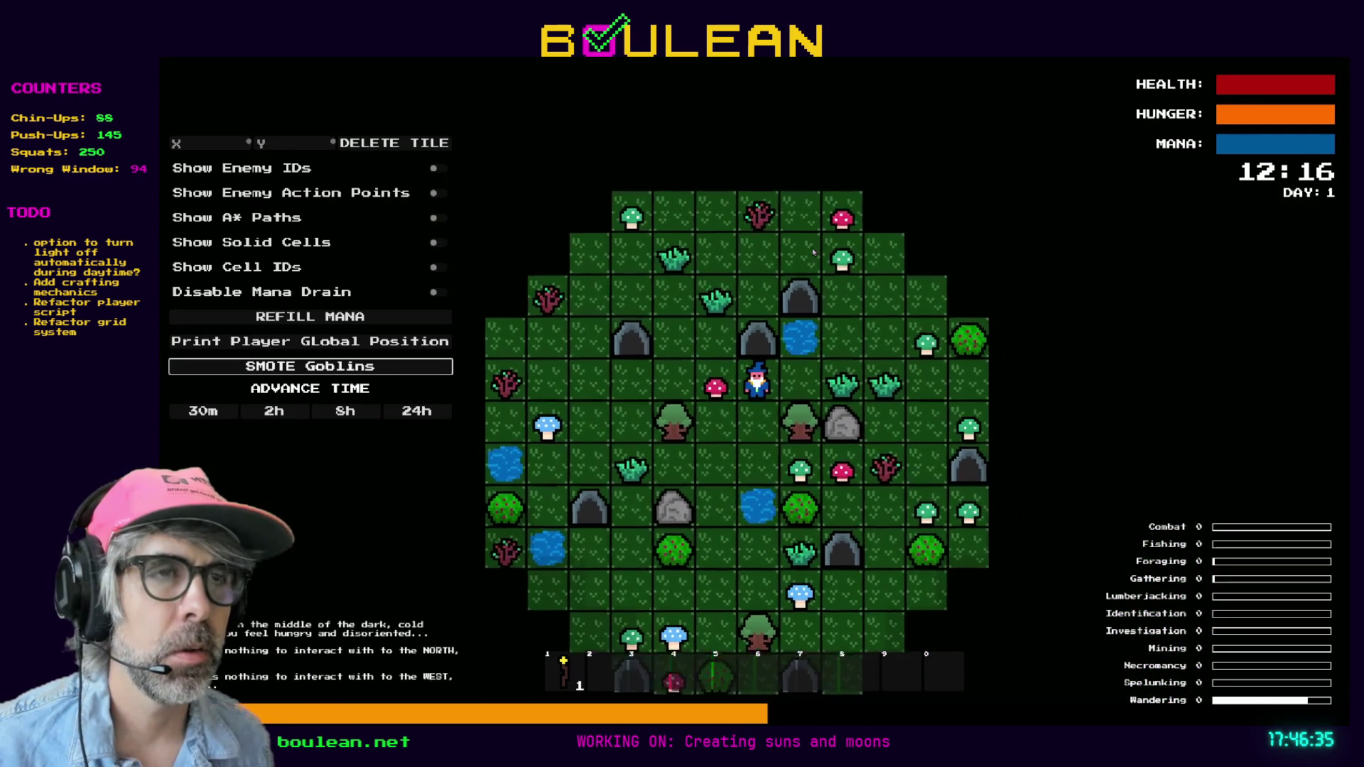
key("Right")
key("Right")
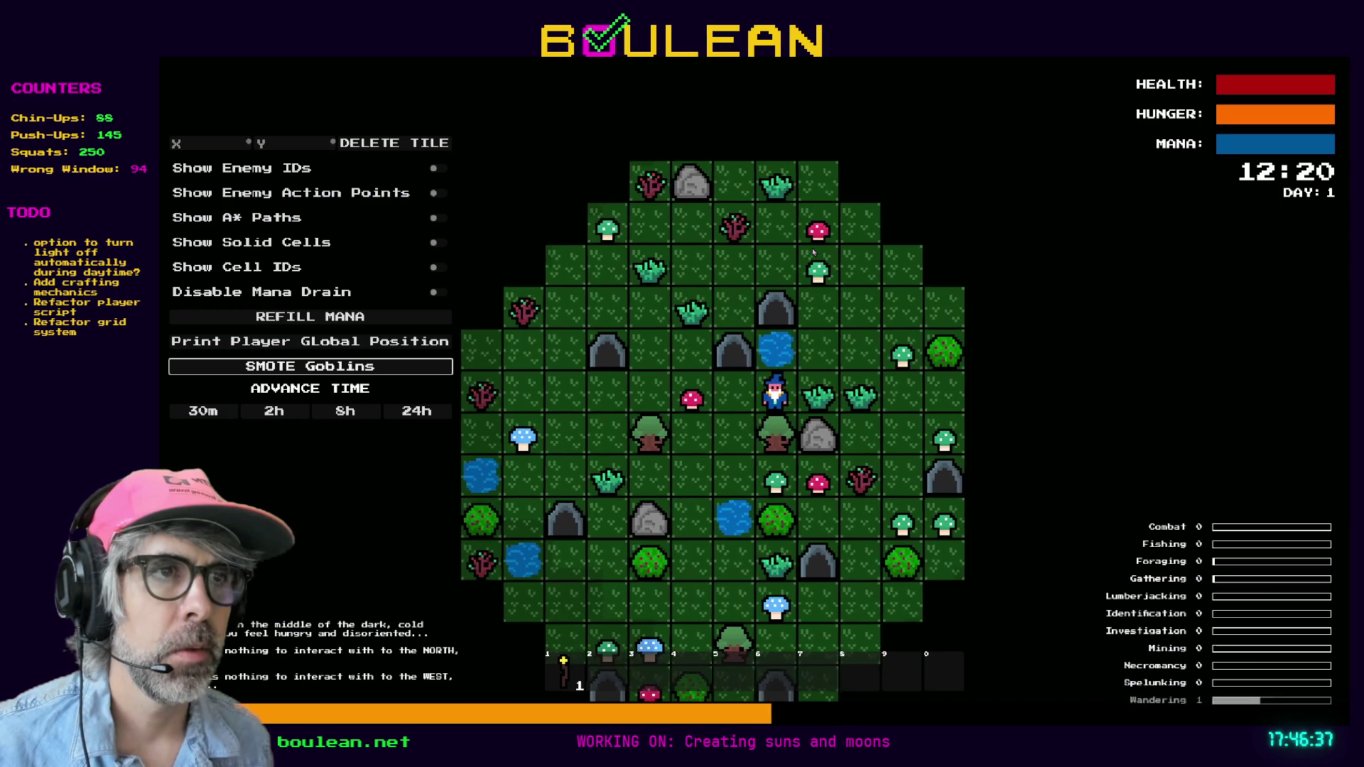
key("Up")
key("Up")
key("Up")
key("Right")
key("Up")
key("Up")
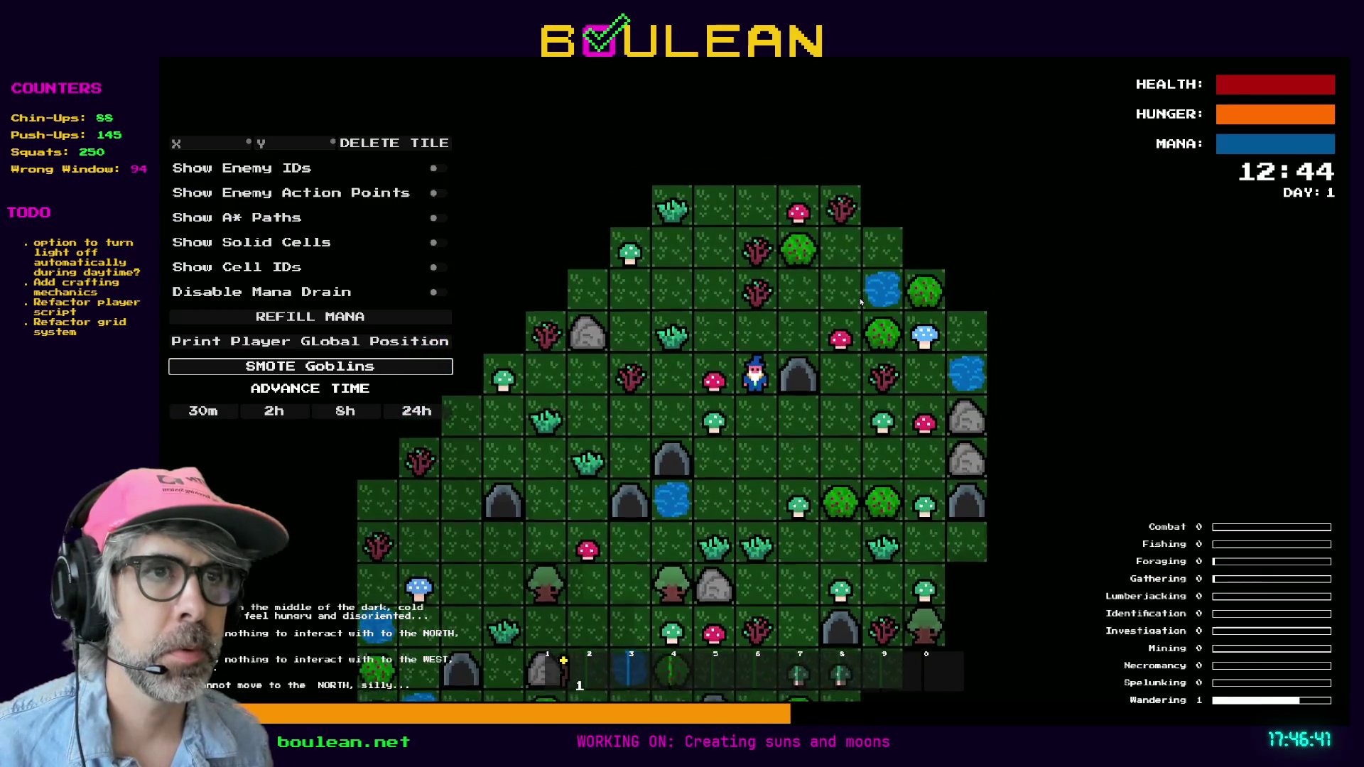
key("Left")
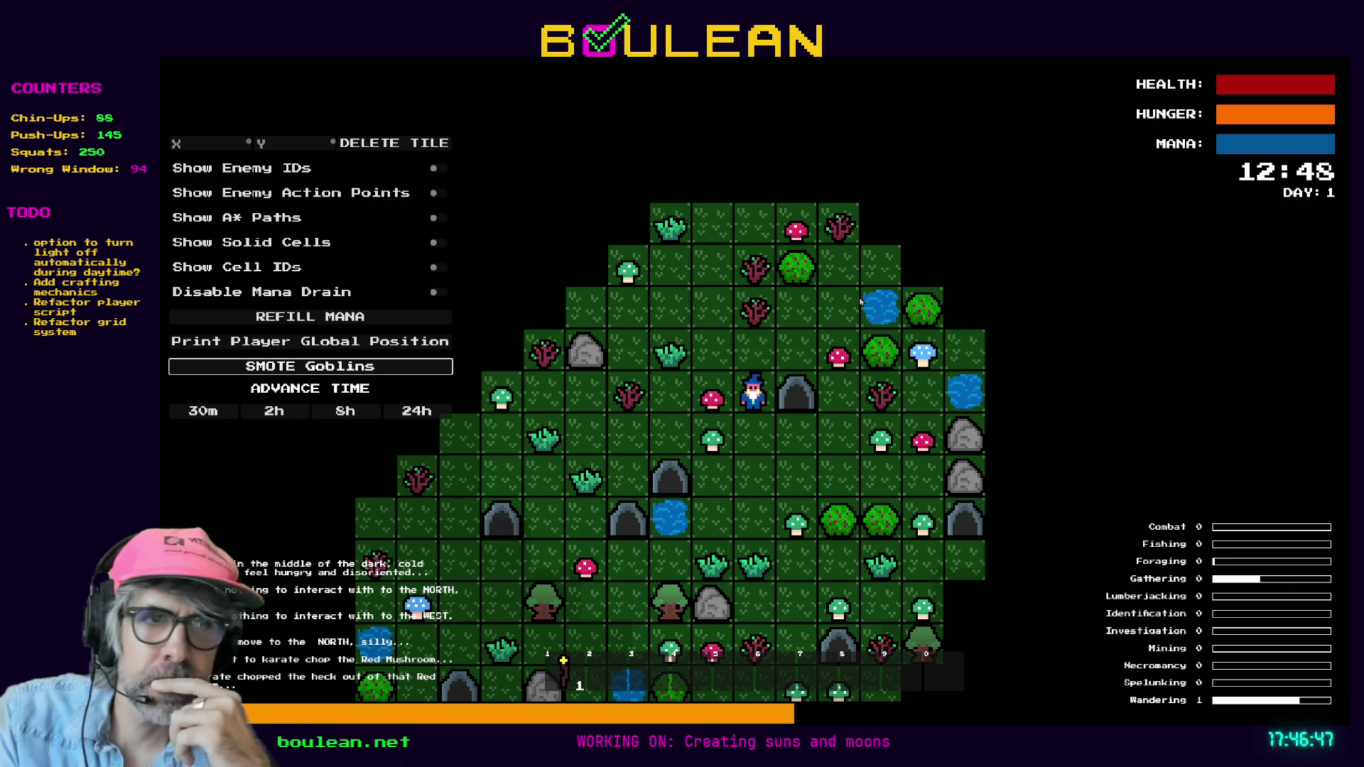
key("Left")
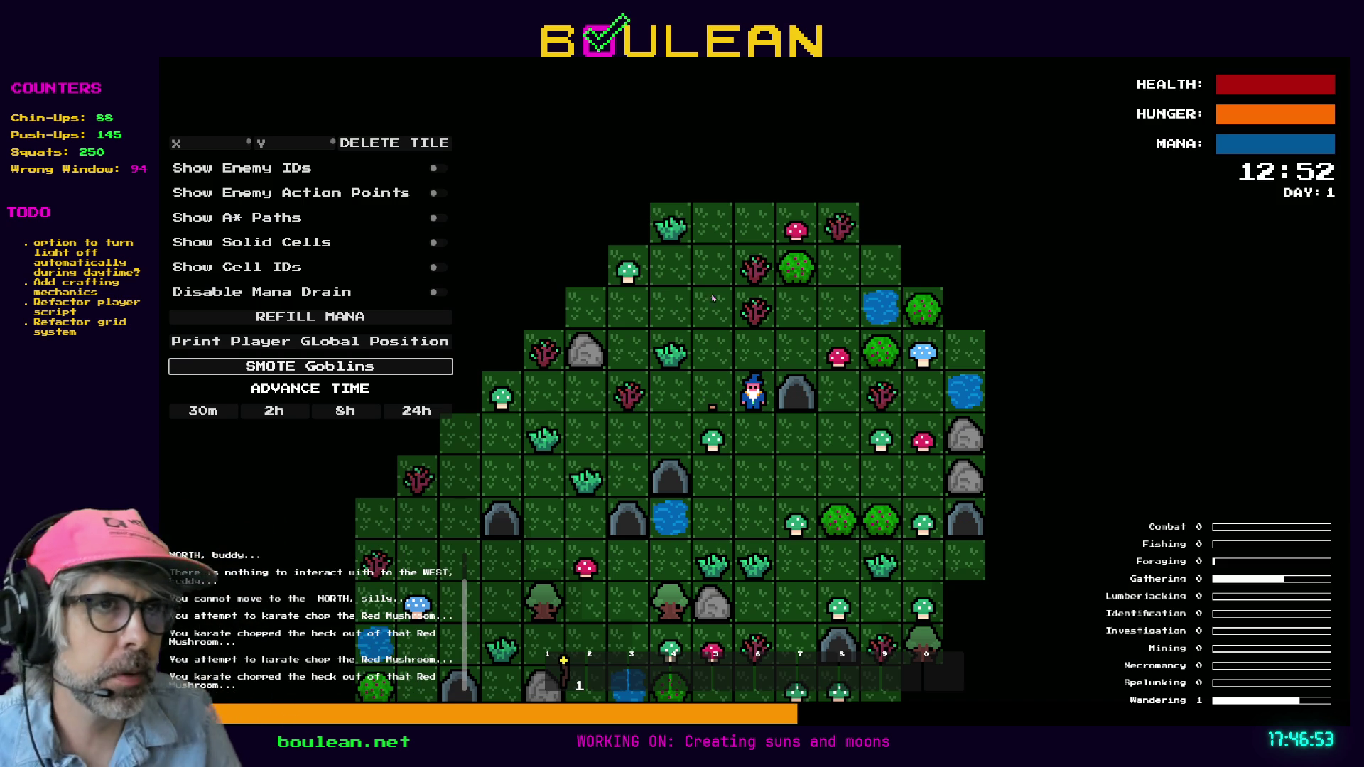
key("w")
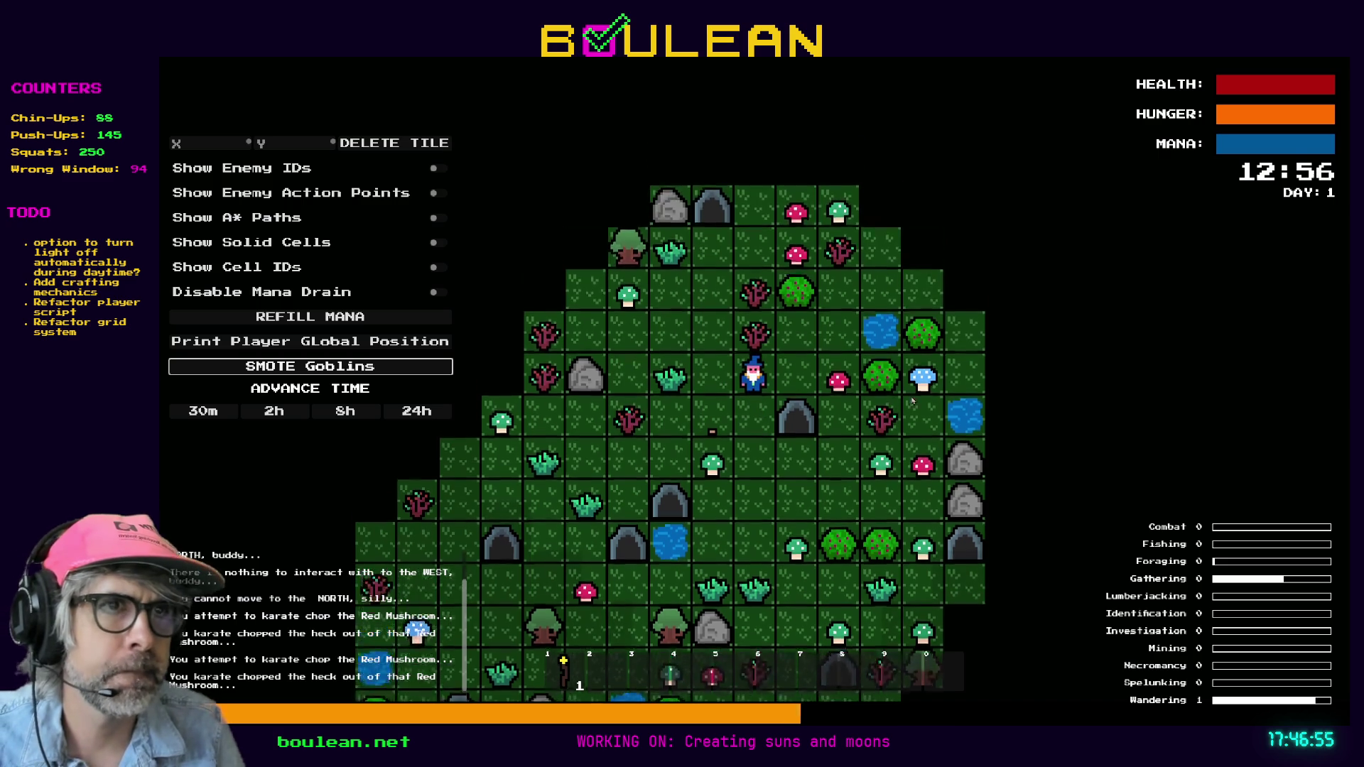
key("d")
key("d")
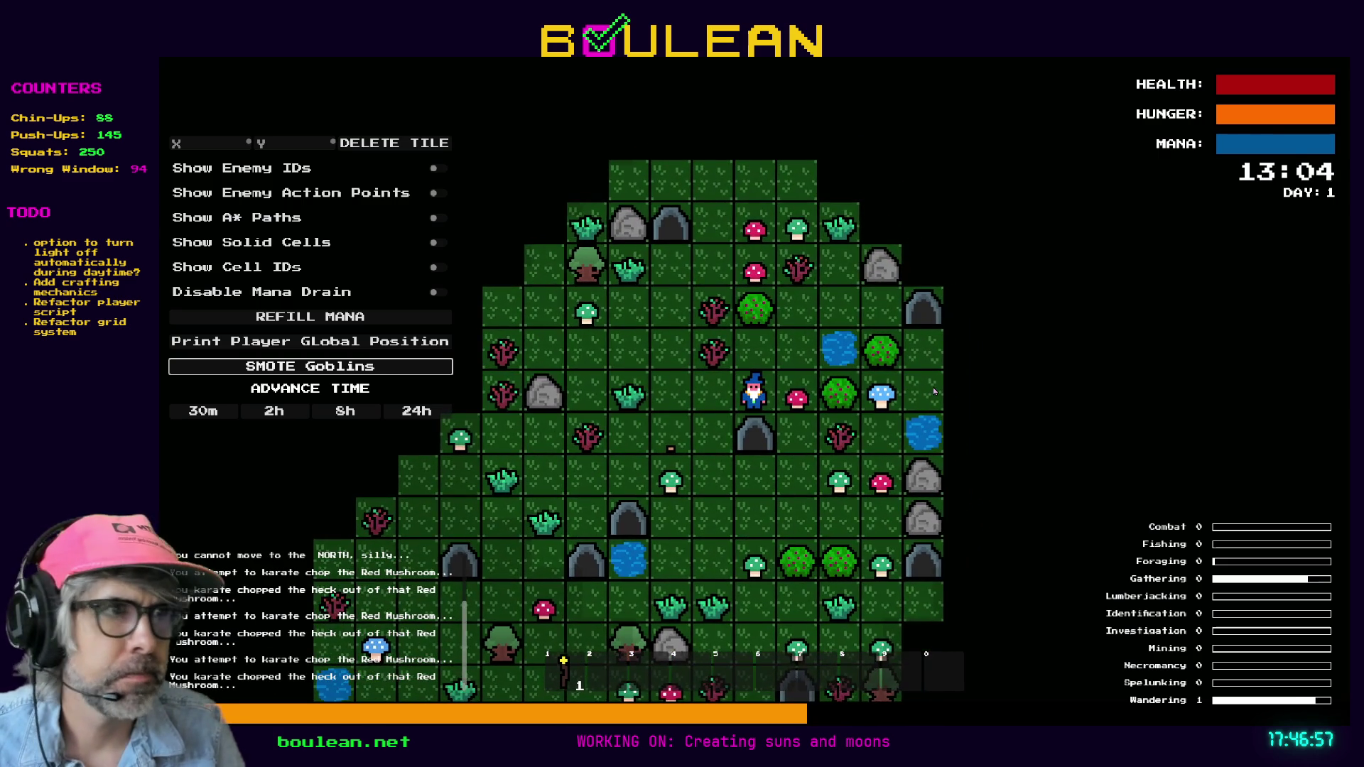
key("F8")
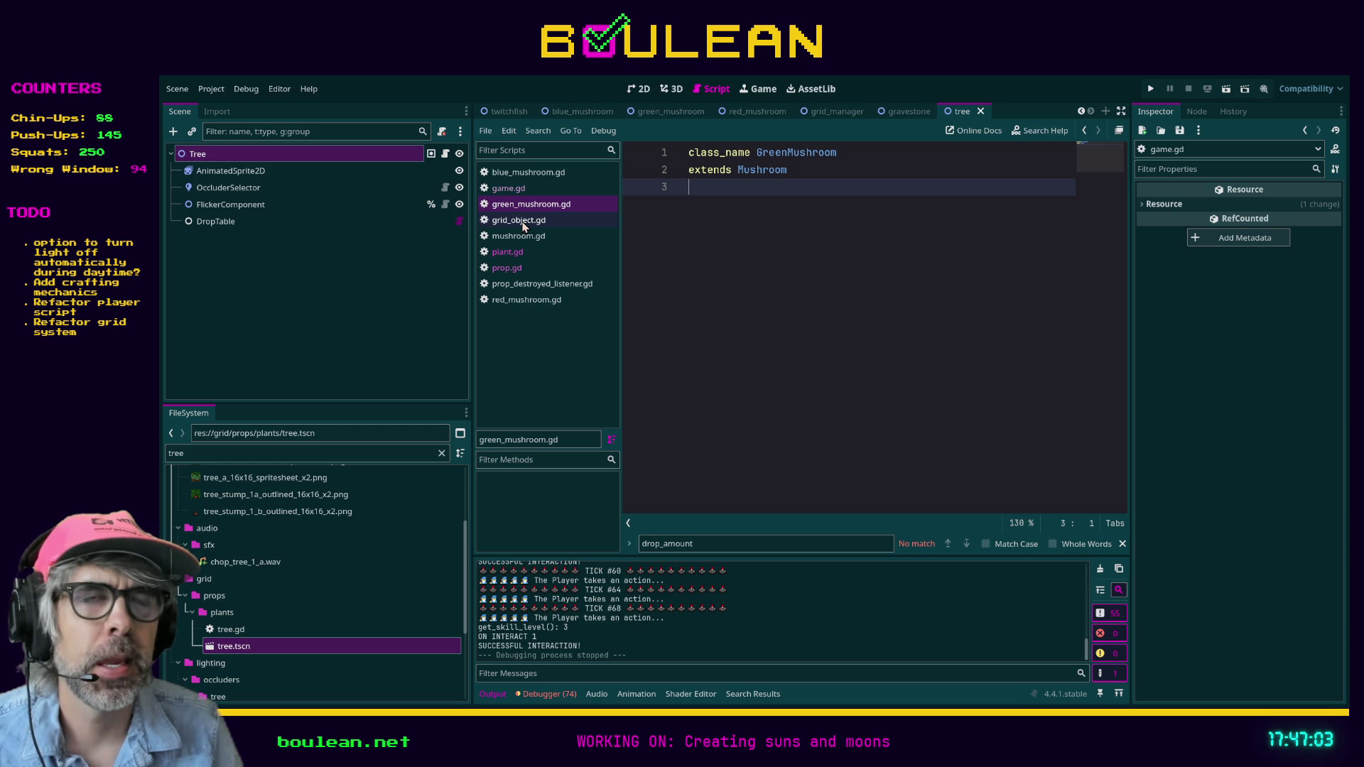
Follow red_mushroom.gd to mushroom.gd, then into plant.gd's _update_sprite_frame function.
left_click(532, 305)
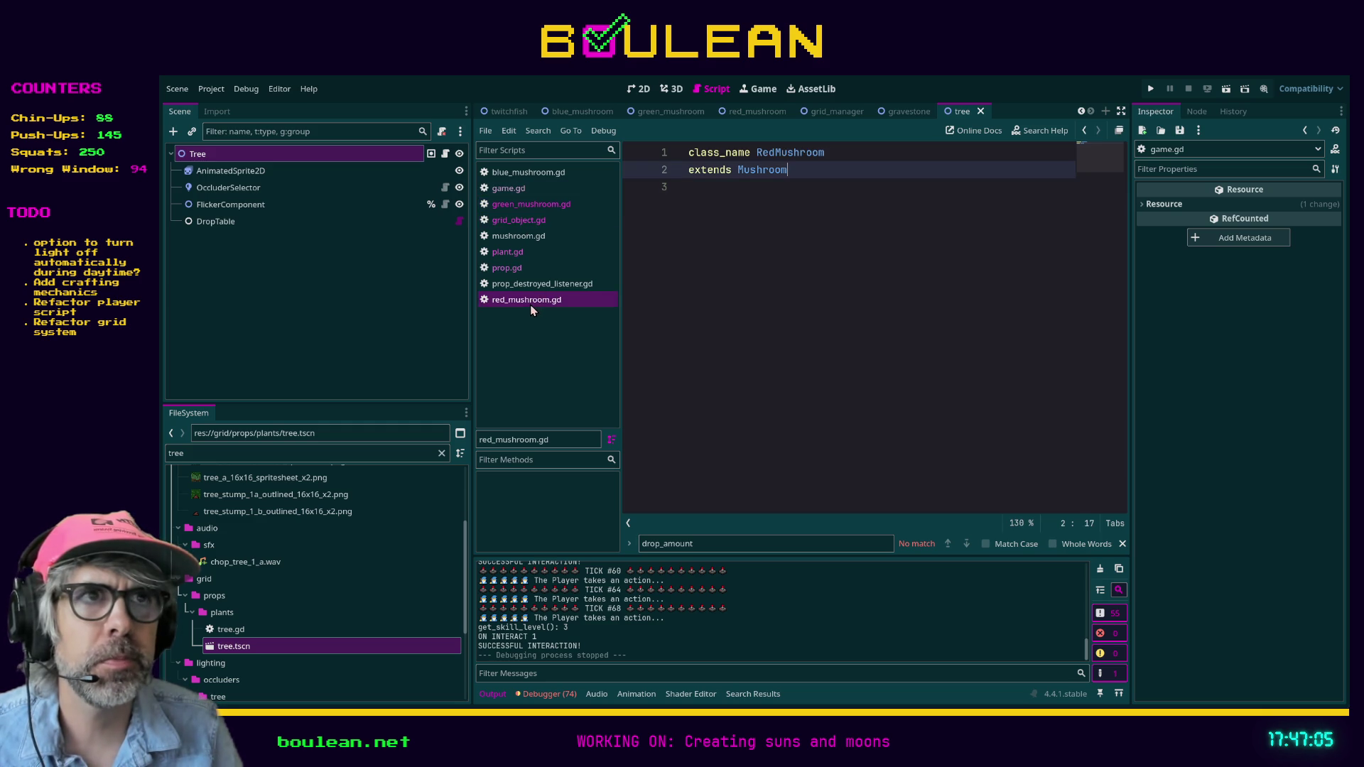
left_click(749, 171, "ctrl")
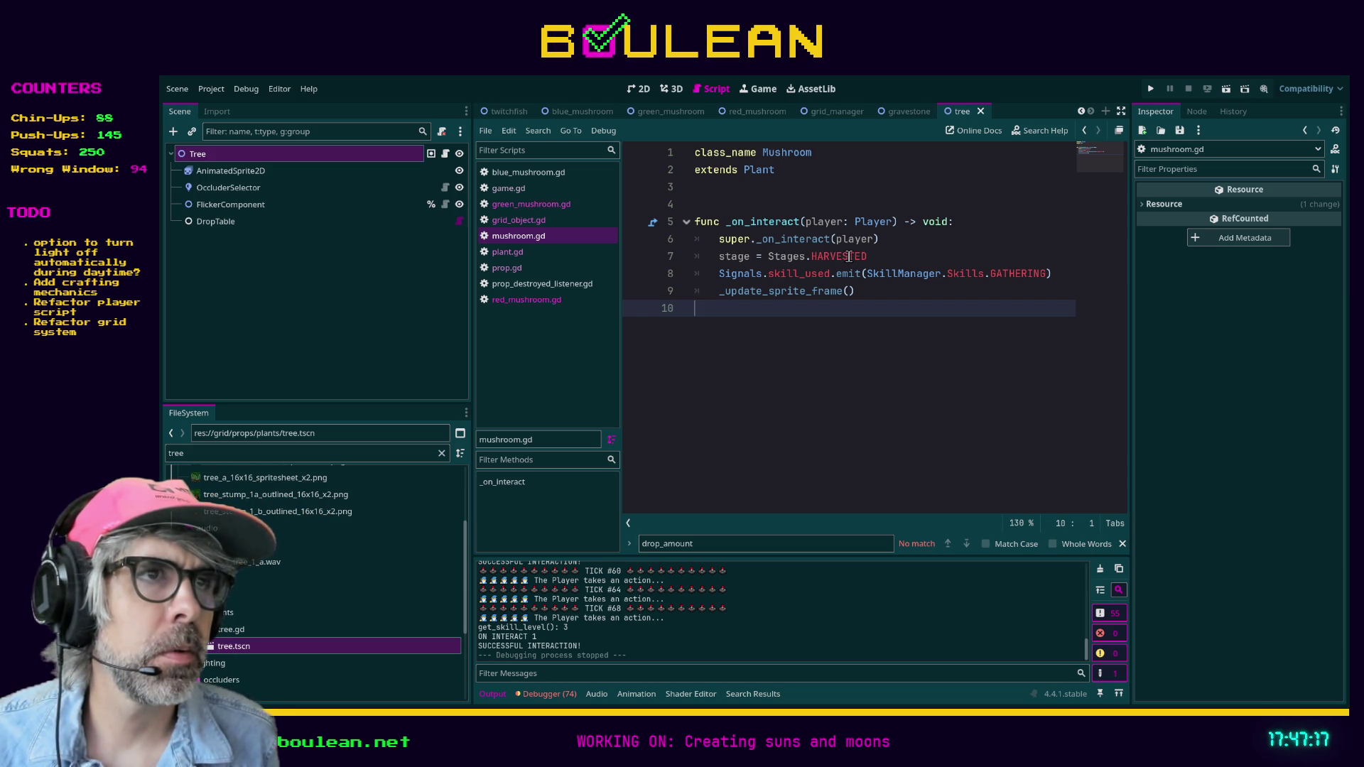
left_click(768, 292, "ctrl")
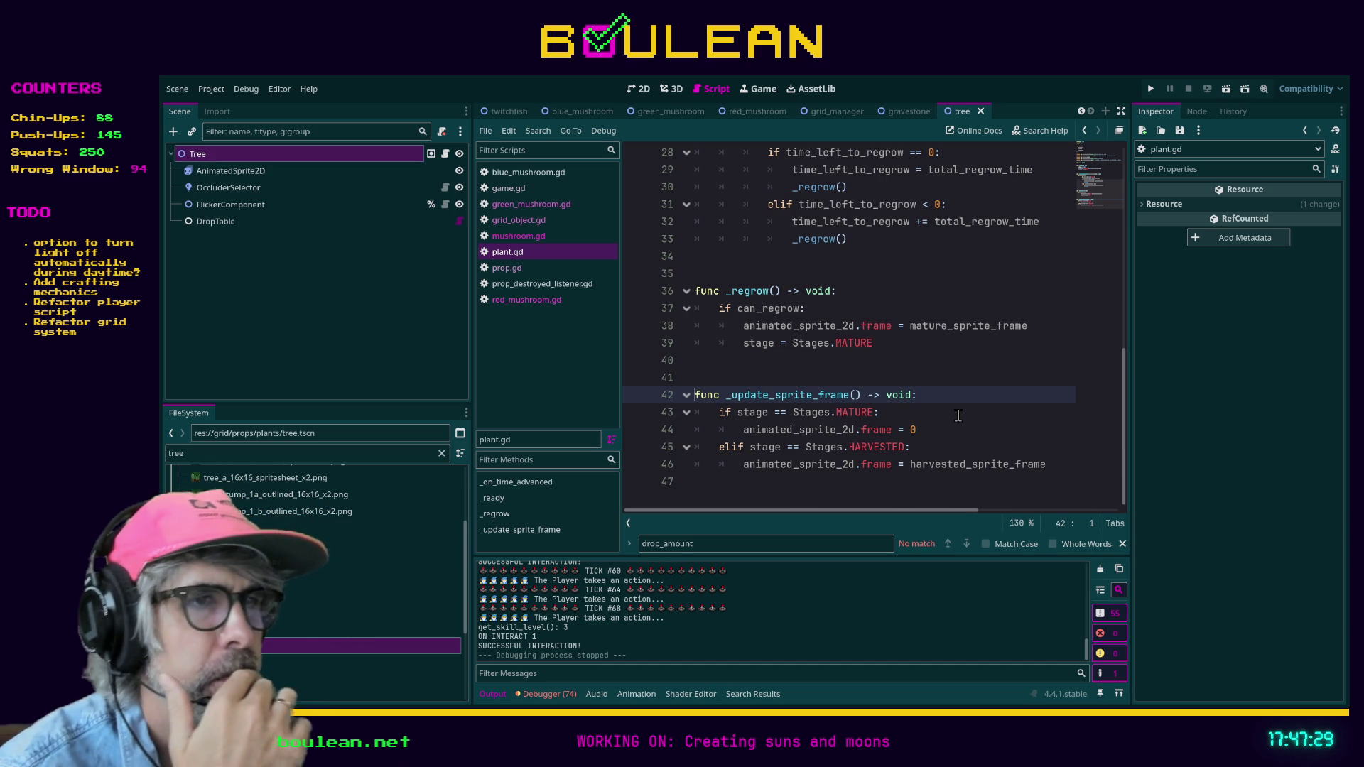
left_click_drag(906, 513, 897, 513)
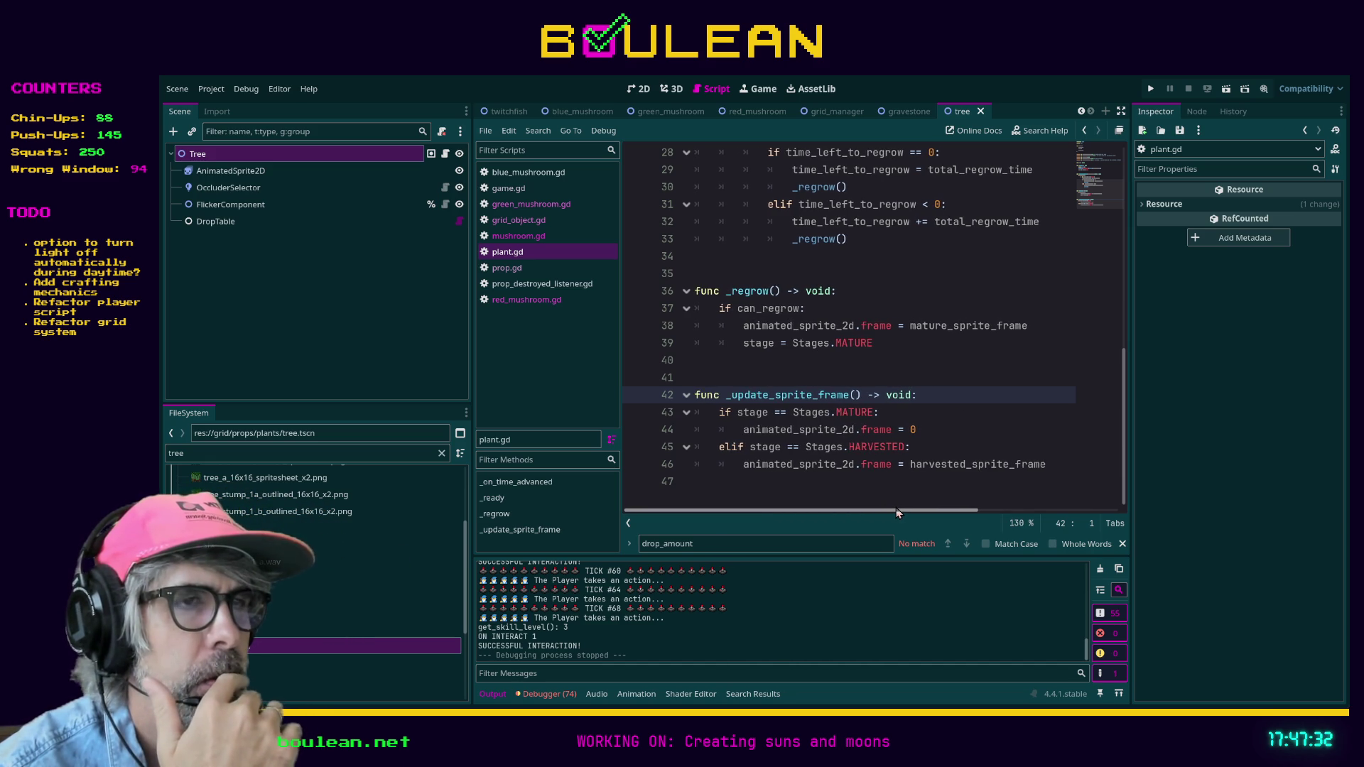
Set line 44 to harvested_sprite_frame and line 46 to mature_sprite_frame, then run the game.
left_click(929, 431)
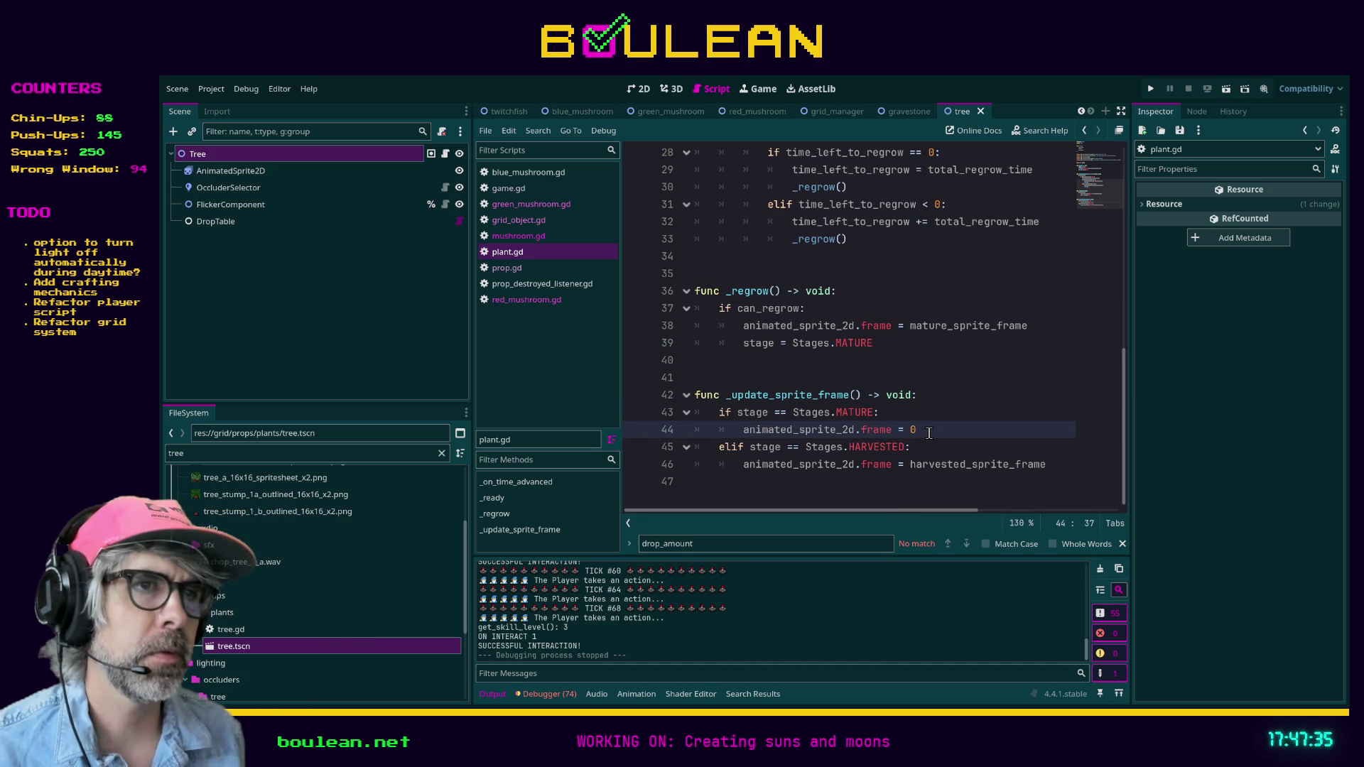
type("har")
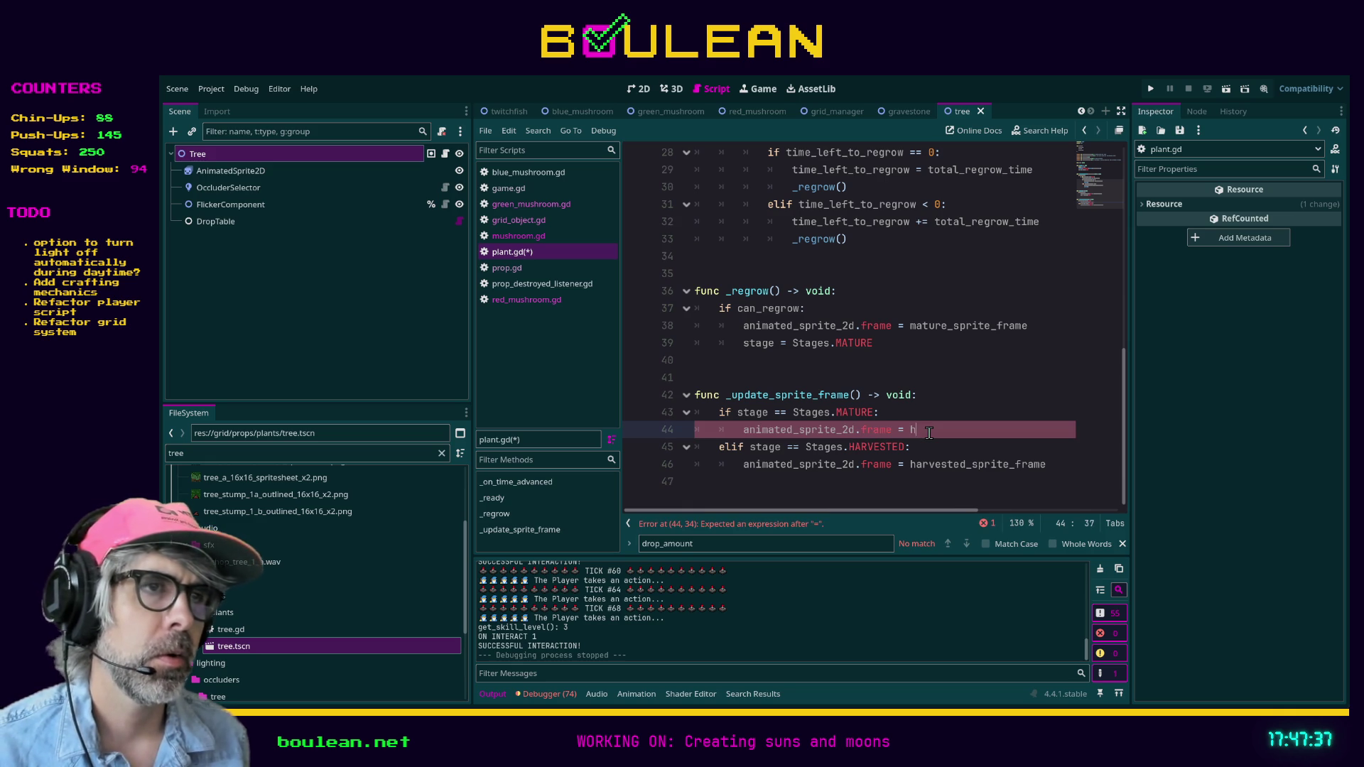
key("Return")
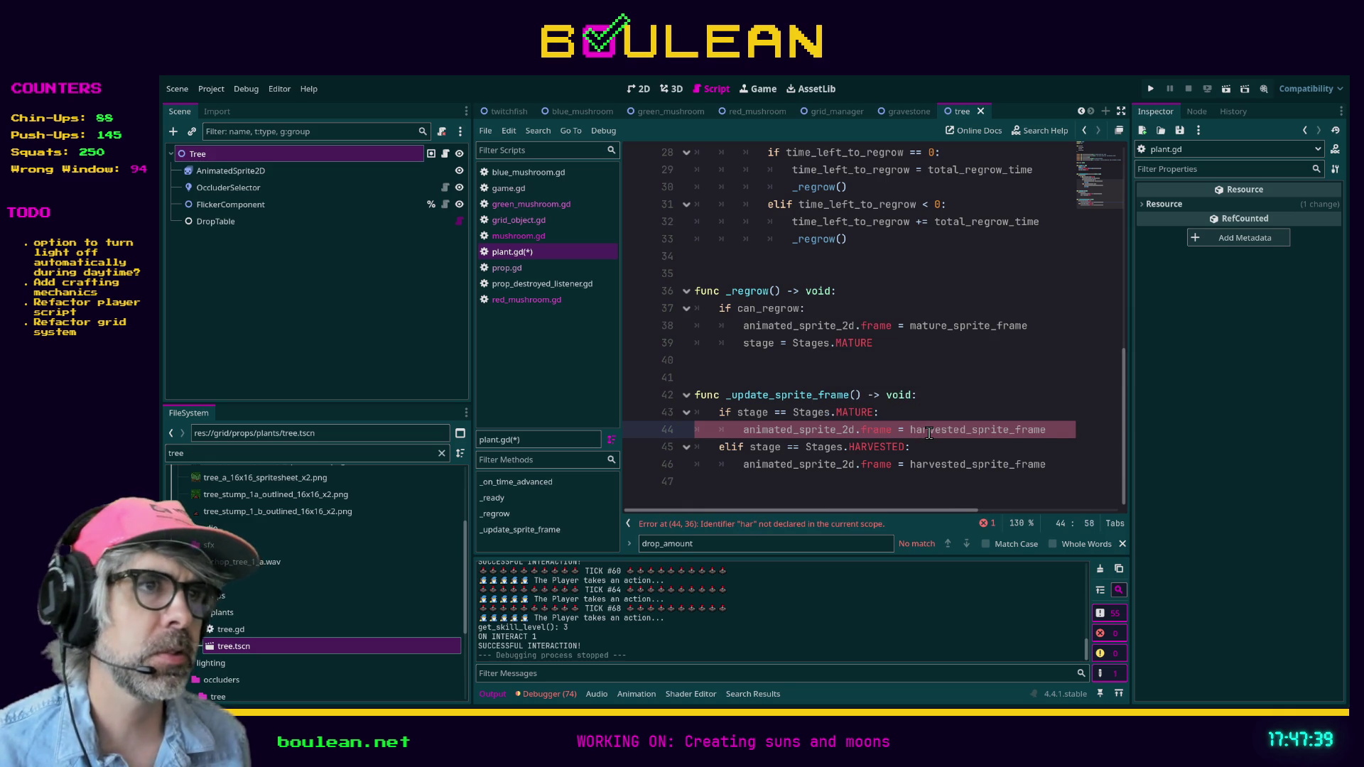
left_click_drag(896, 512, 912, 507)
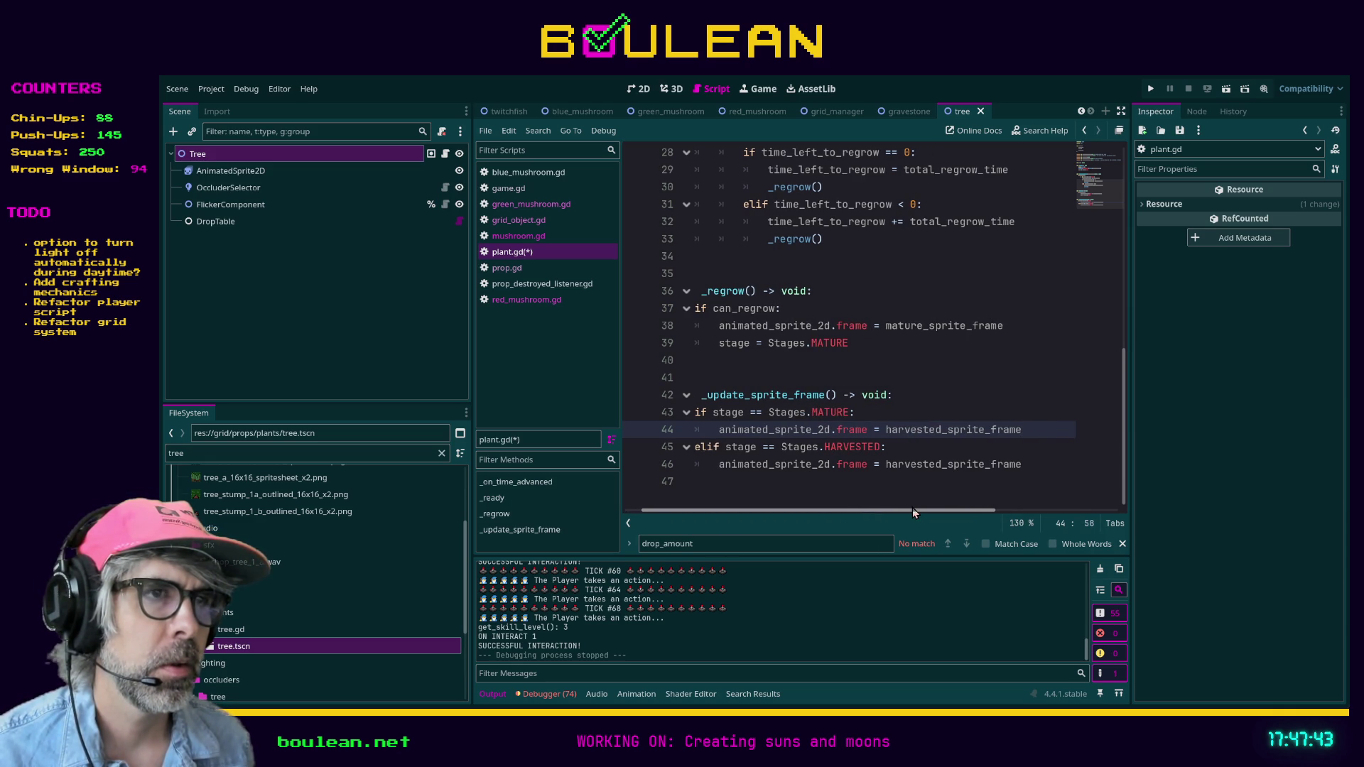
mouse_move(912, 507)
left_mouse_down()
mouse_move(900, 509)
mouse_move(918, 501)
left_mouse_up()
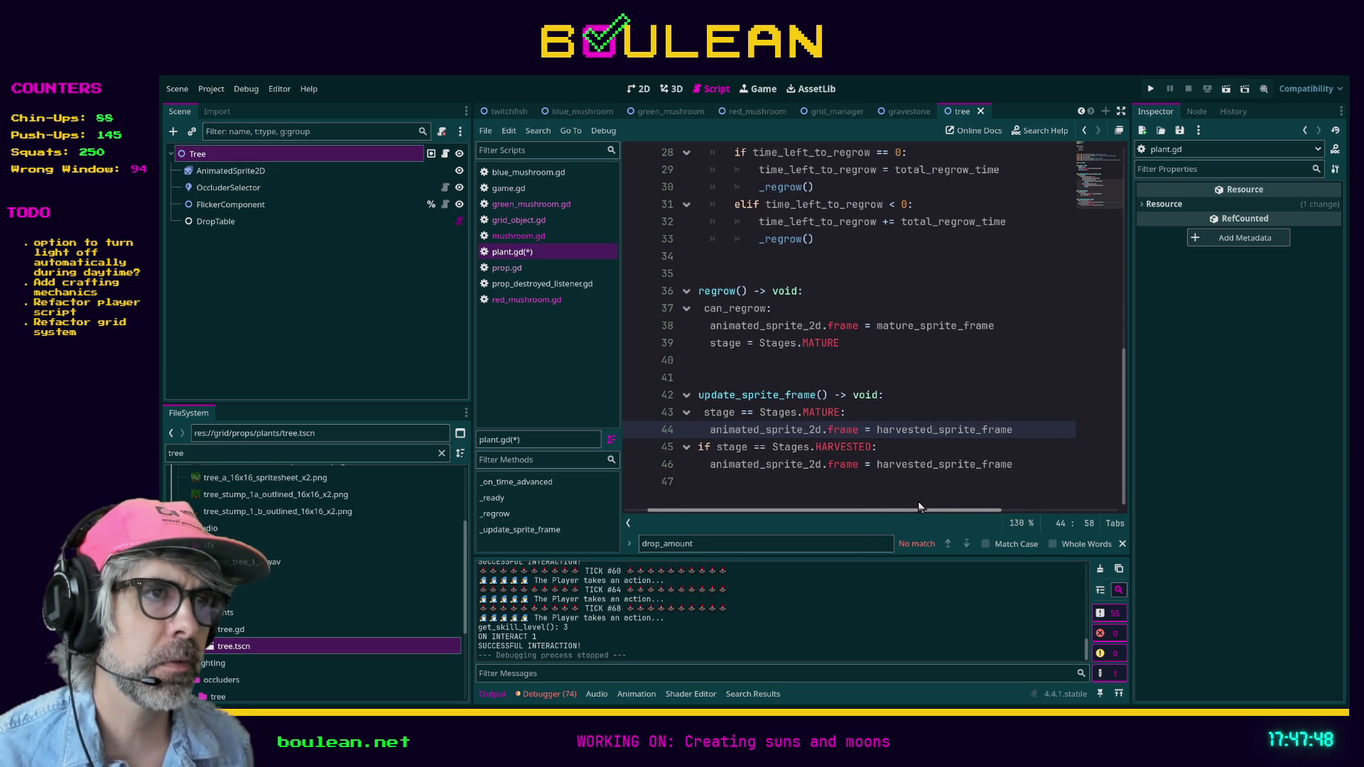
double_click(882, 468)
type("mature")
key("Return")
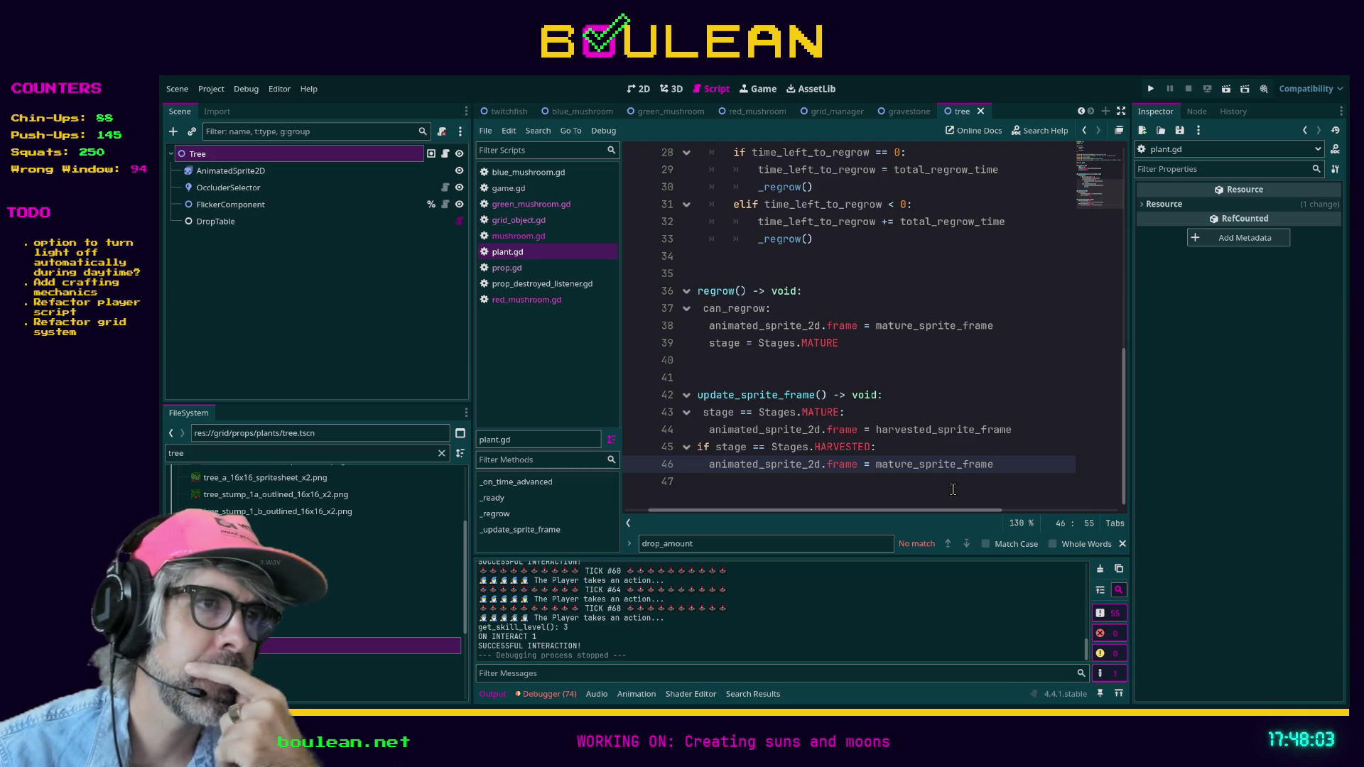
key("F5")
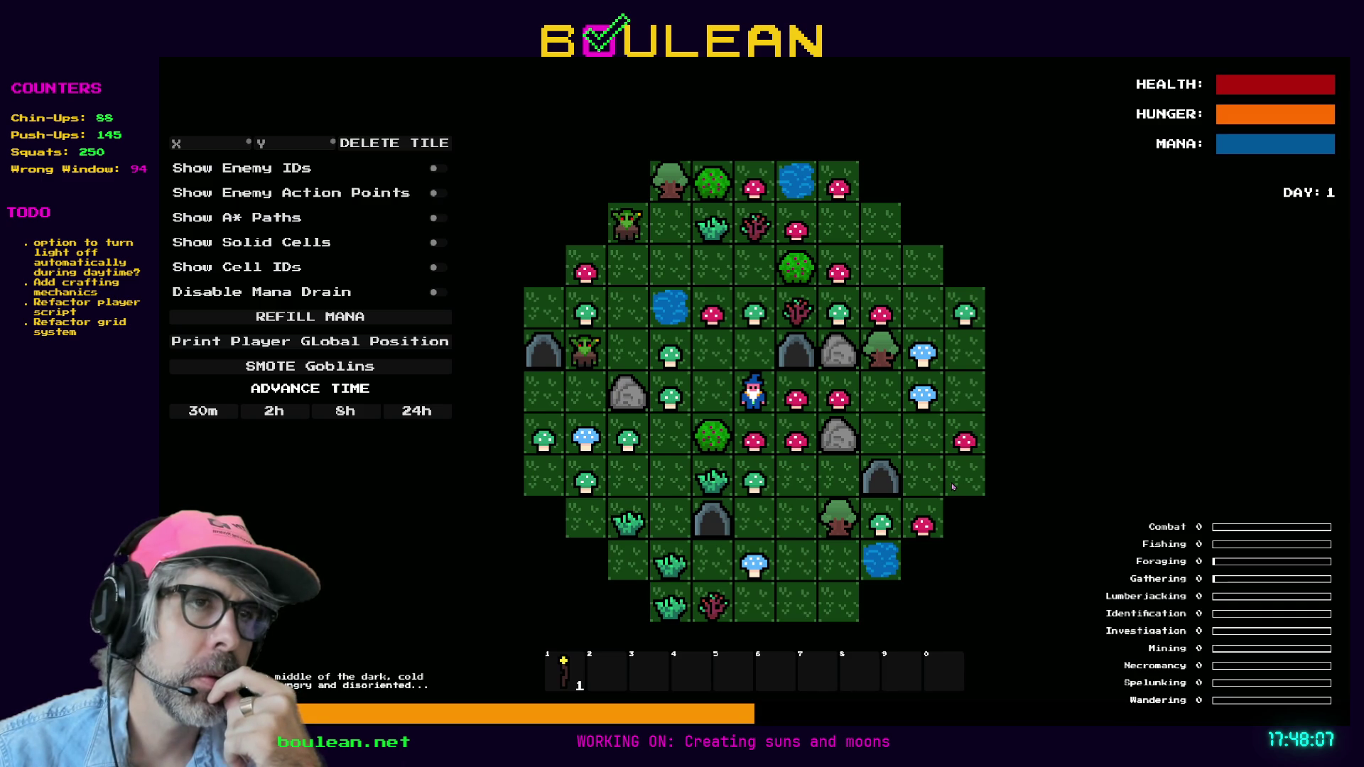
Chop the red mushroom beside the wizard four times, then stop the game.
key("Right")
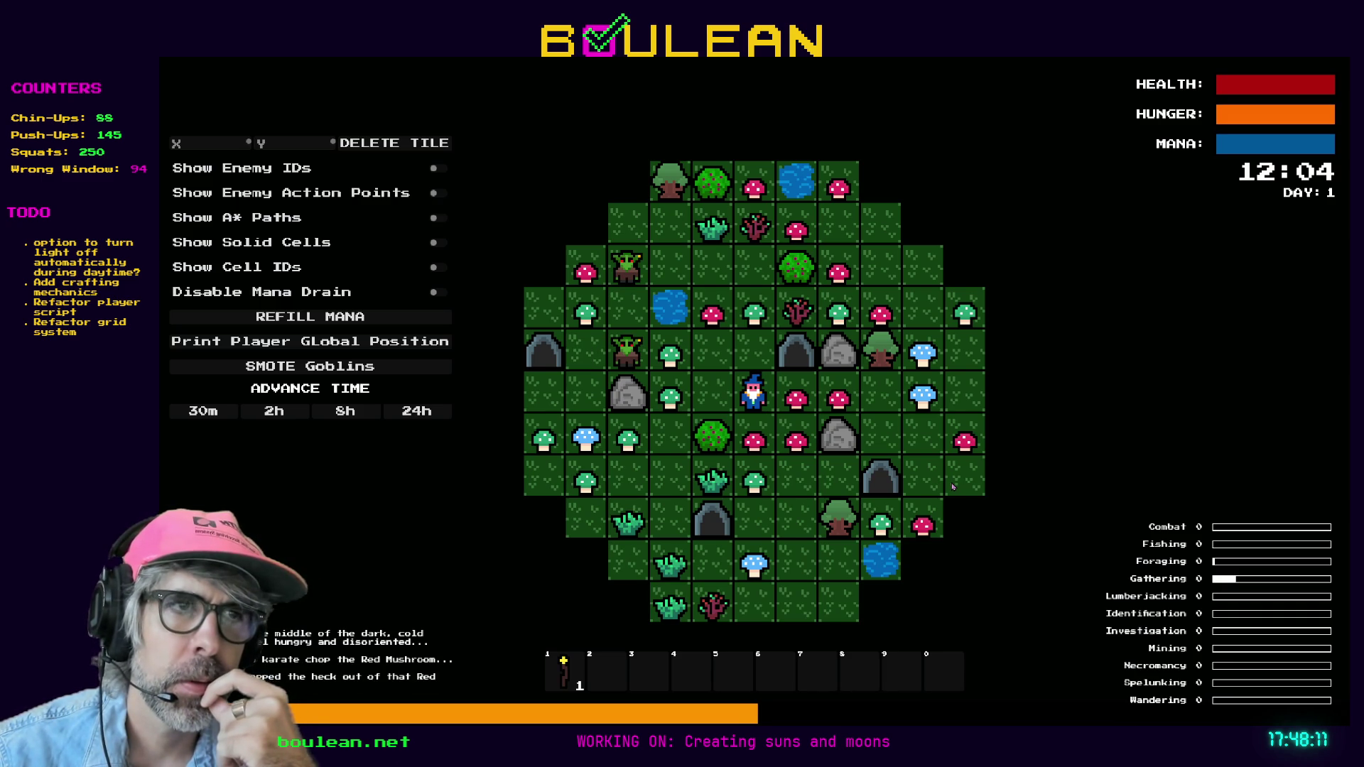
key("Right")
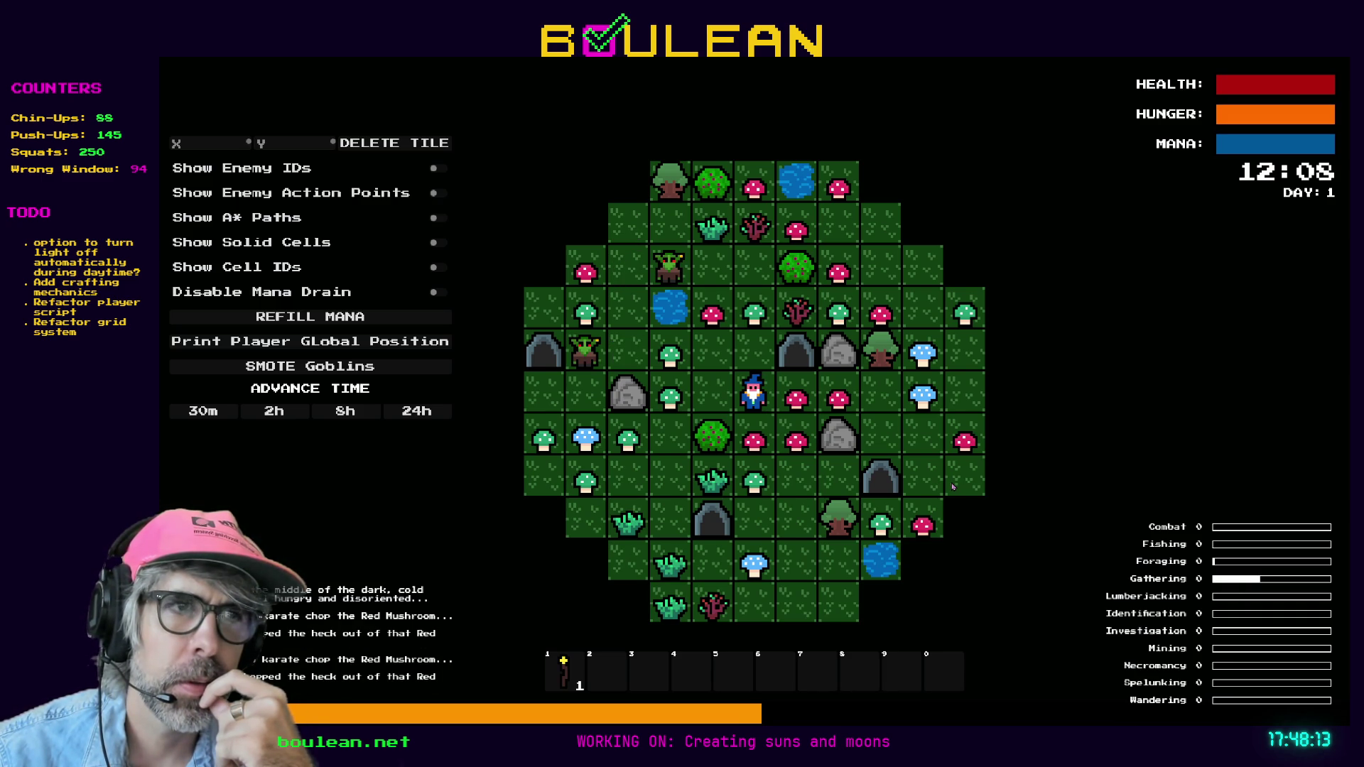
key("Right")
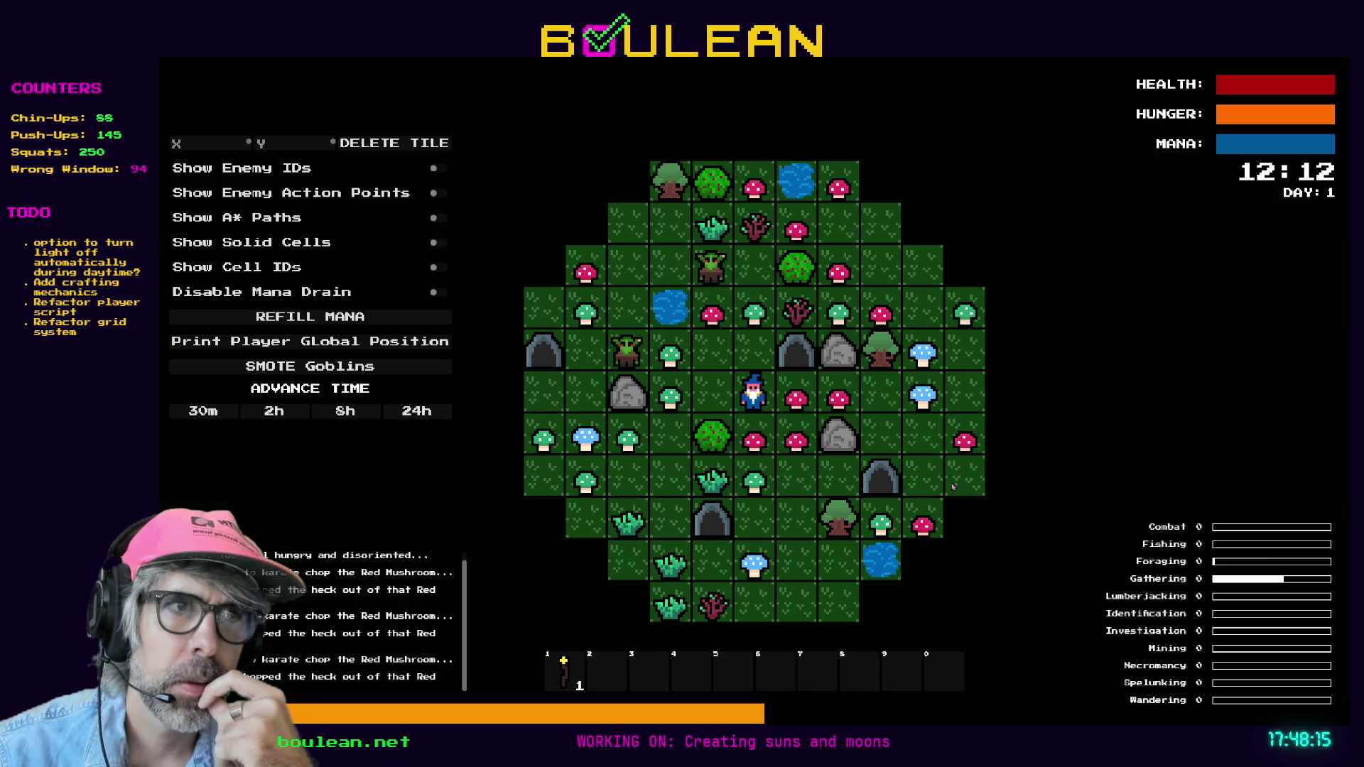
key("Right")
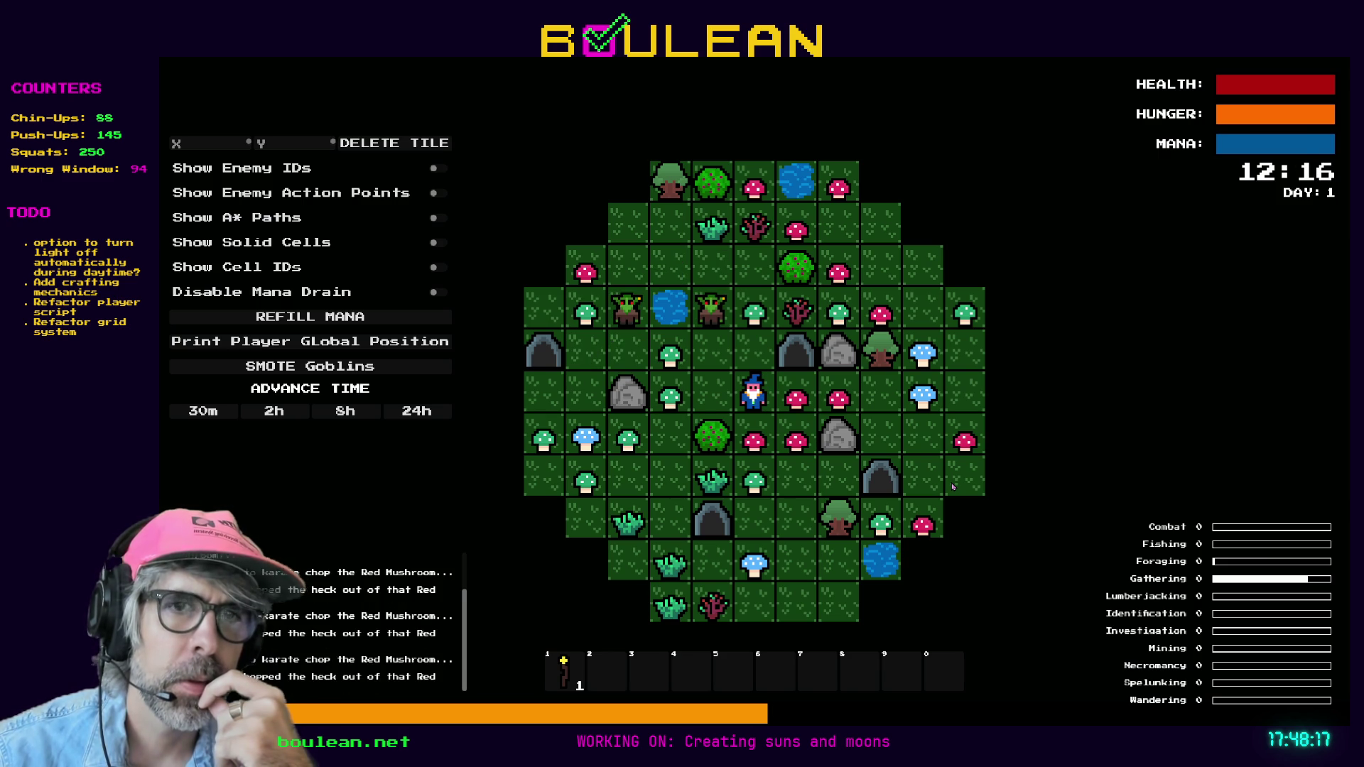
key("F8")
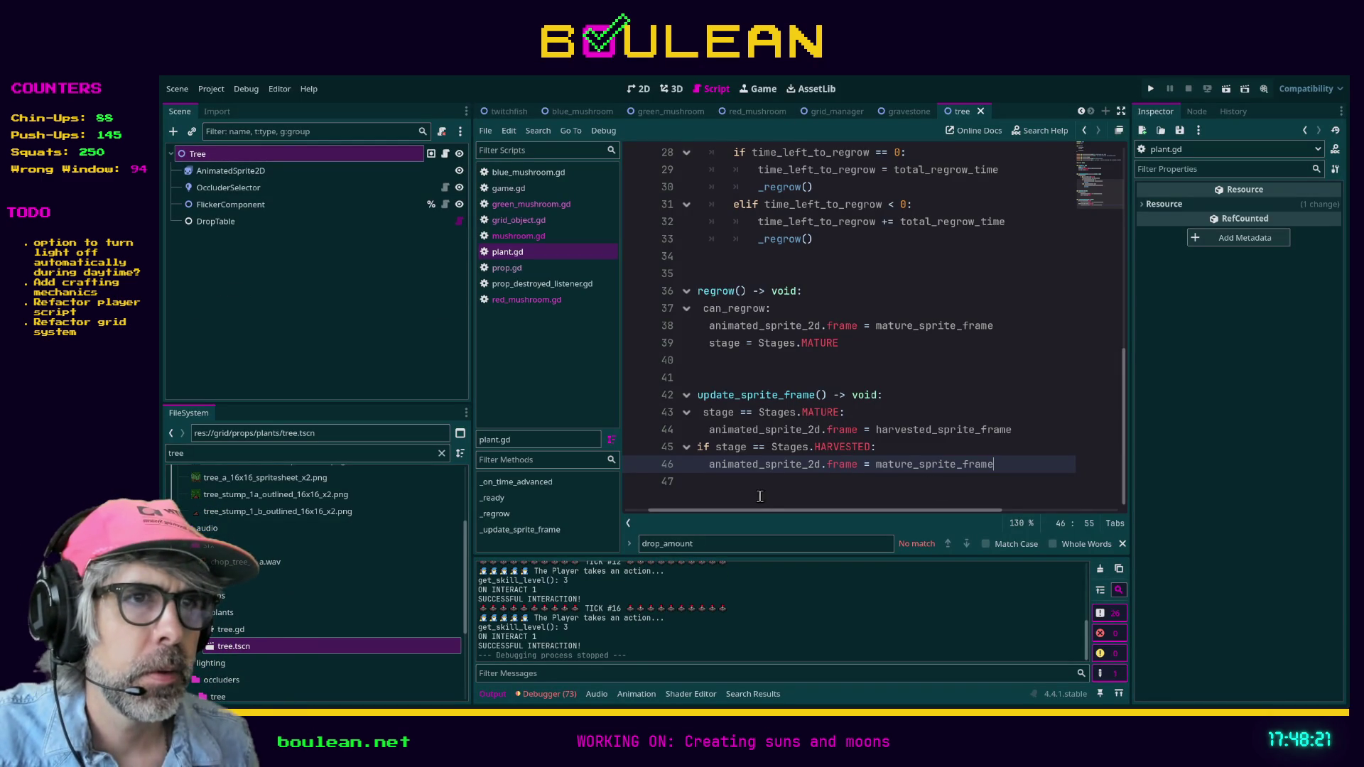
Restore line 44 to mature_sprite_frame and line 46 to harvested_sprite_frame.
left_click_drag(738, 510, 718, 518)
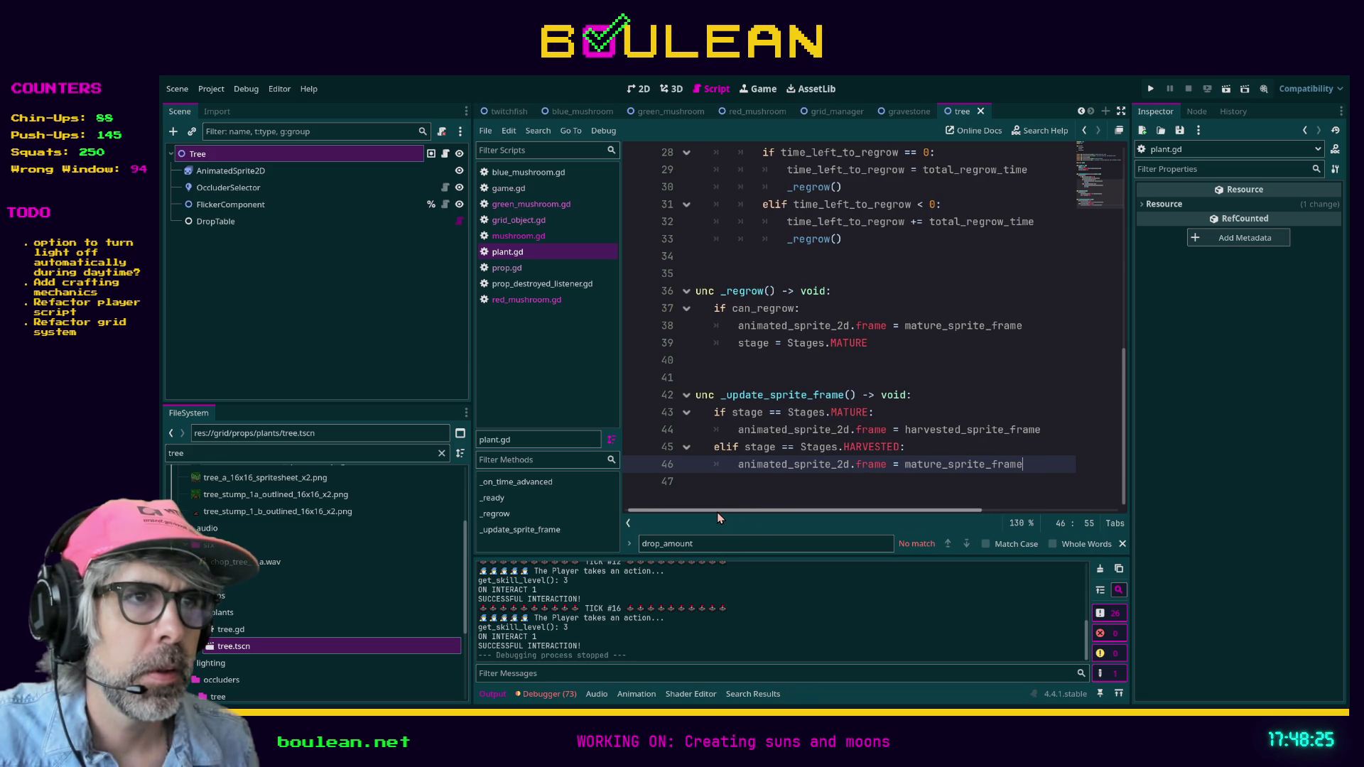
double_click(950, 432)
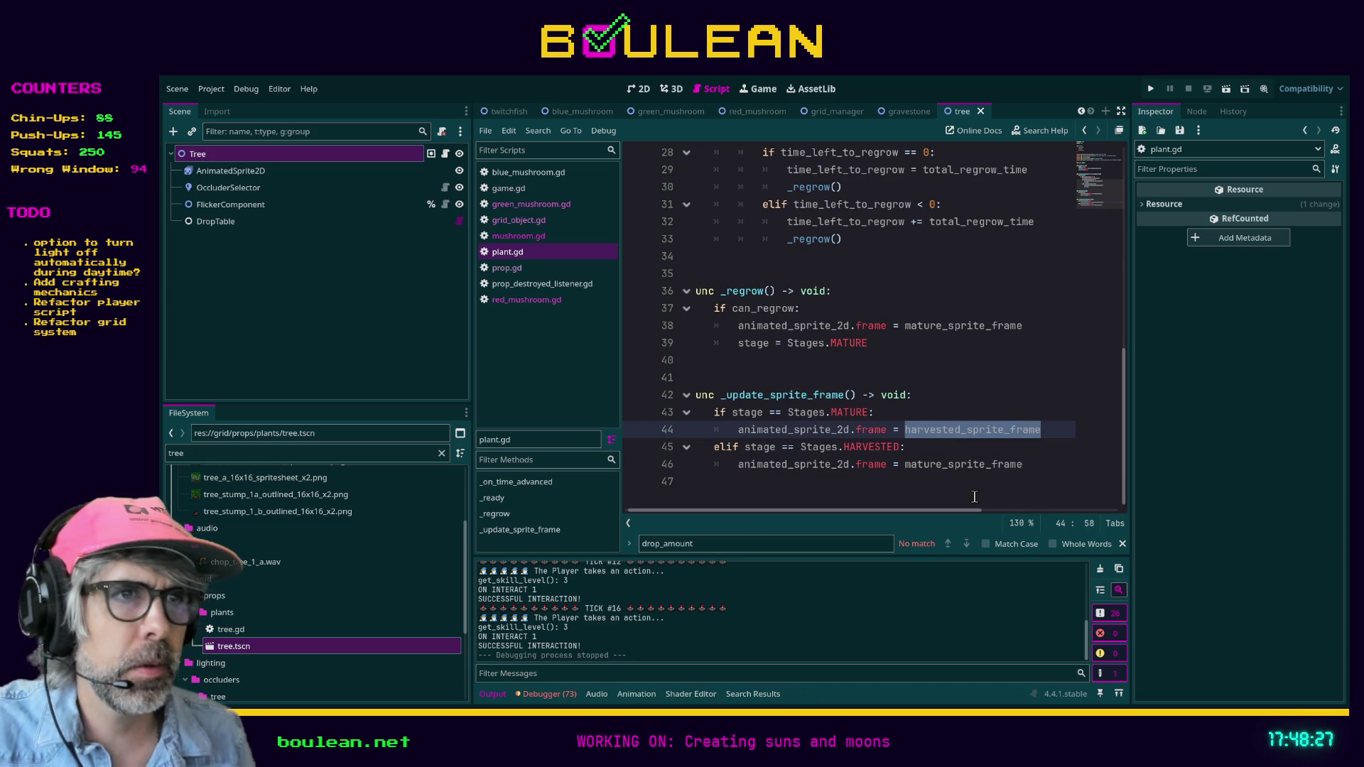
type("mature_")
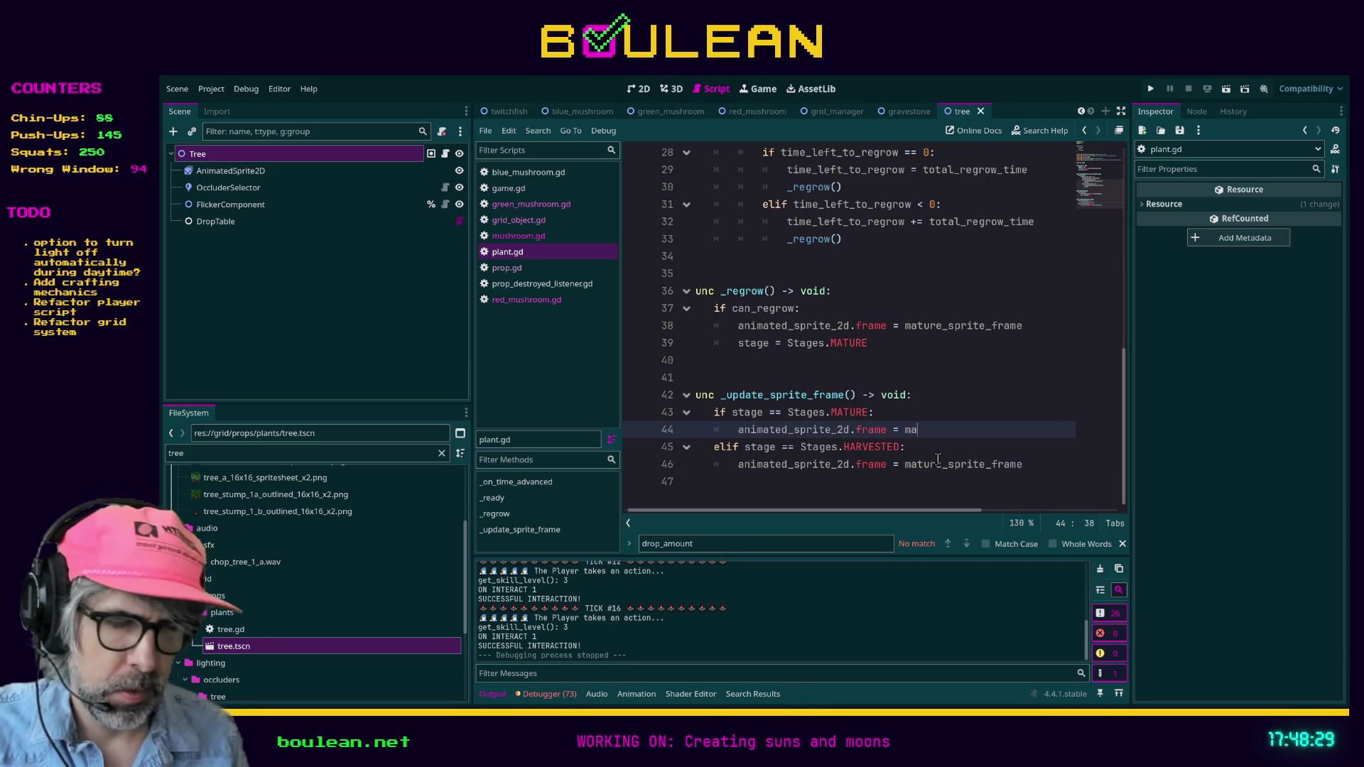
key("Return")
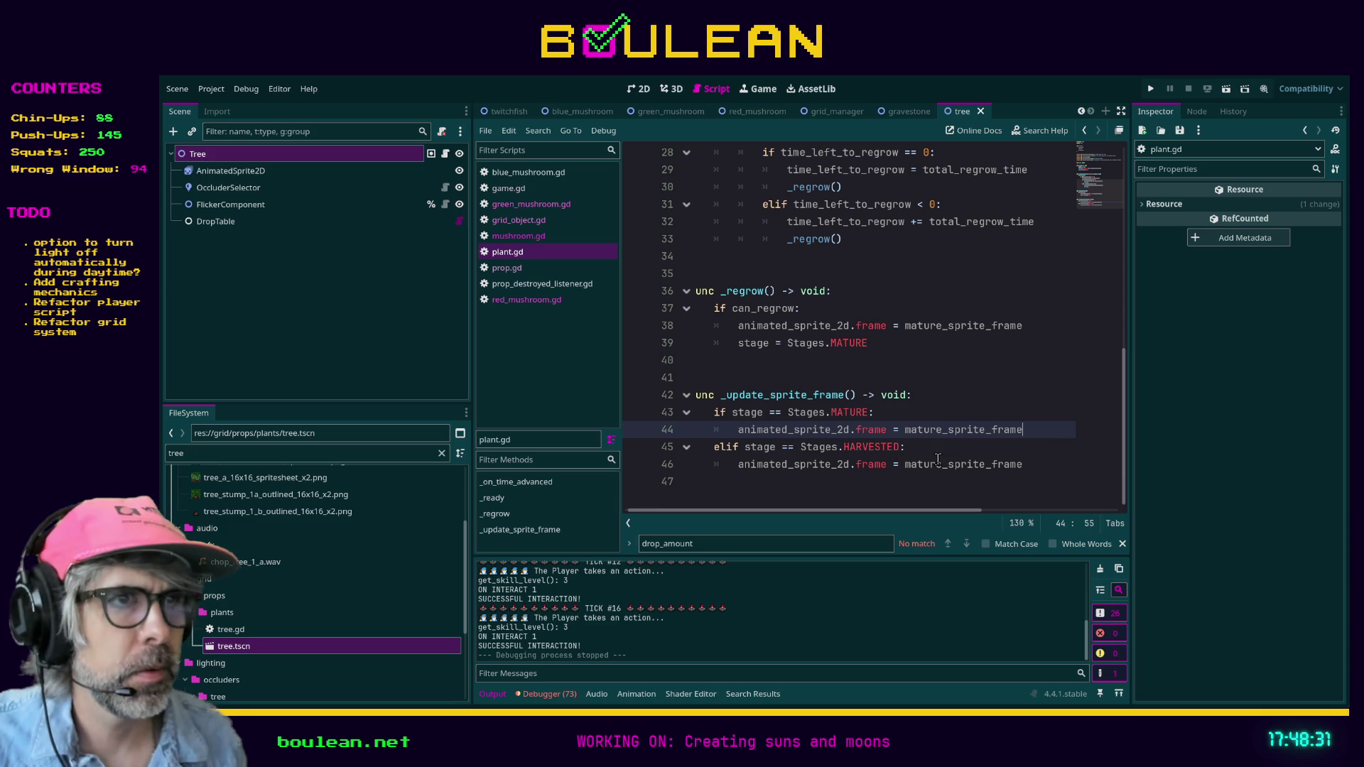
double_click(921, 466)
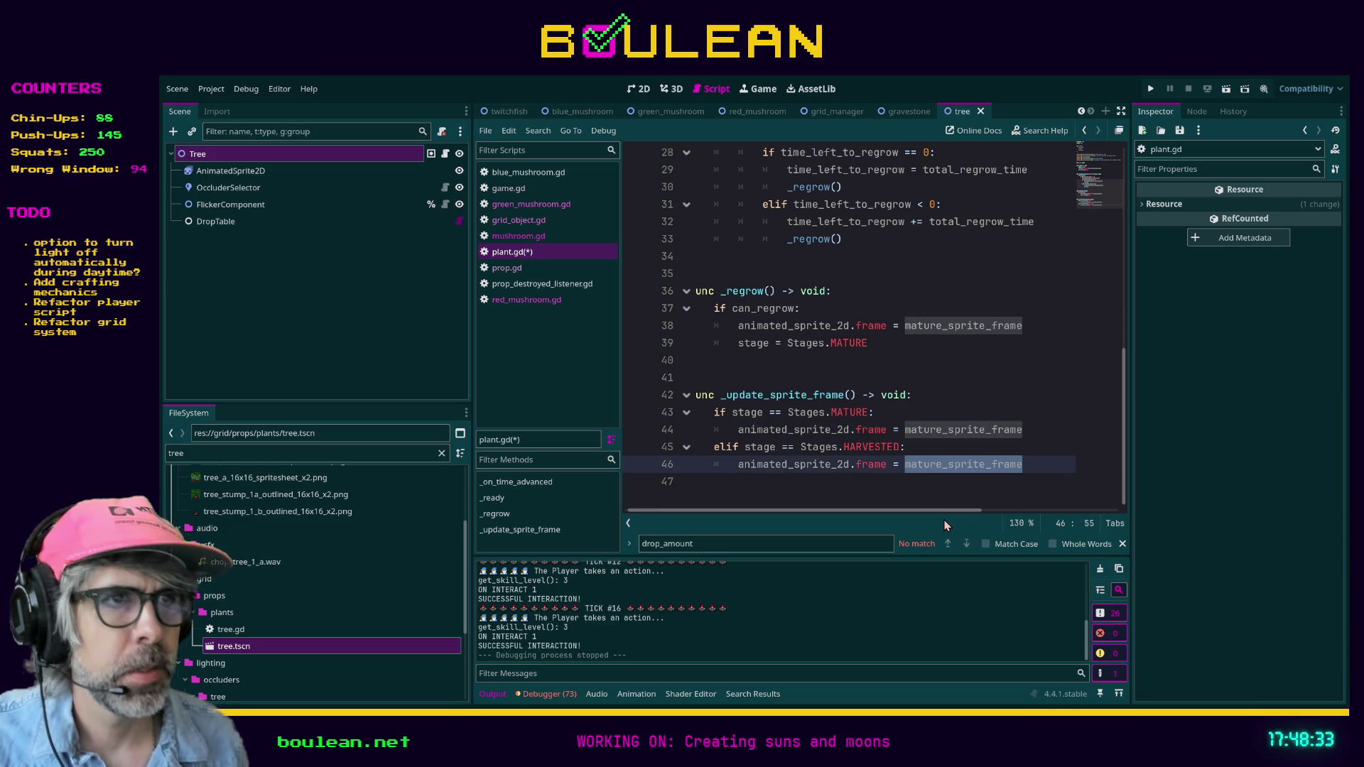
type("har")
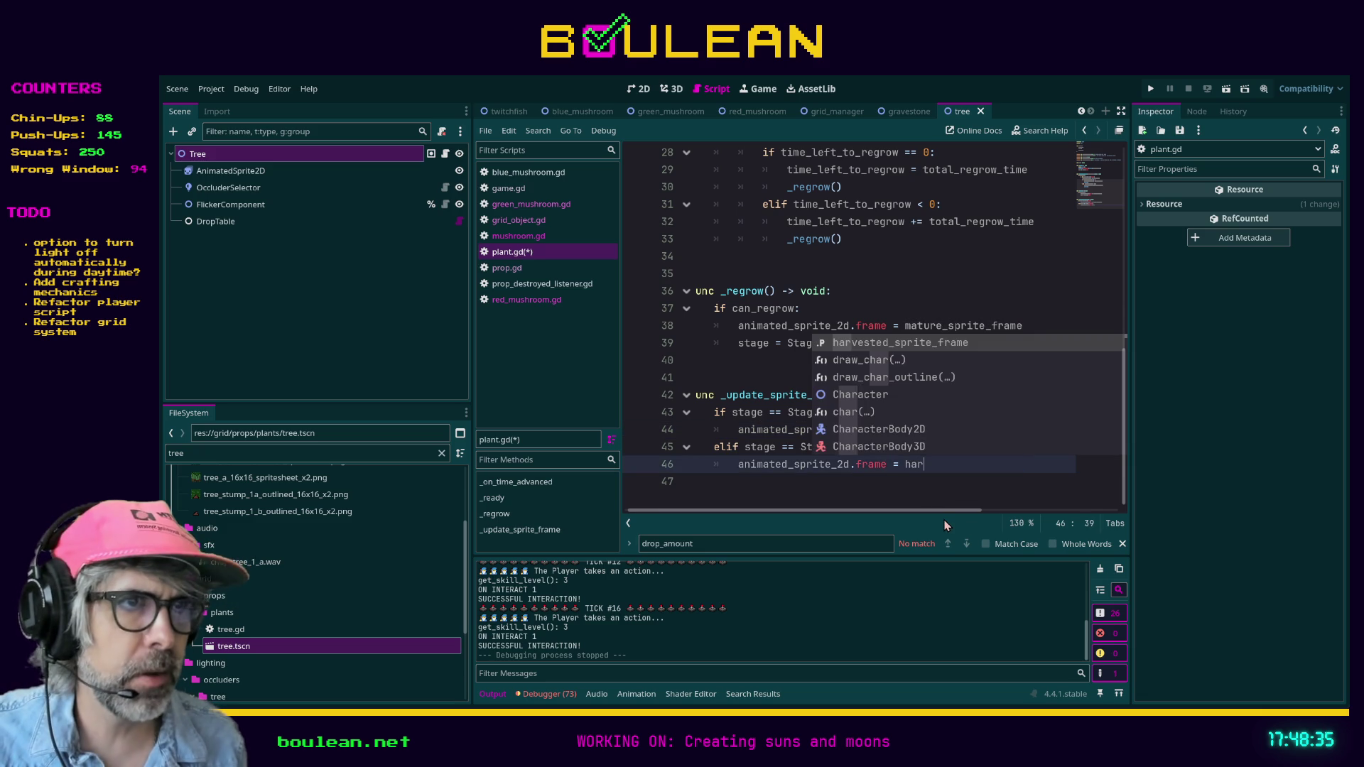
key("Return")
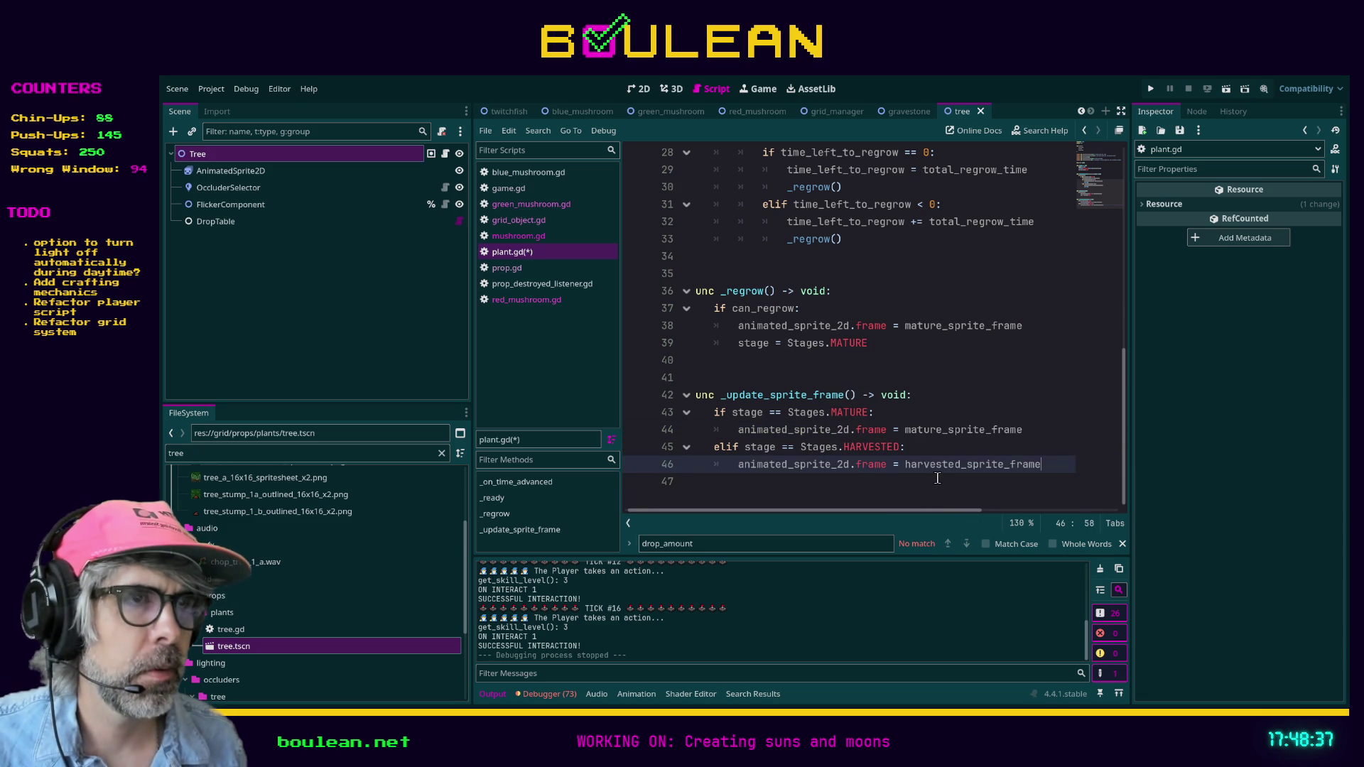
Save plant.gd and relaunch the game to test the fix.
left_click(936, 479)
key("ctrl+s")
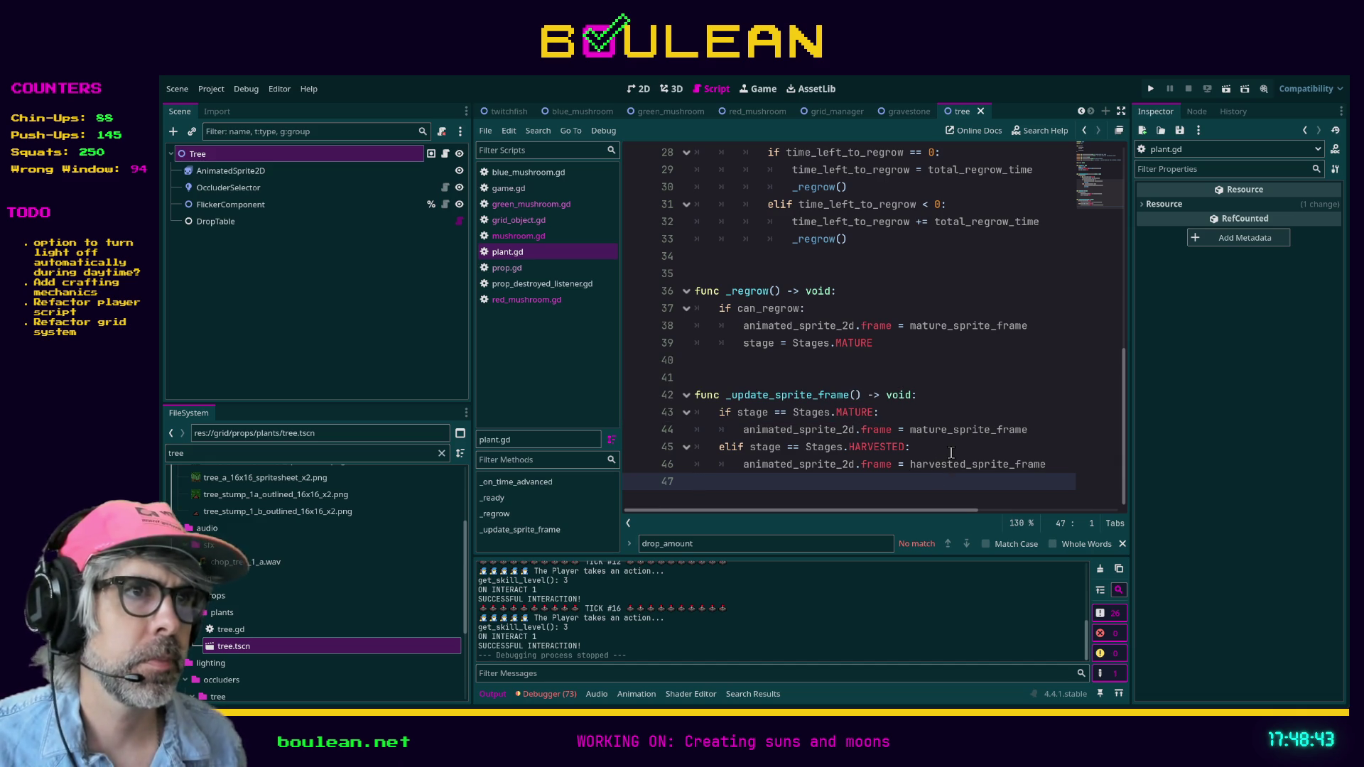
left_click(951, 453)
key("F5")
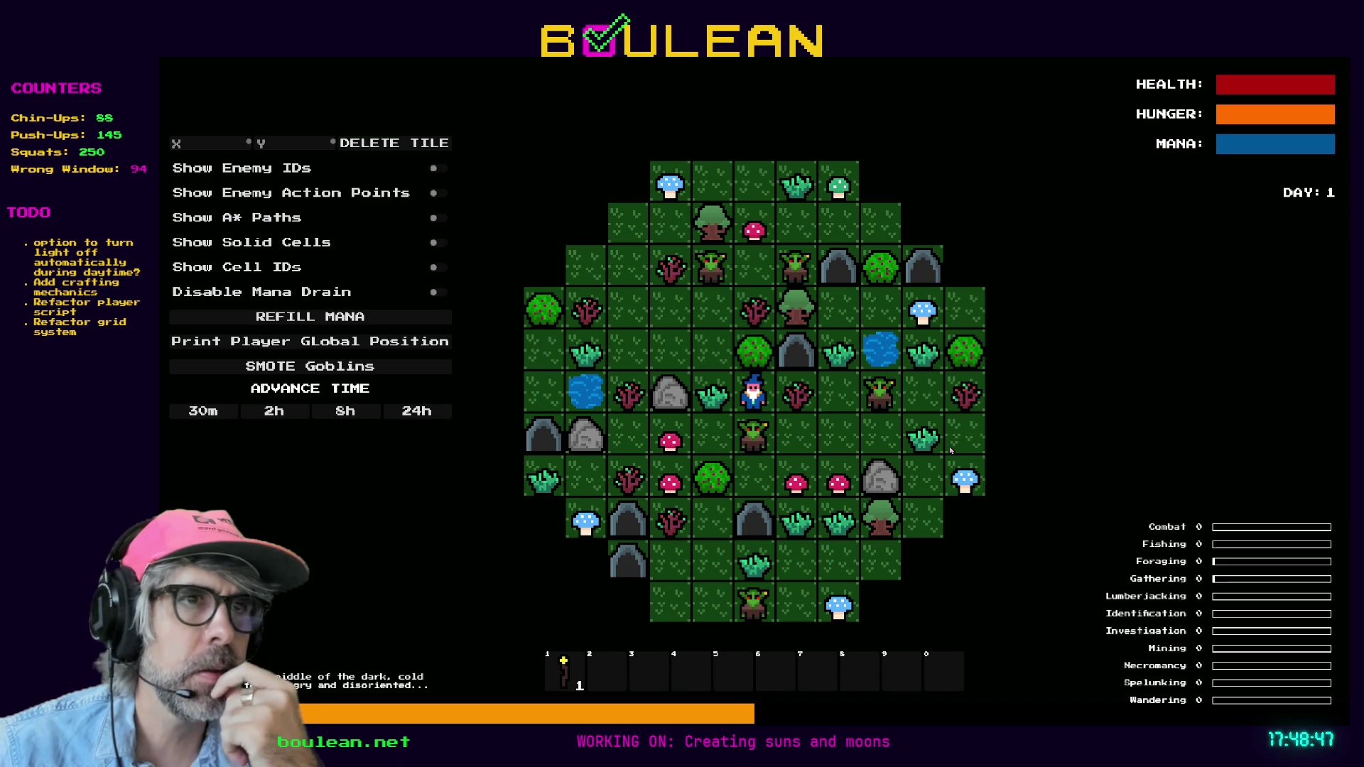
Chop the grass tuft and sapling, smite all goblins, chop red mushrooms, then stop the game.
key("Left")
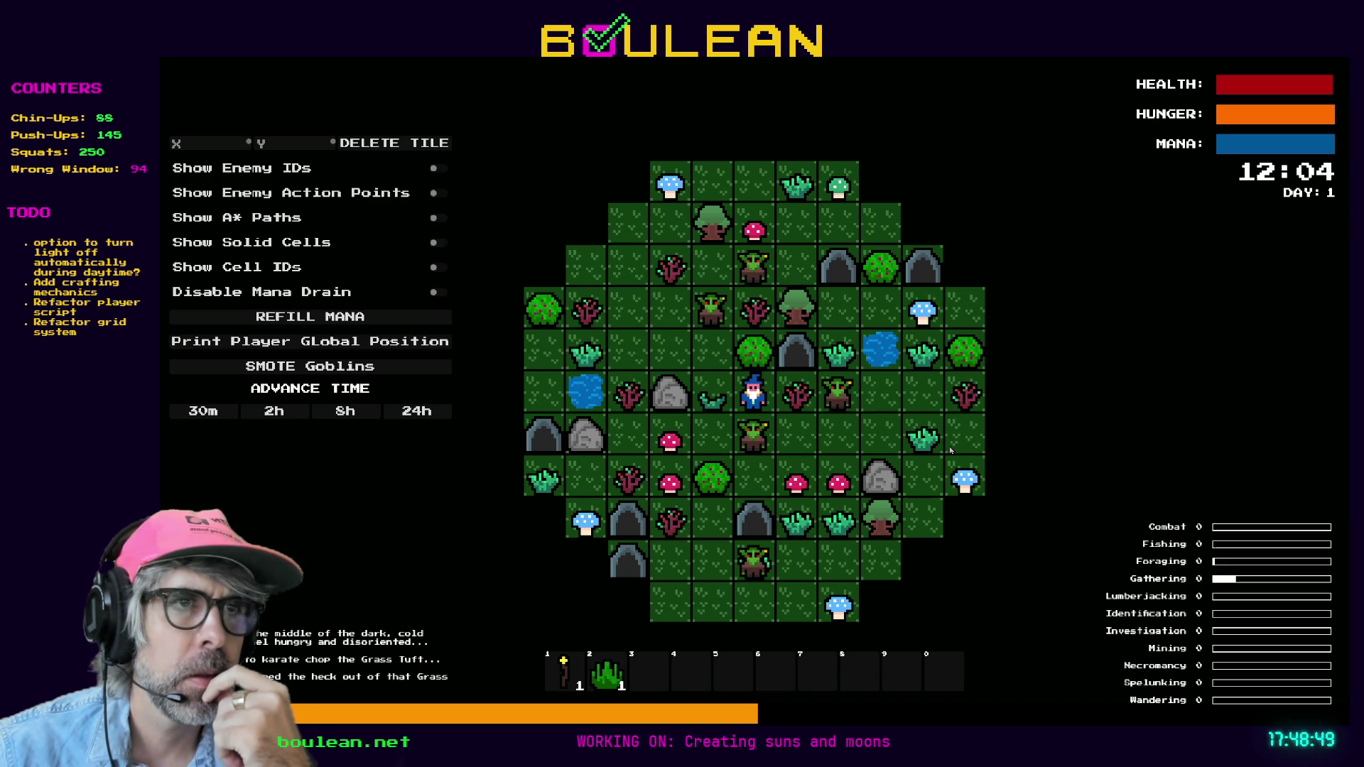
key("Right")
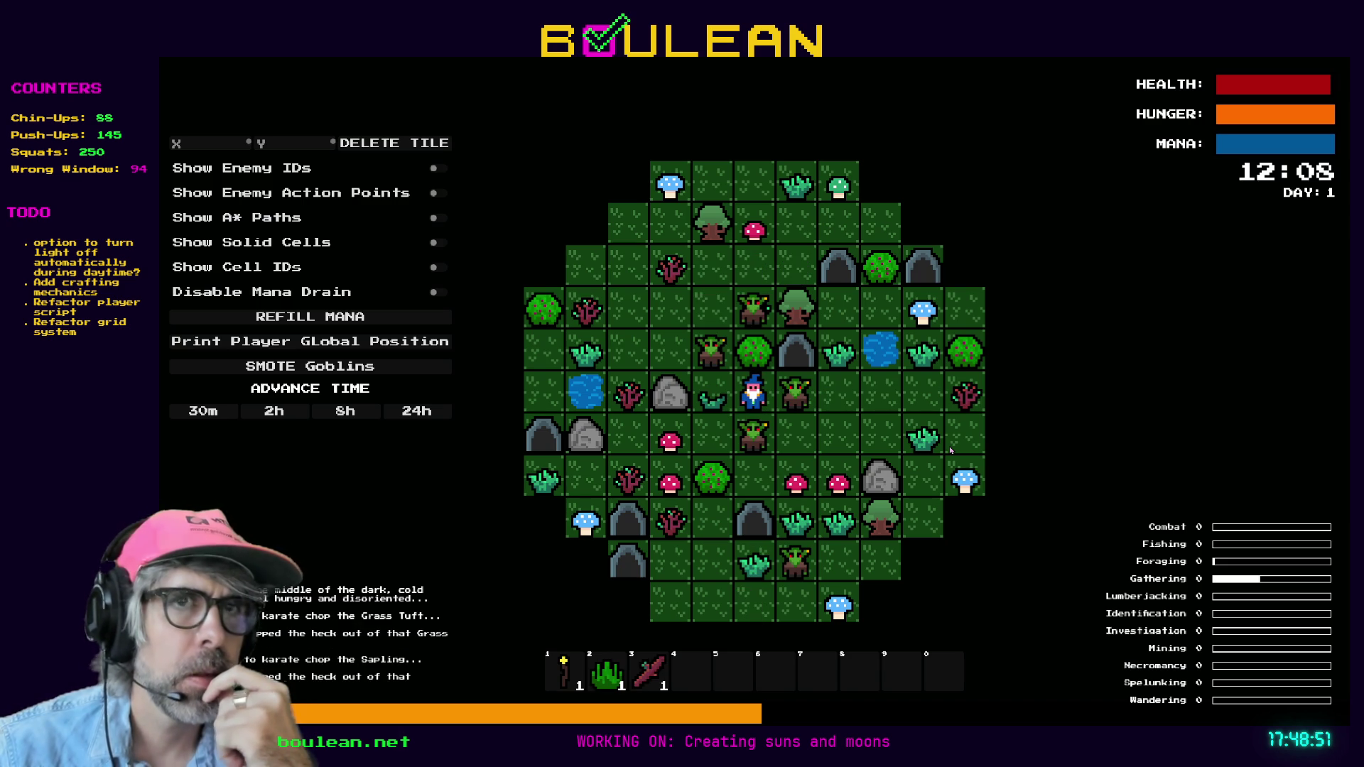
left_click(335, 366)
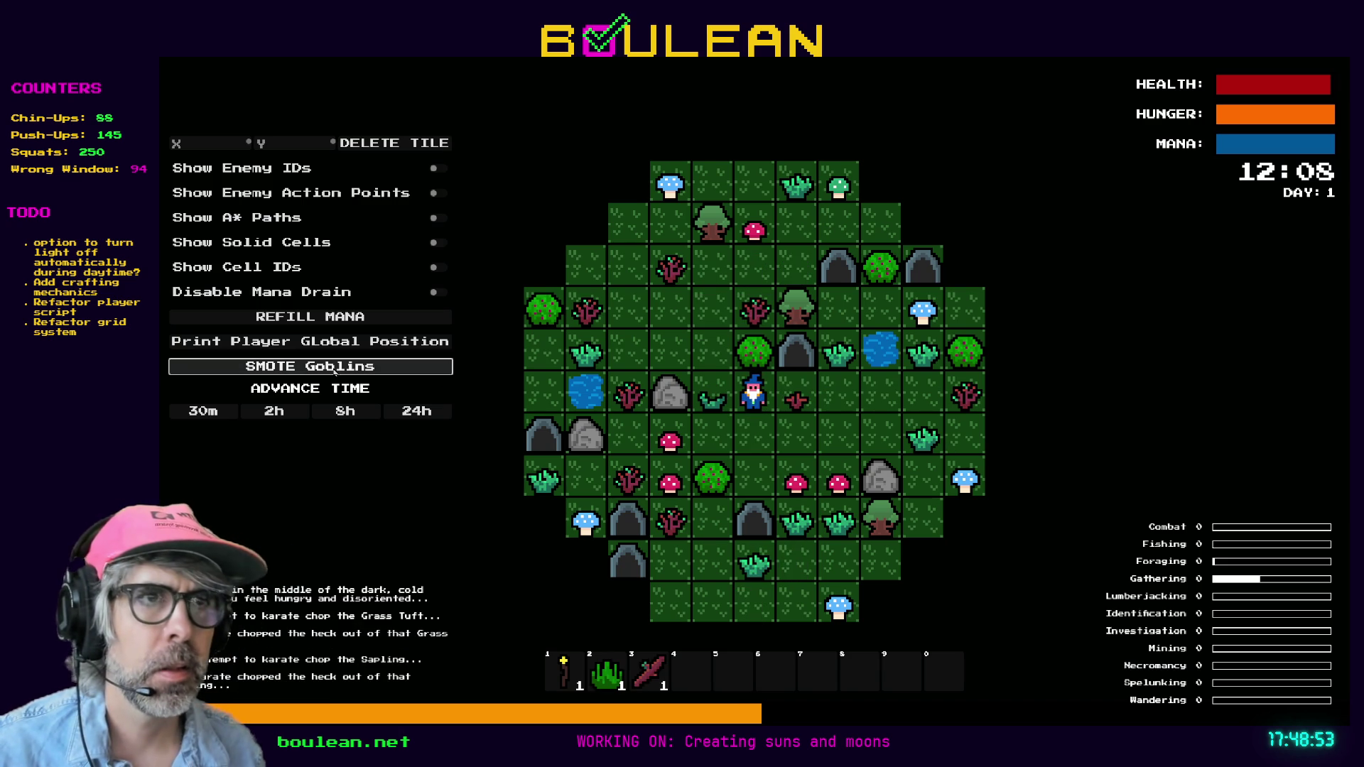
key("Down")
key("Down")
key("Right")
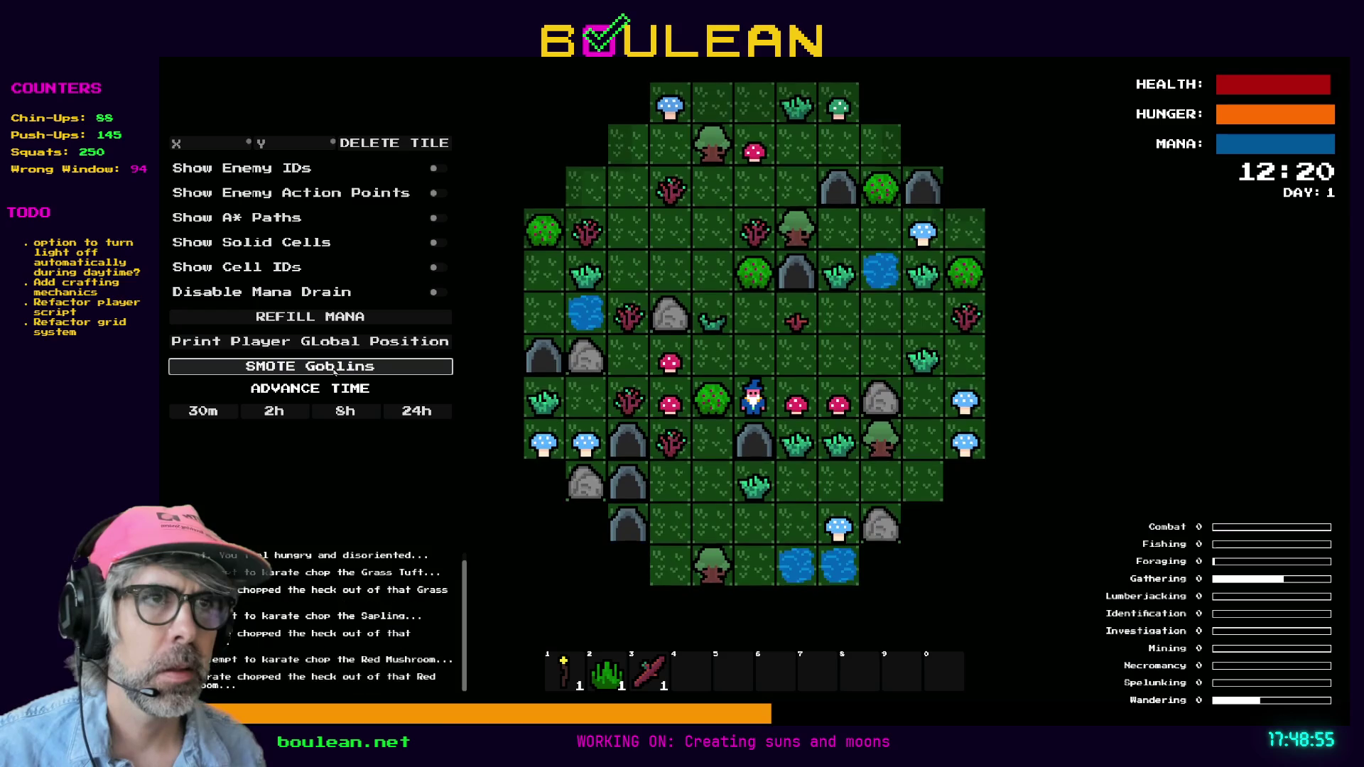
key("Right")
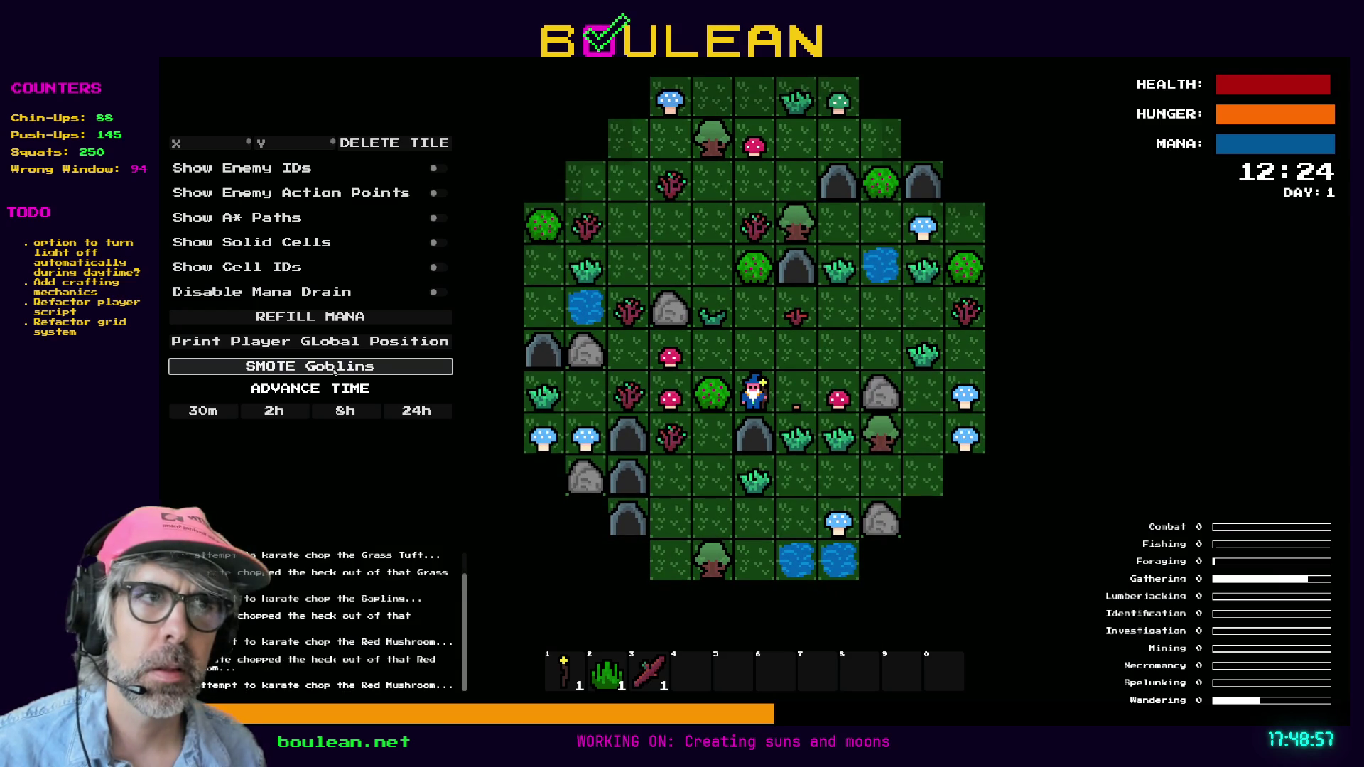
key("F8")
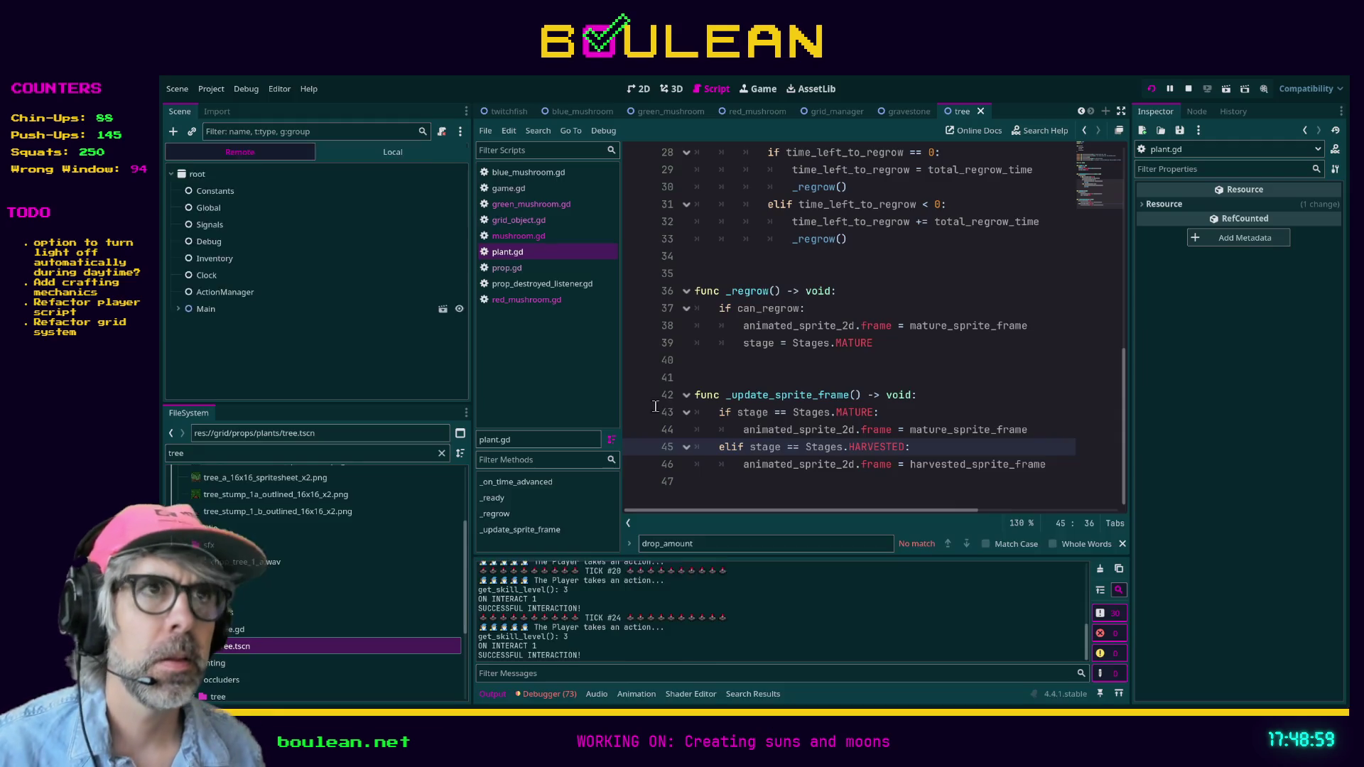
Review plant.gd's regrow code around lines 35–41, then run the game and move the wizard up one cell.
left_click(979, 359)
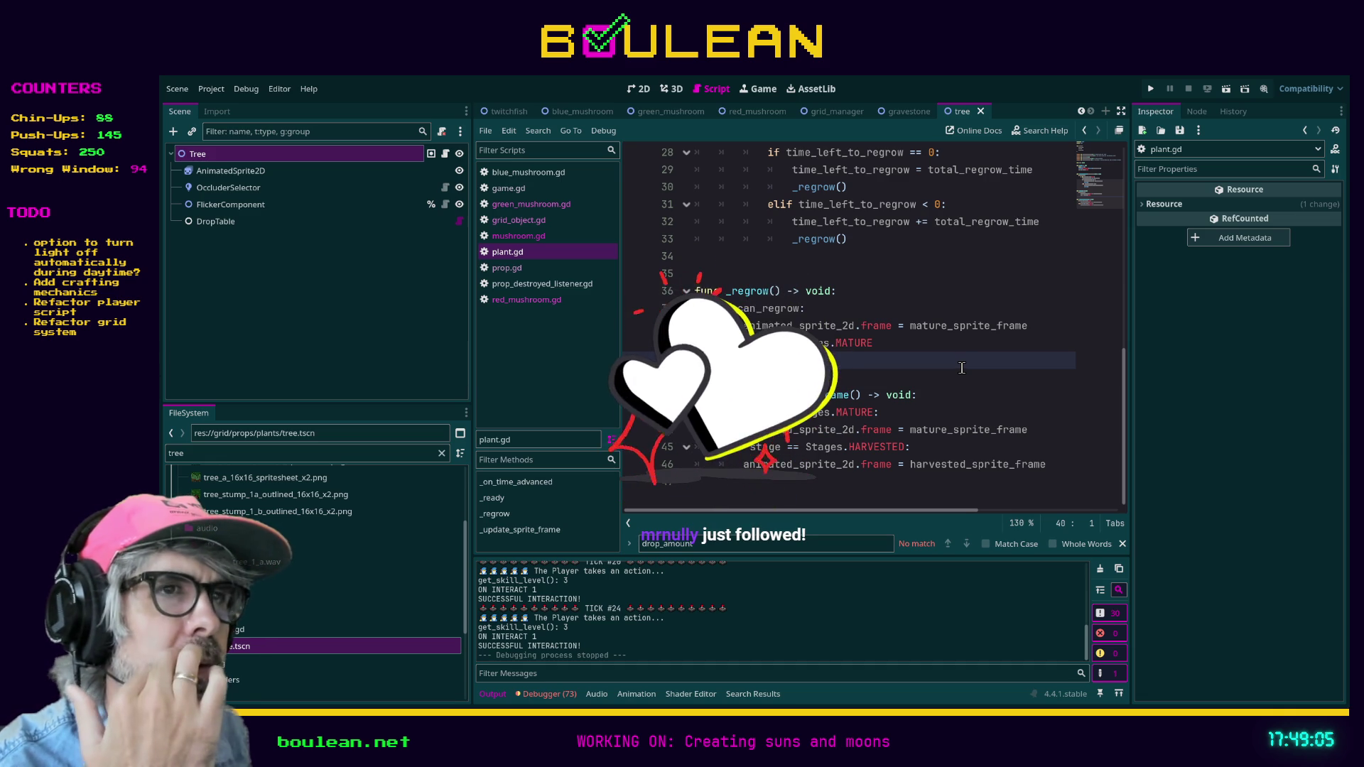
scroll(953, 359, "up", 1)
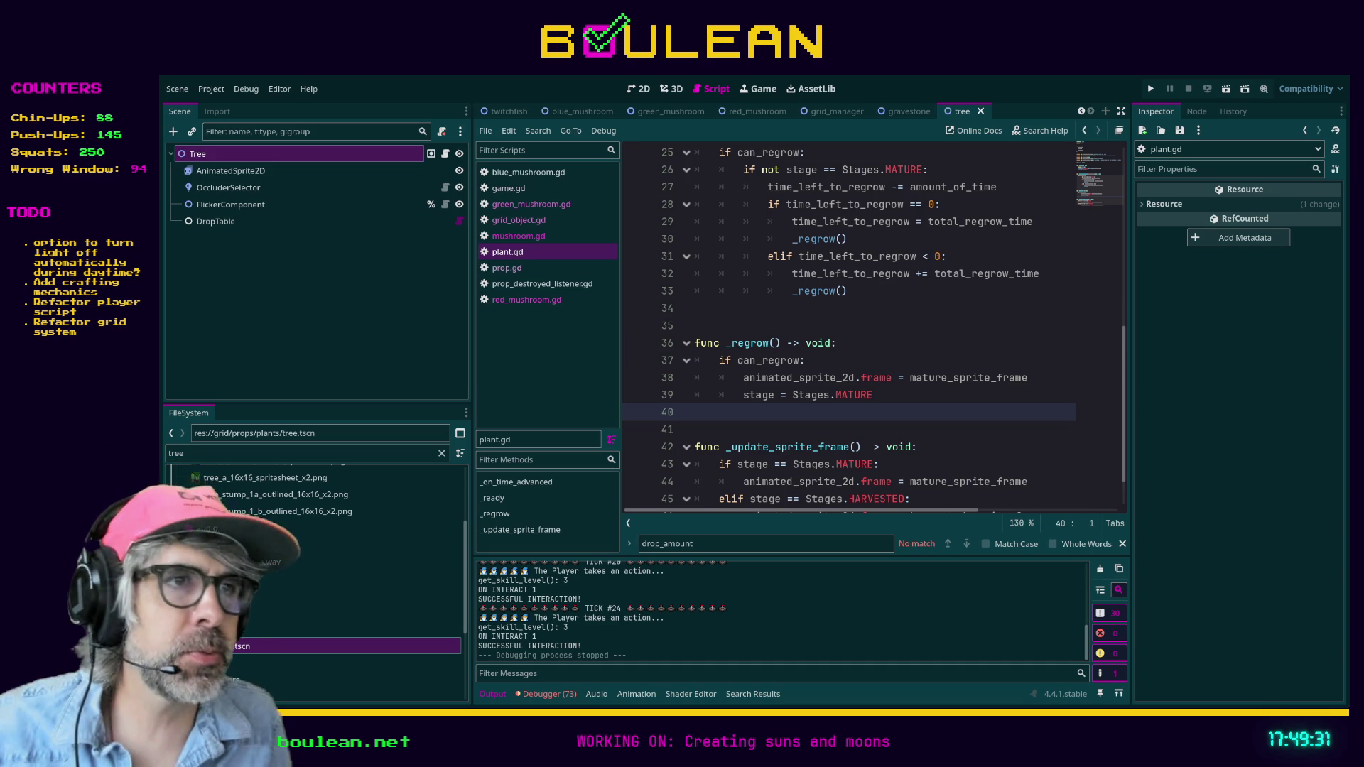
left_click(745, 431)
scroll(755, 476, "up", 1)
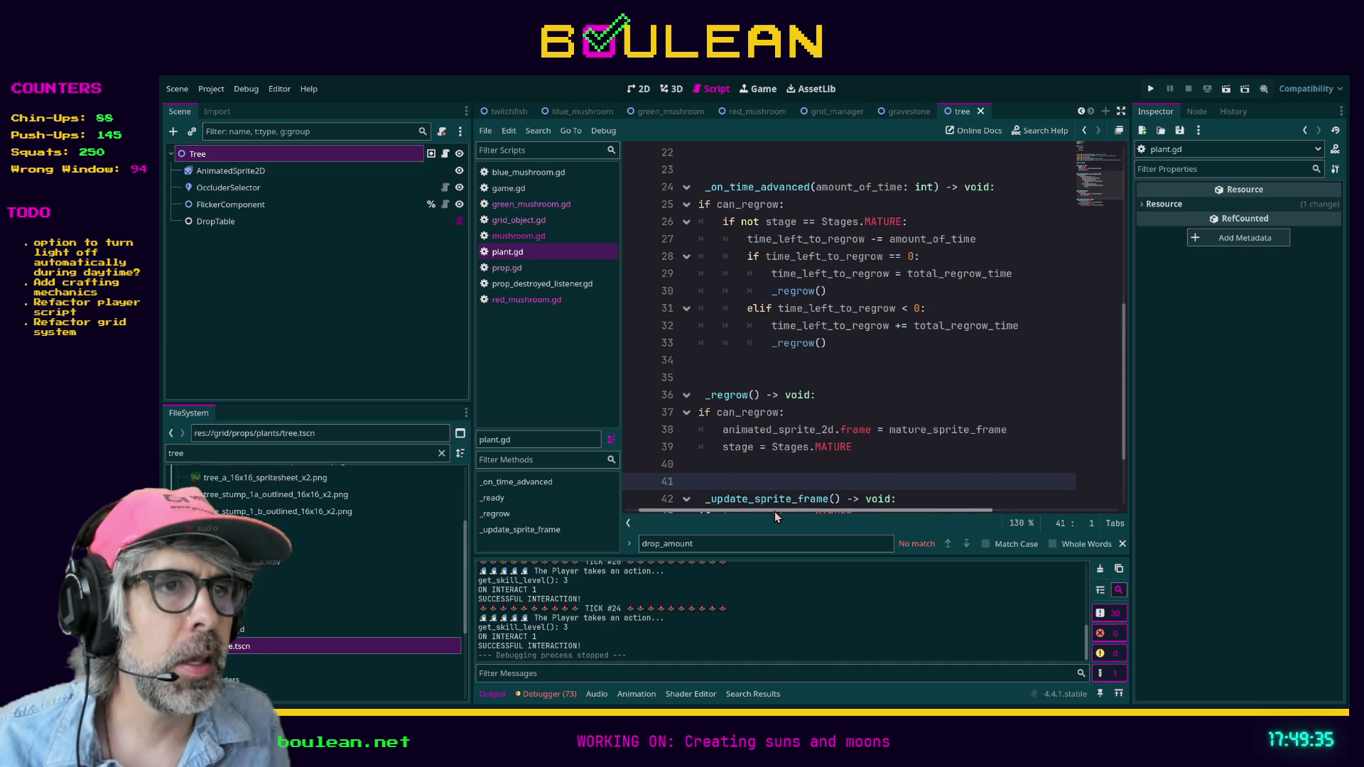
left_click(856, 384)
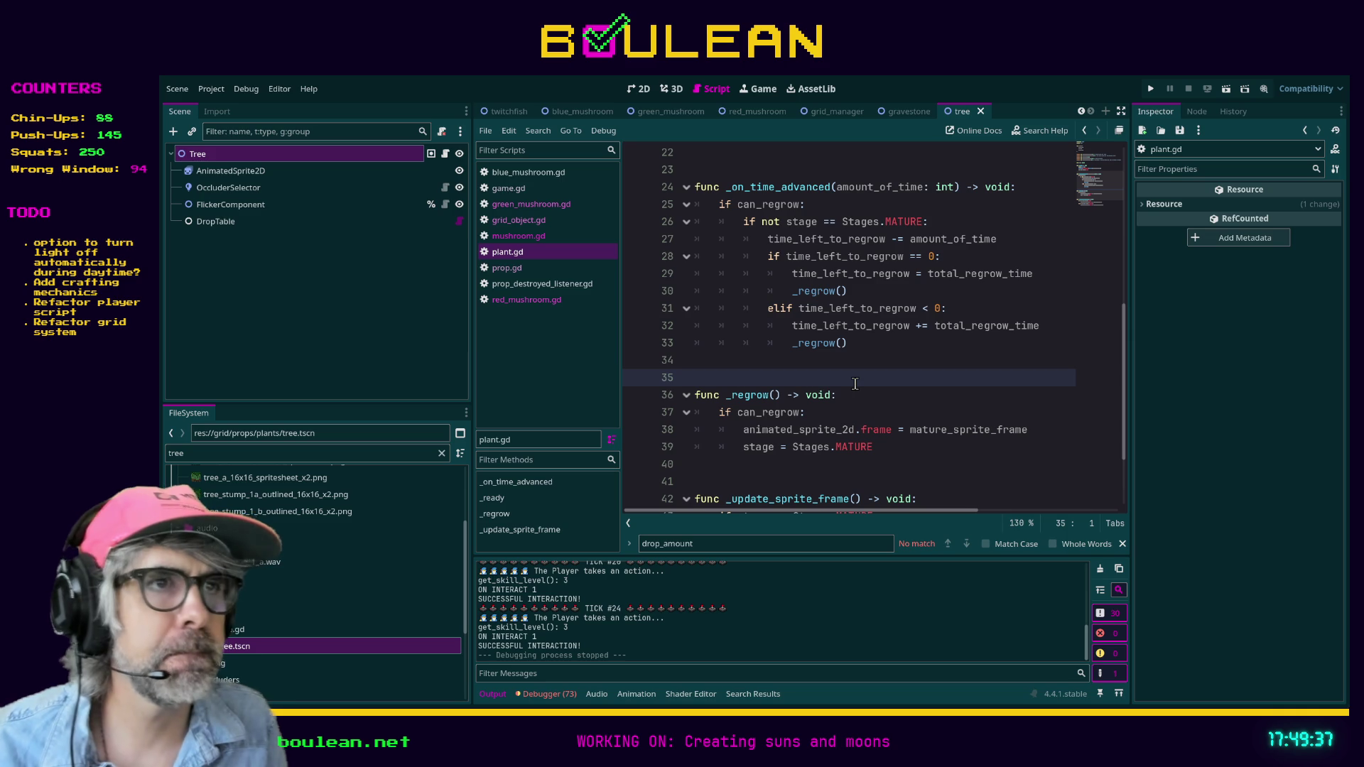
key("F5")
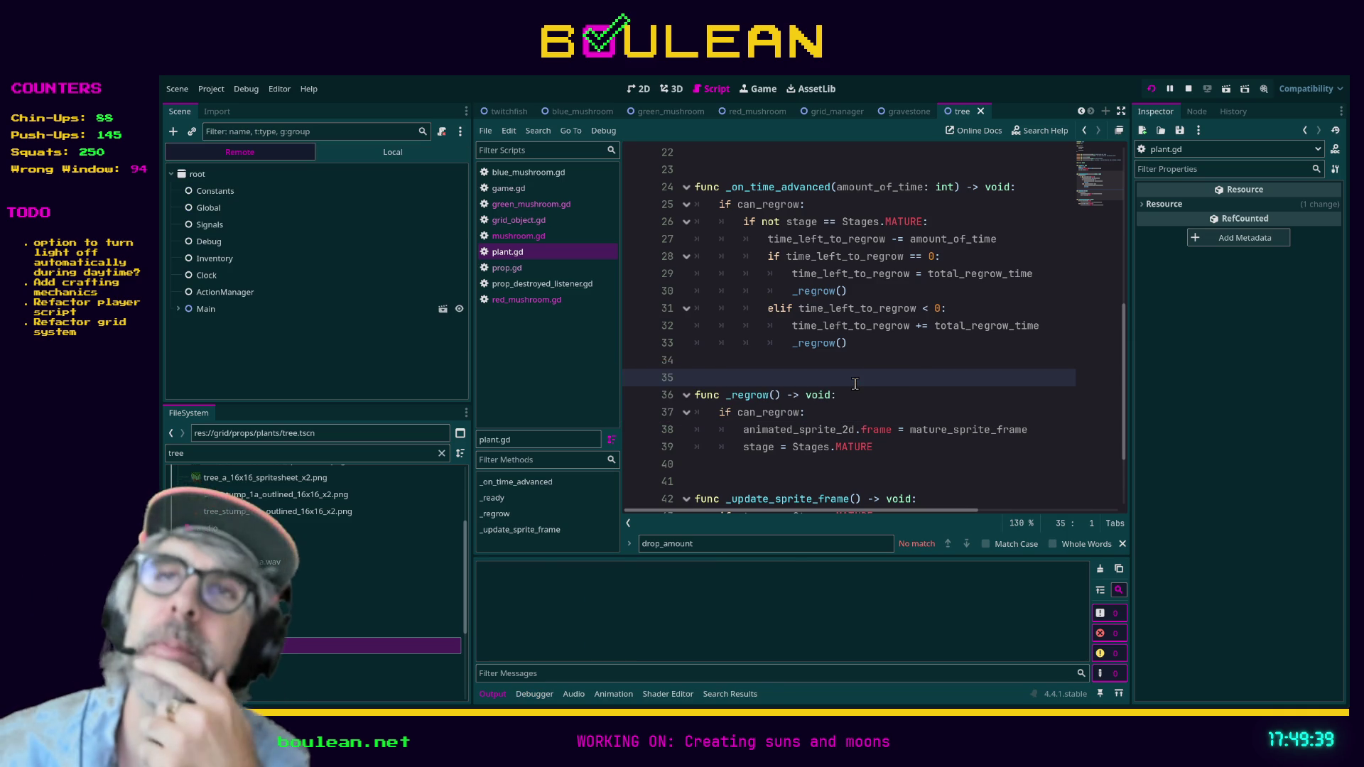
key("w")
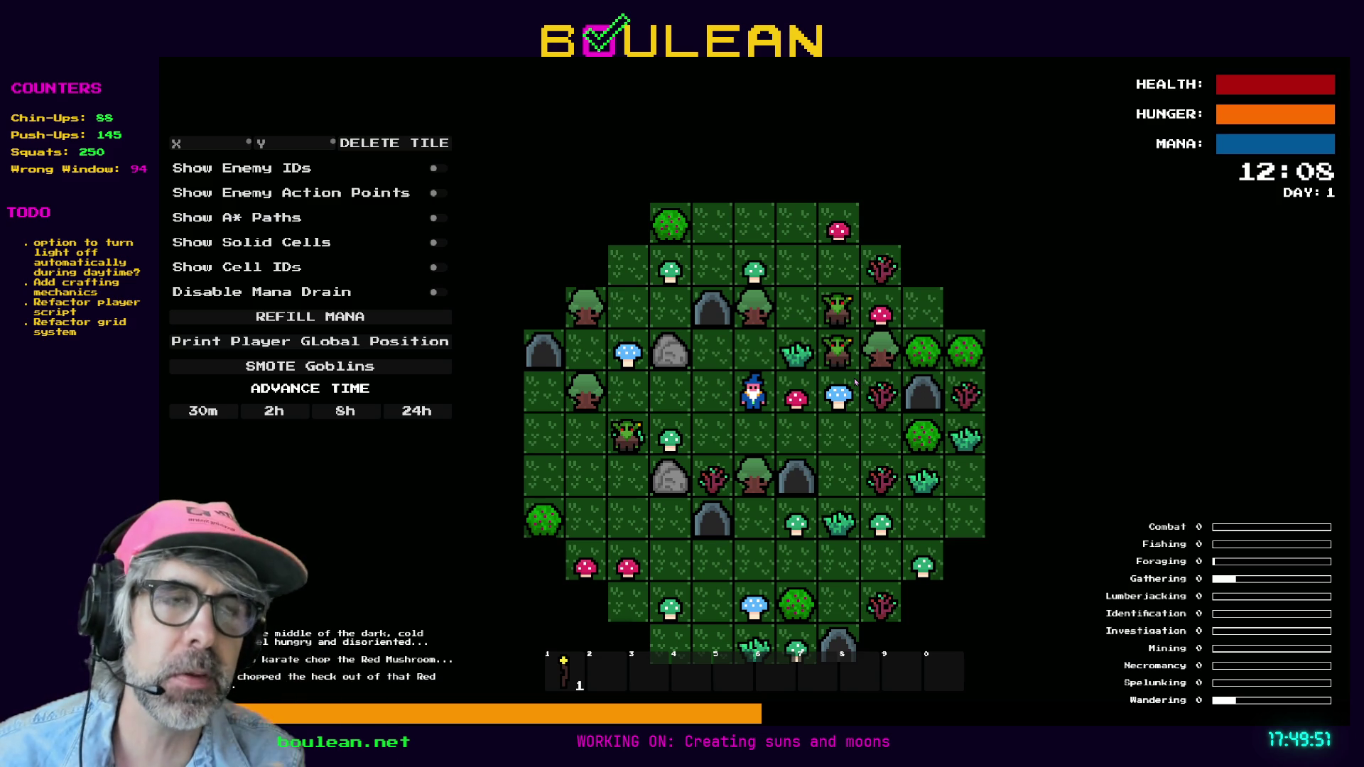
Chop red mushrooms across a restarted run to check their regrowth, then stop the game.
key("Right")
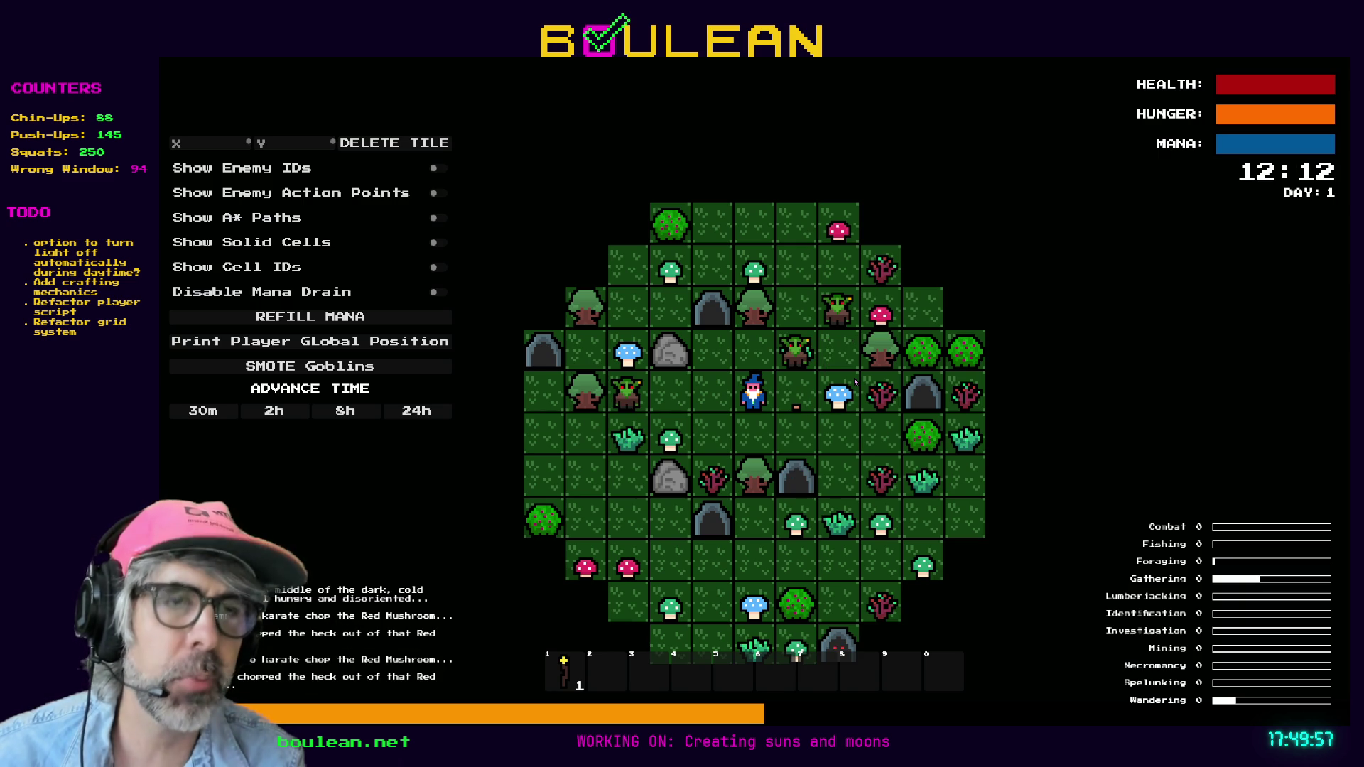
key("F5")
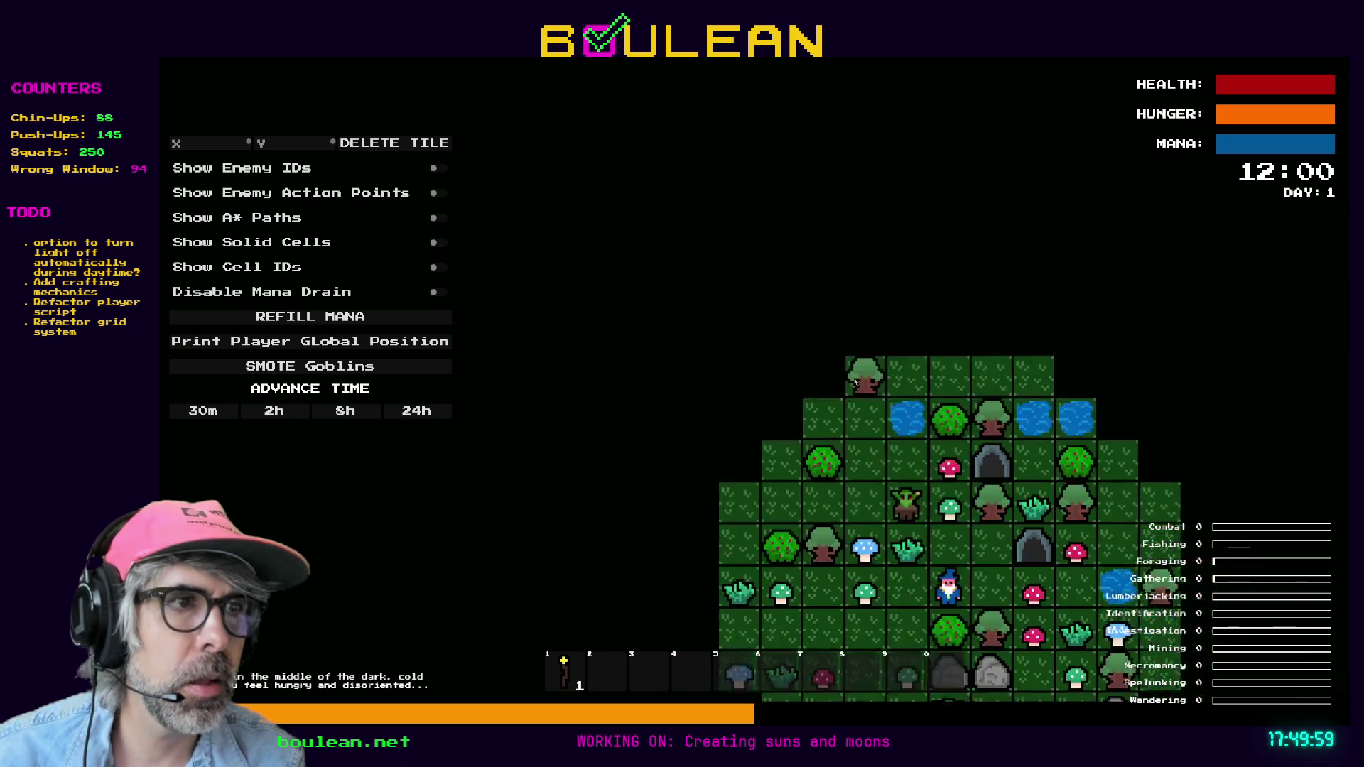
key("Right")
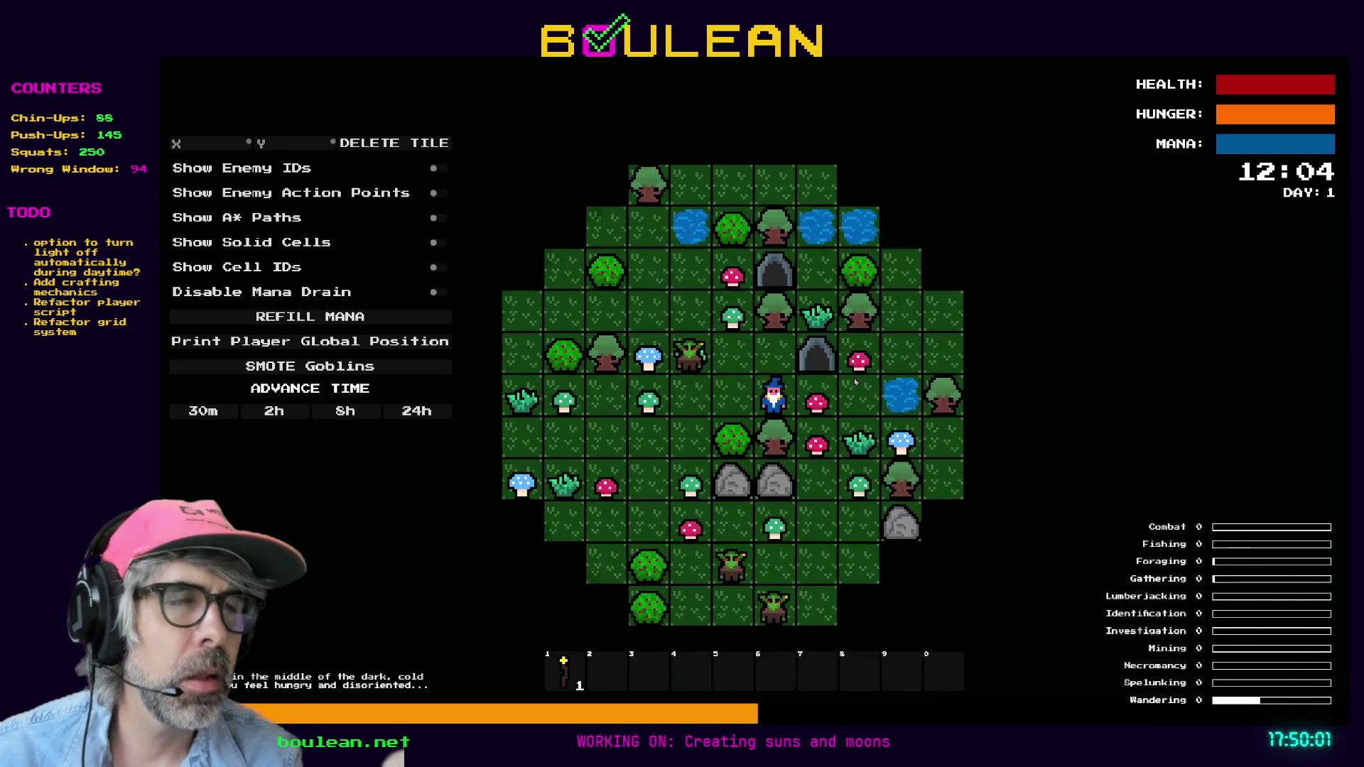
key("Right")
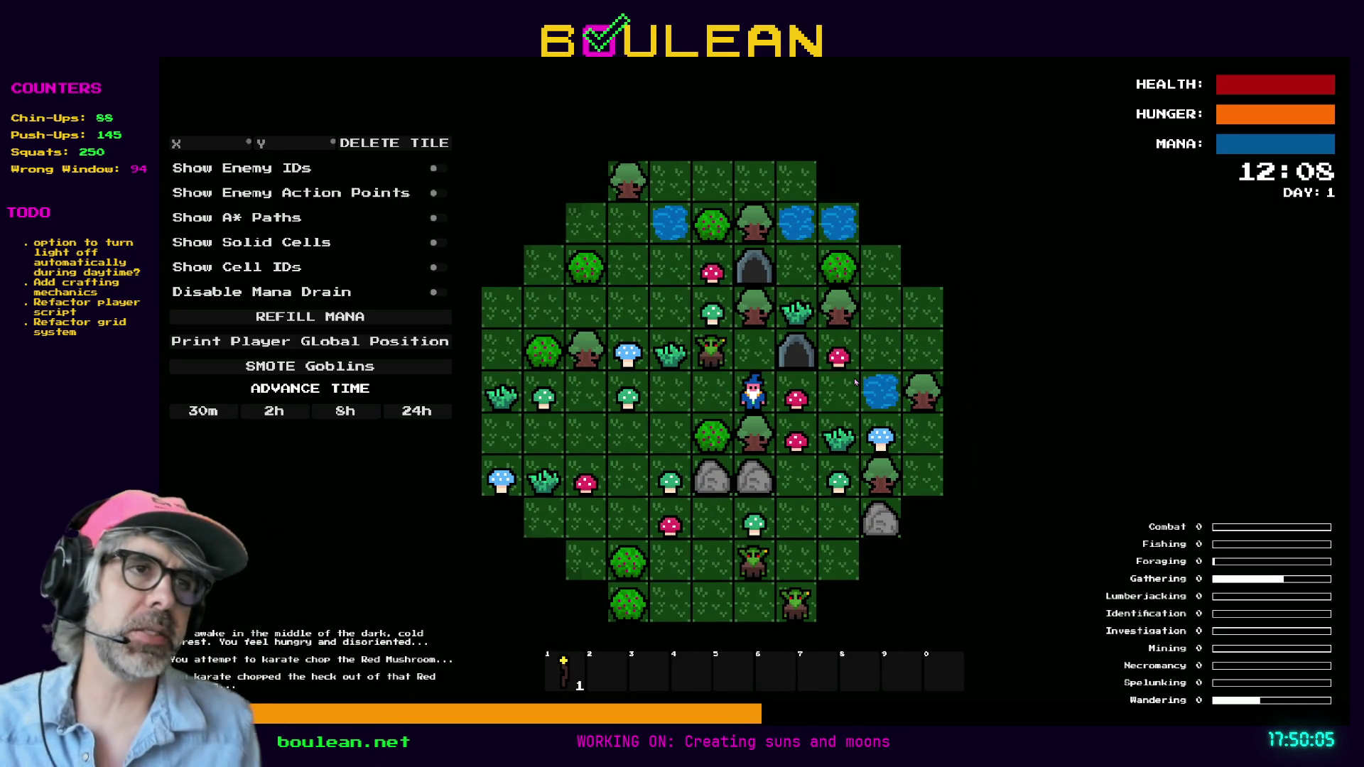
scroll(855, 382, "up", 5)
key("Right")
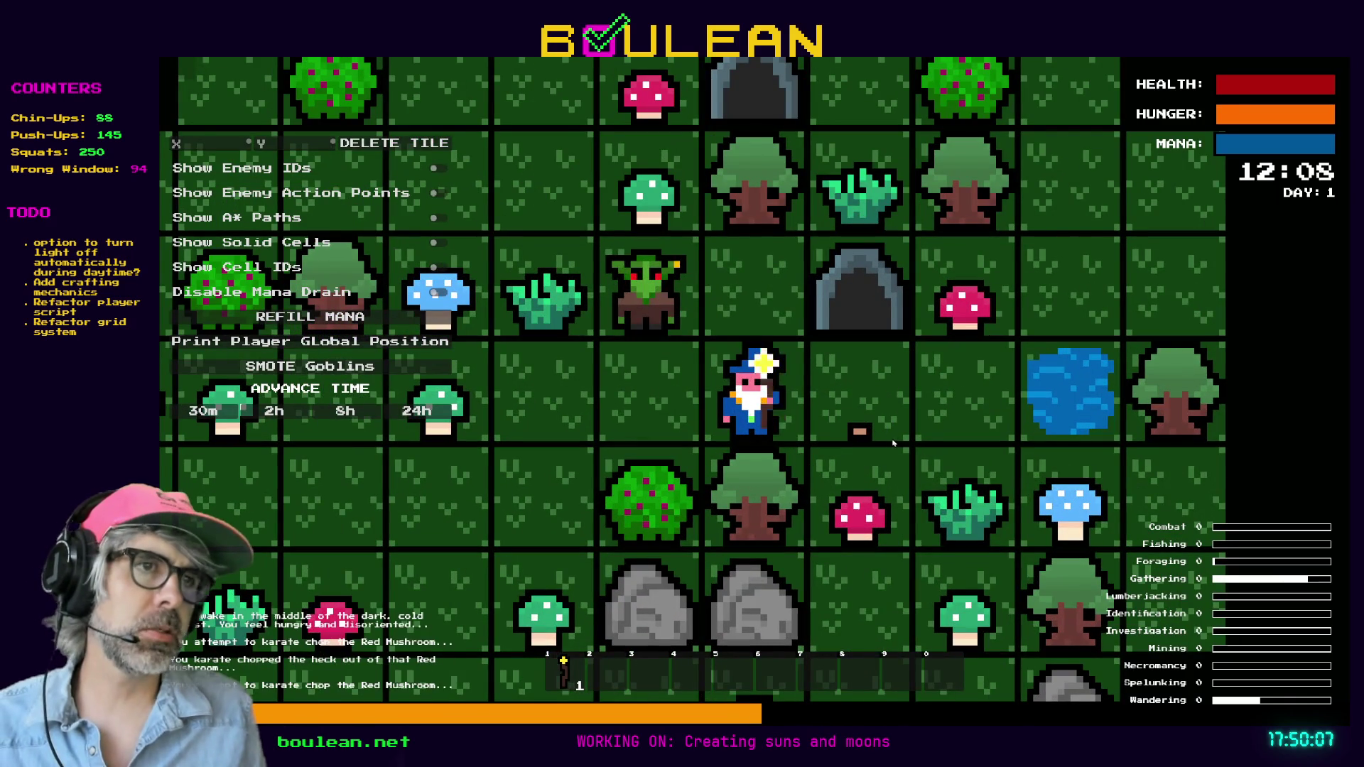
key("Right")
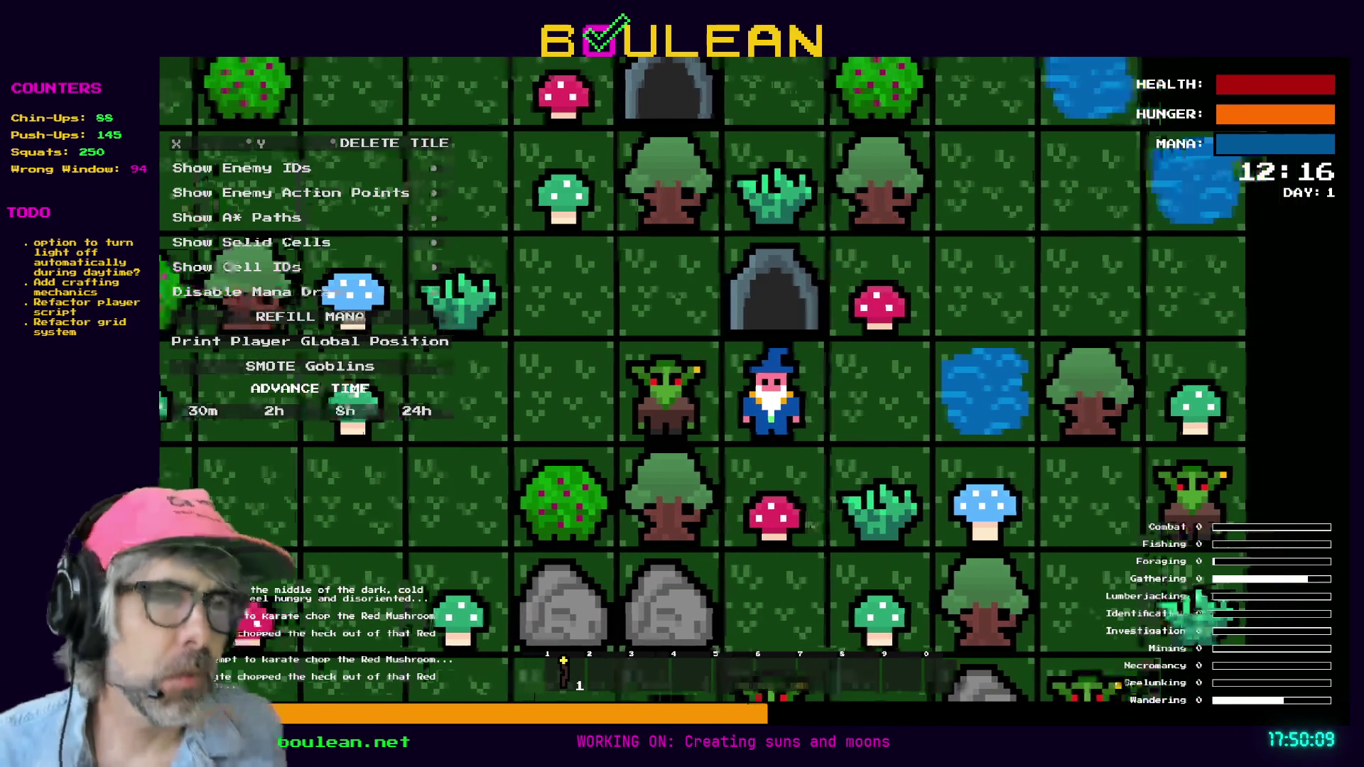
key("Down")
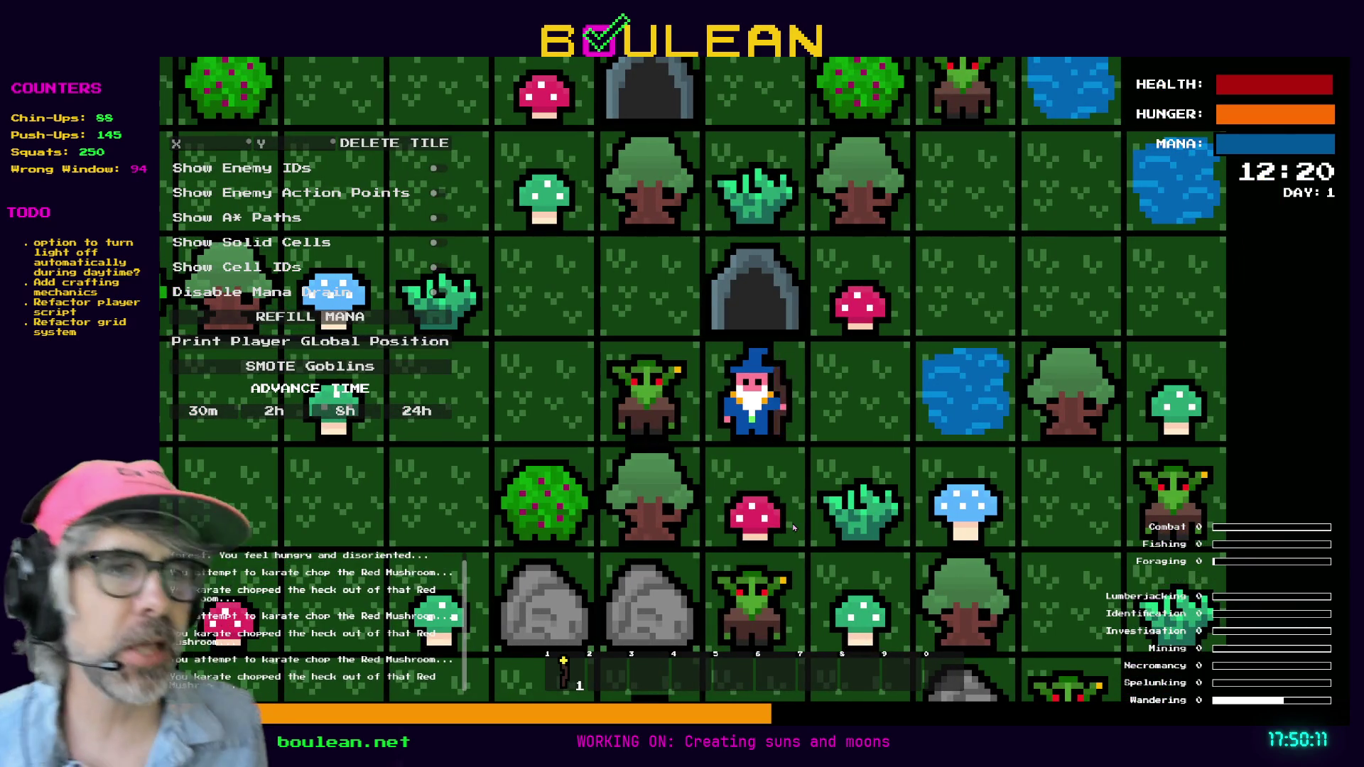
key("Down")
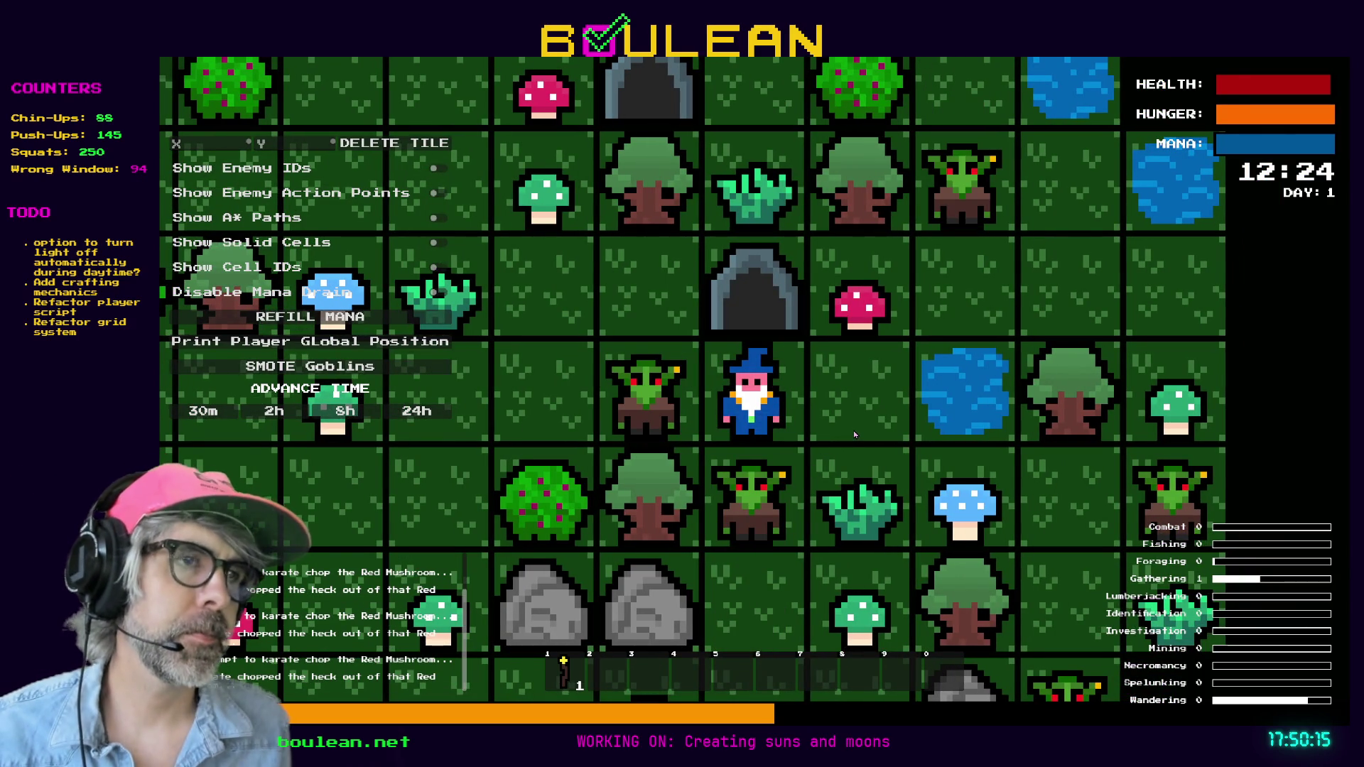
key("Right")
key("F8")
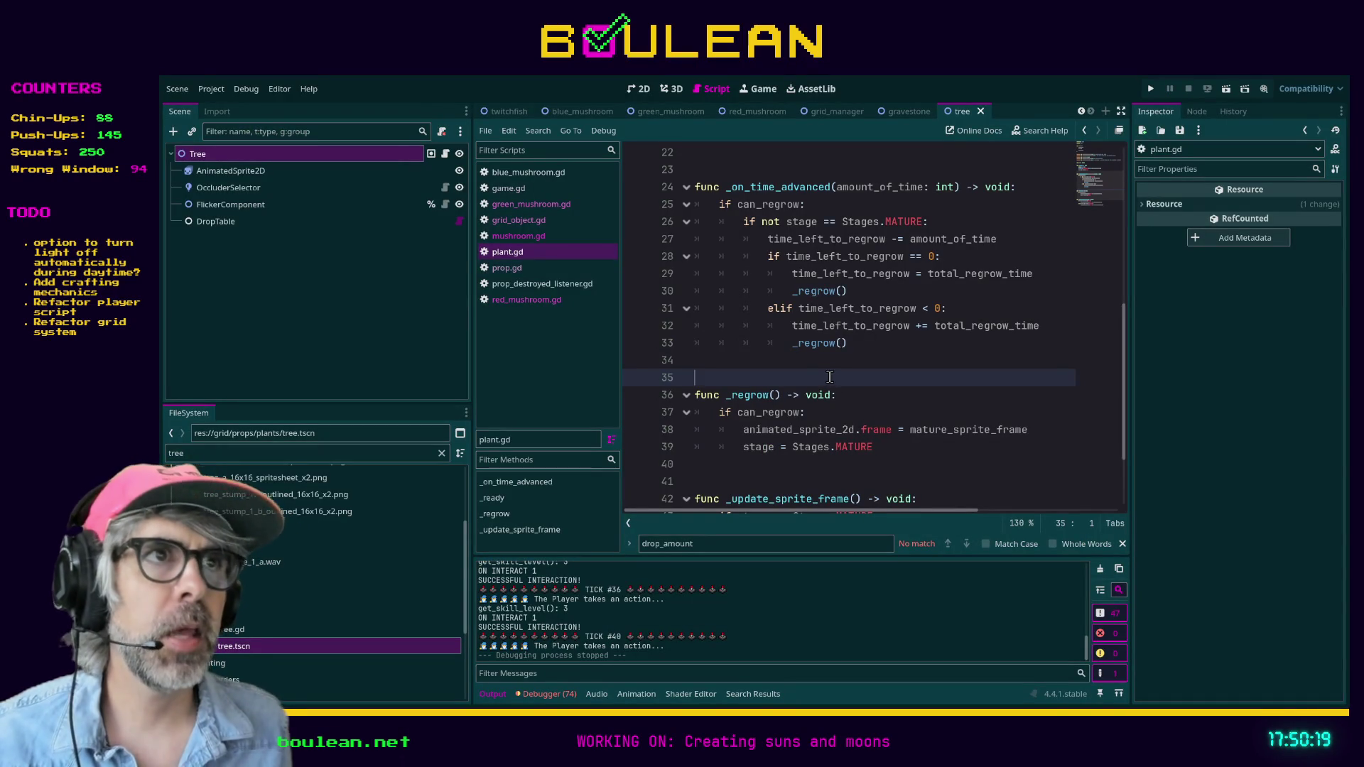
Comment out lines 5–9 of mushroom.gd's _on_interact, save, and run the game.
scroll(704, 297, "up", 3)
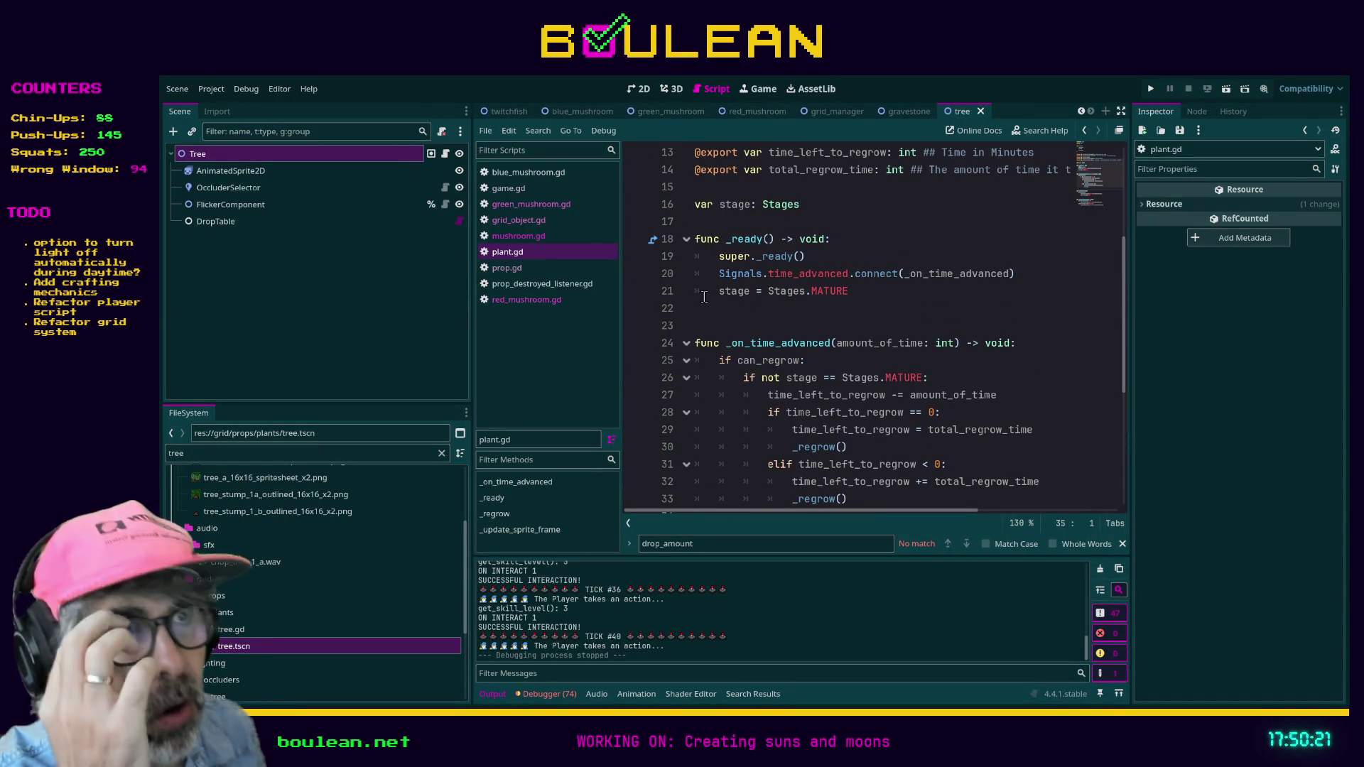
left_click(527, 236)
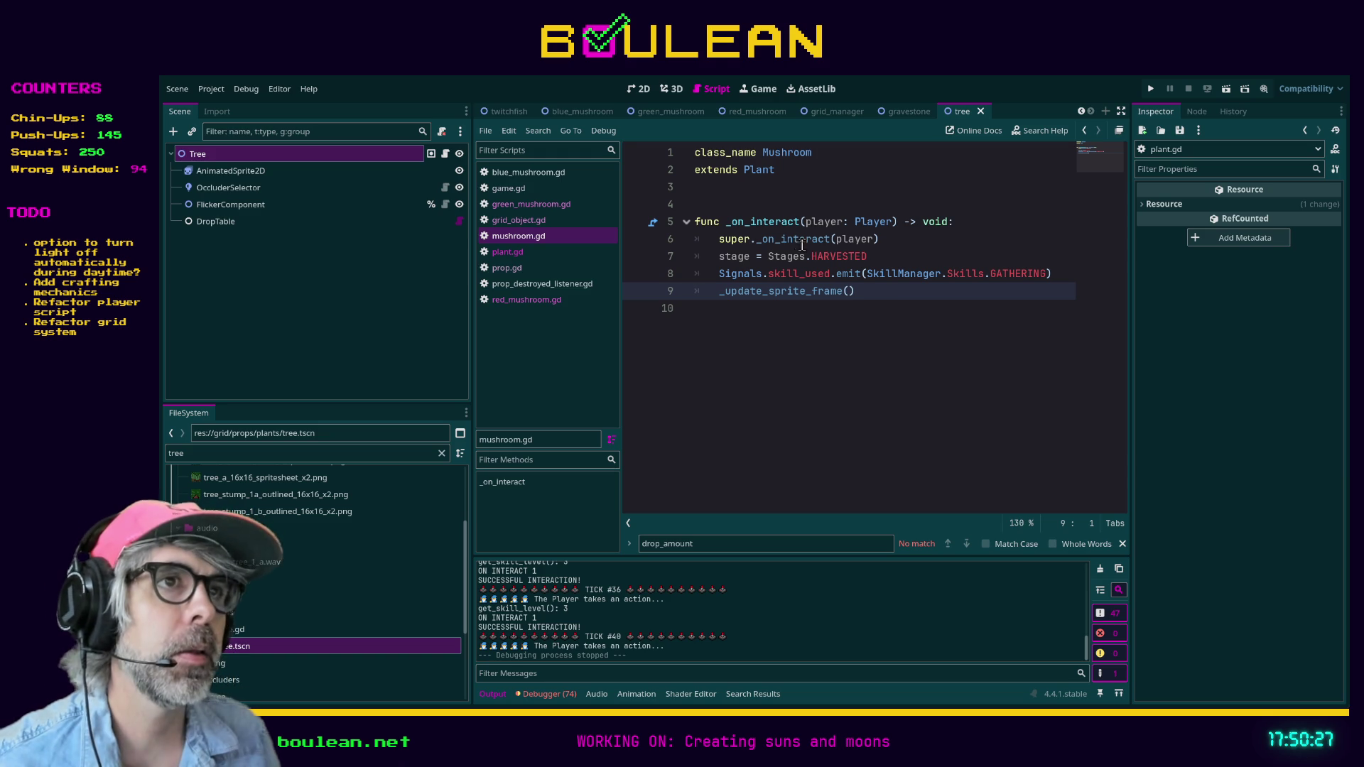
mouse_move(865, 293)
left_mouse_down()
mouse_move(775, 291)
mouse_move(668, 257)
mouse_move(648, 228)
left_mouse_up()
key("ctrl+k")
key("ctrl+s")
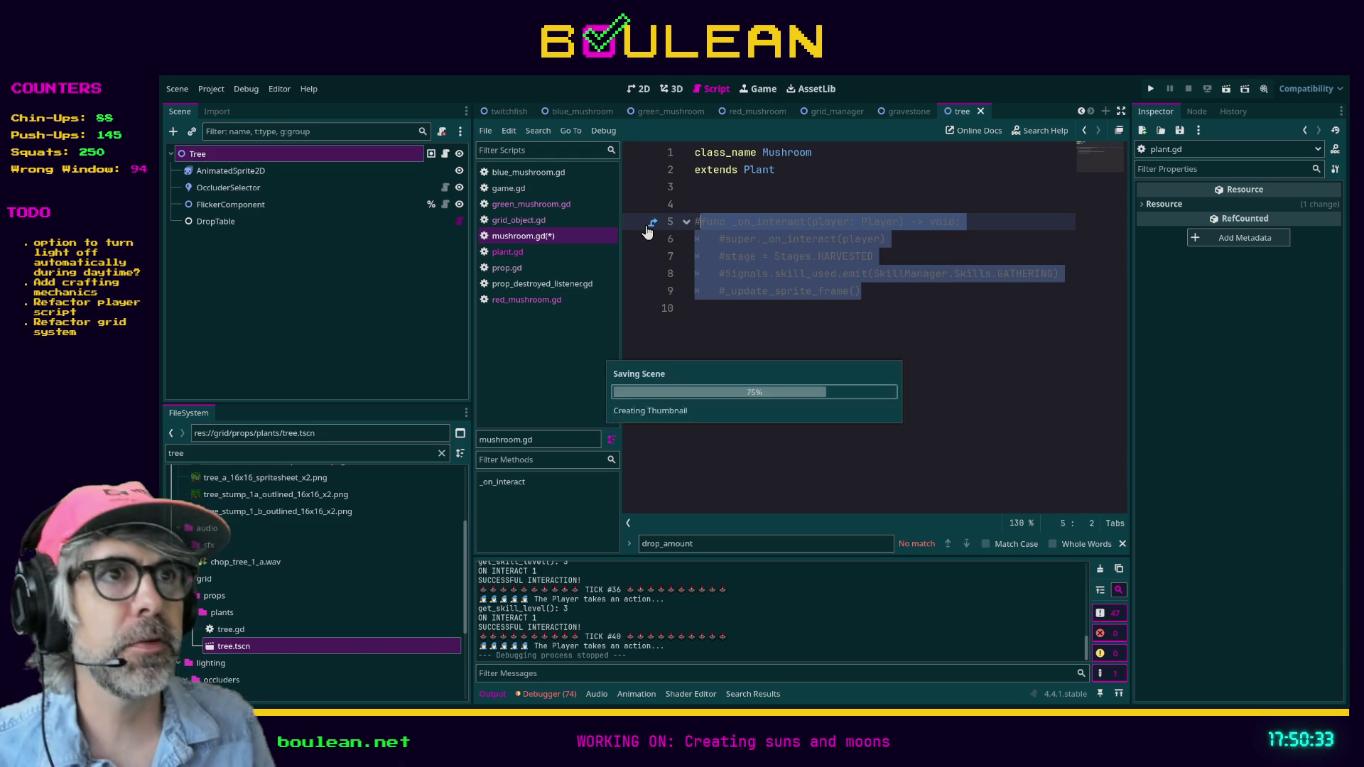
key("F5")
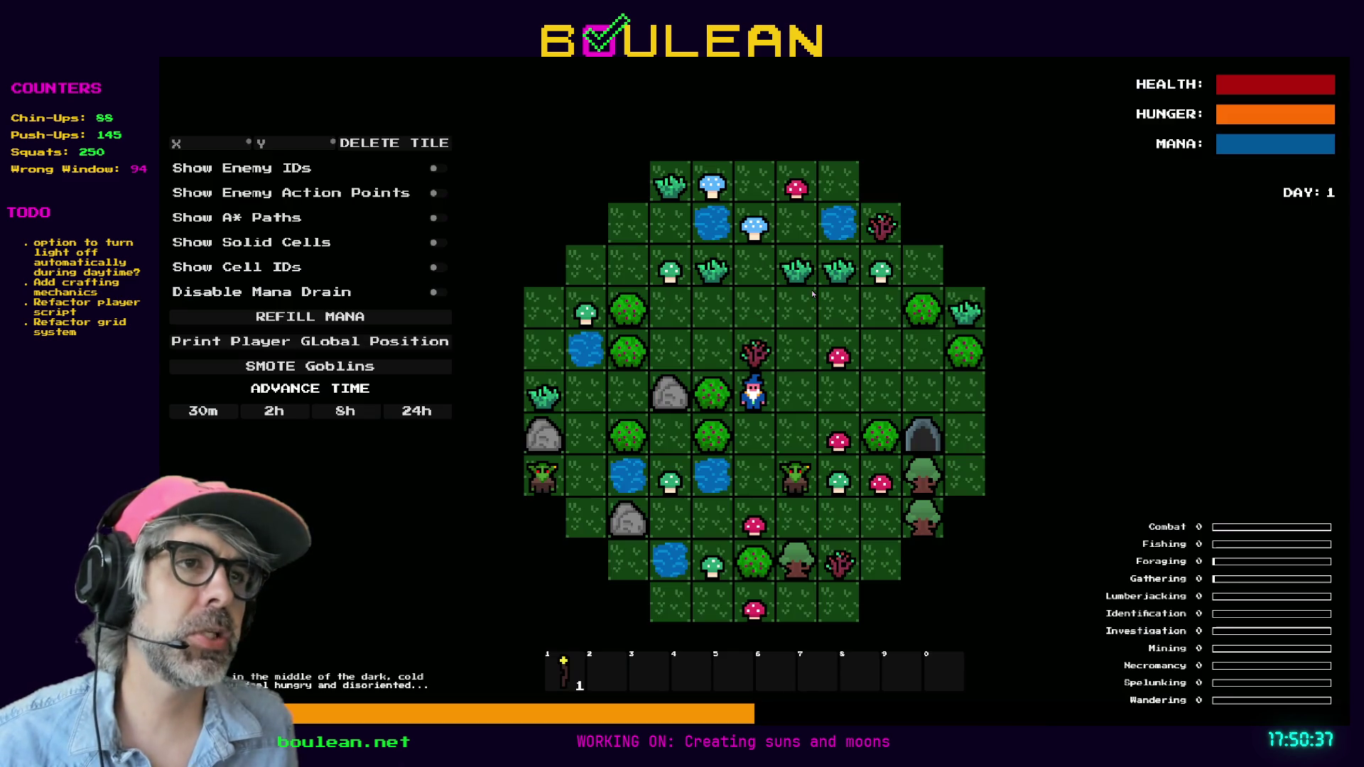
key("Right")
key("Right")
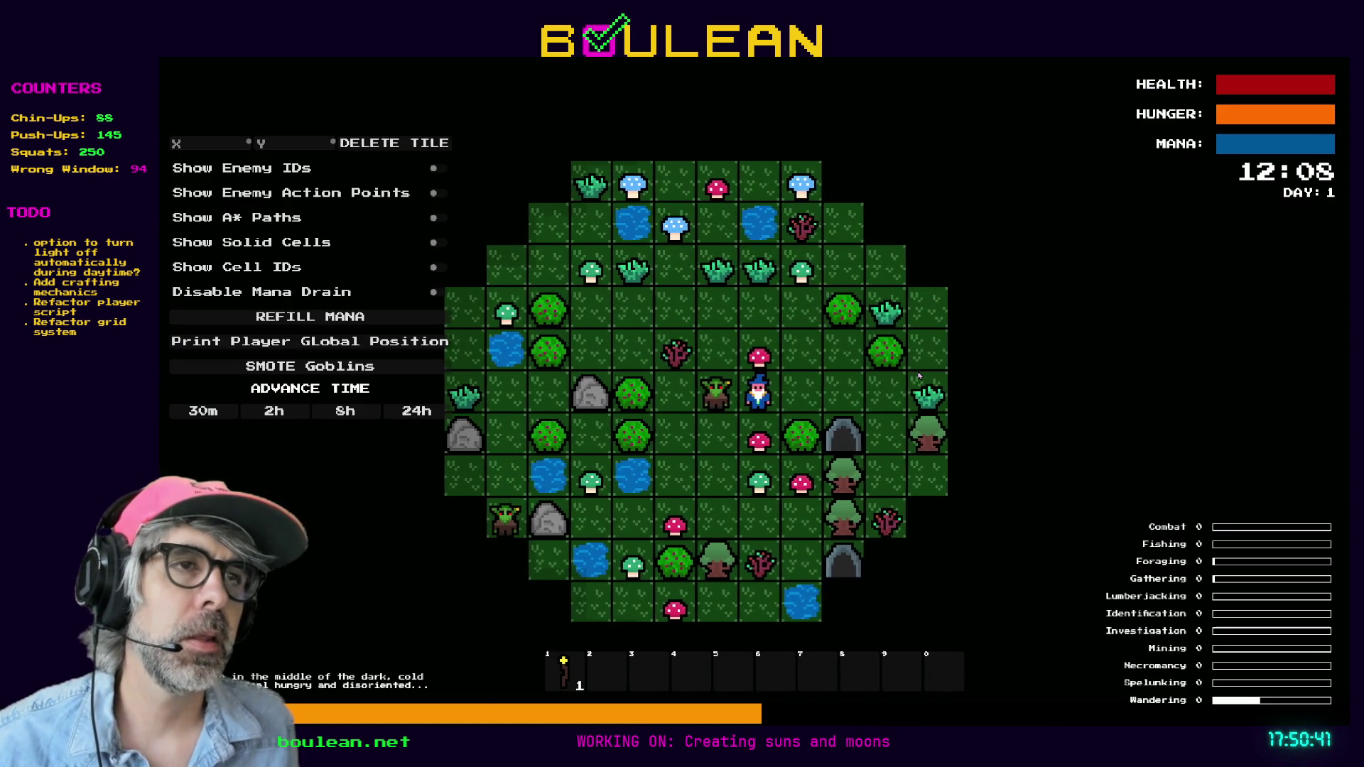
key("Up")
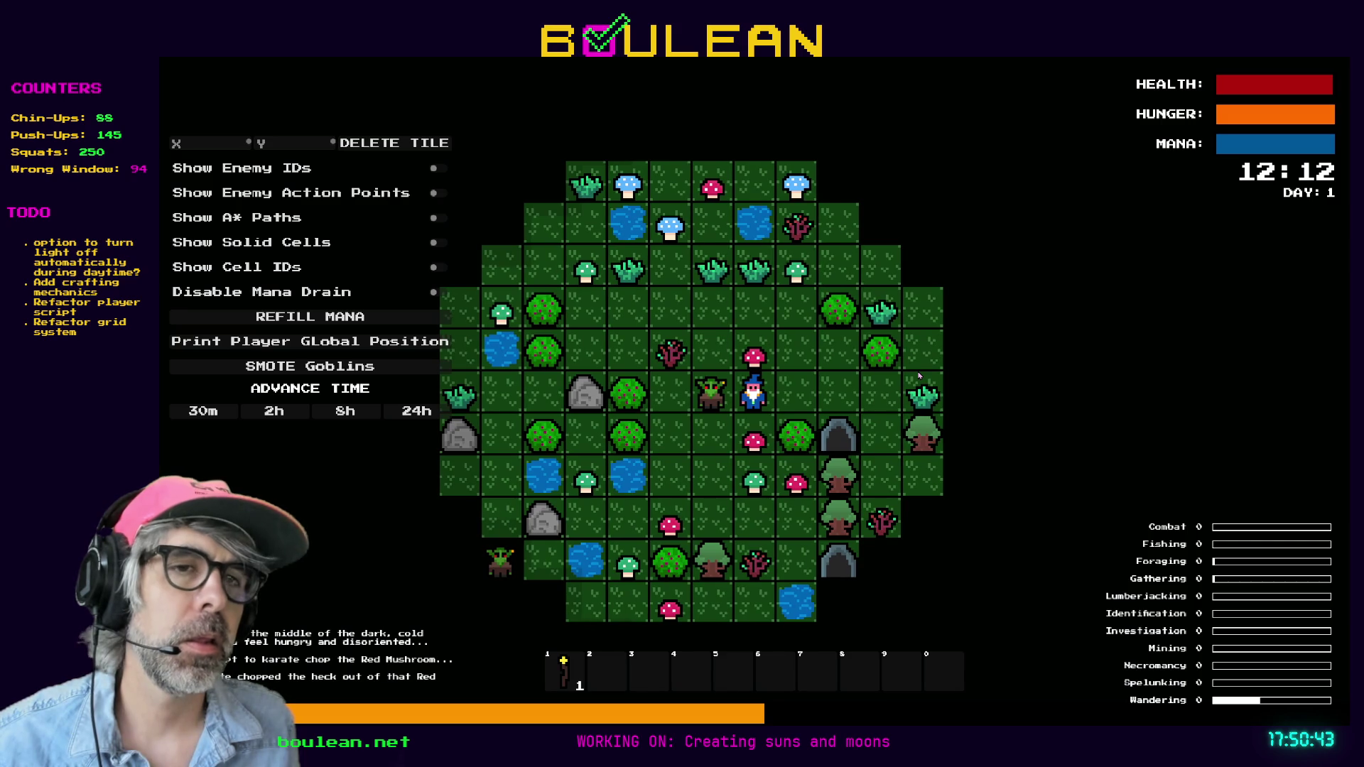
key("Up")
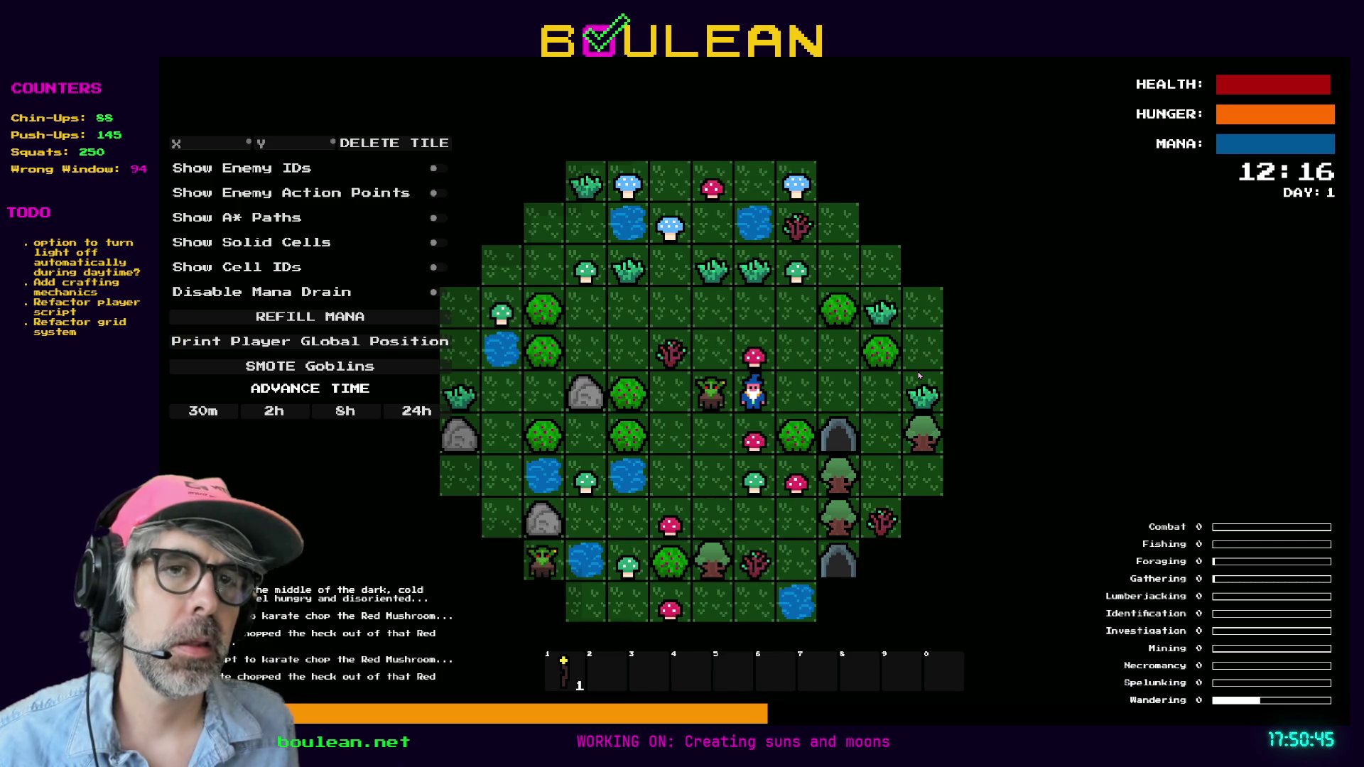
key("Up")
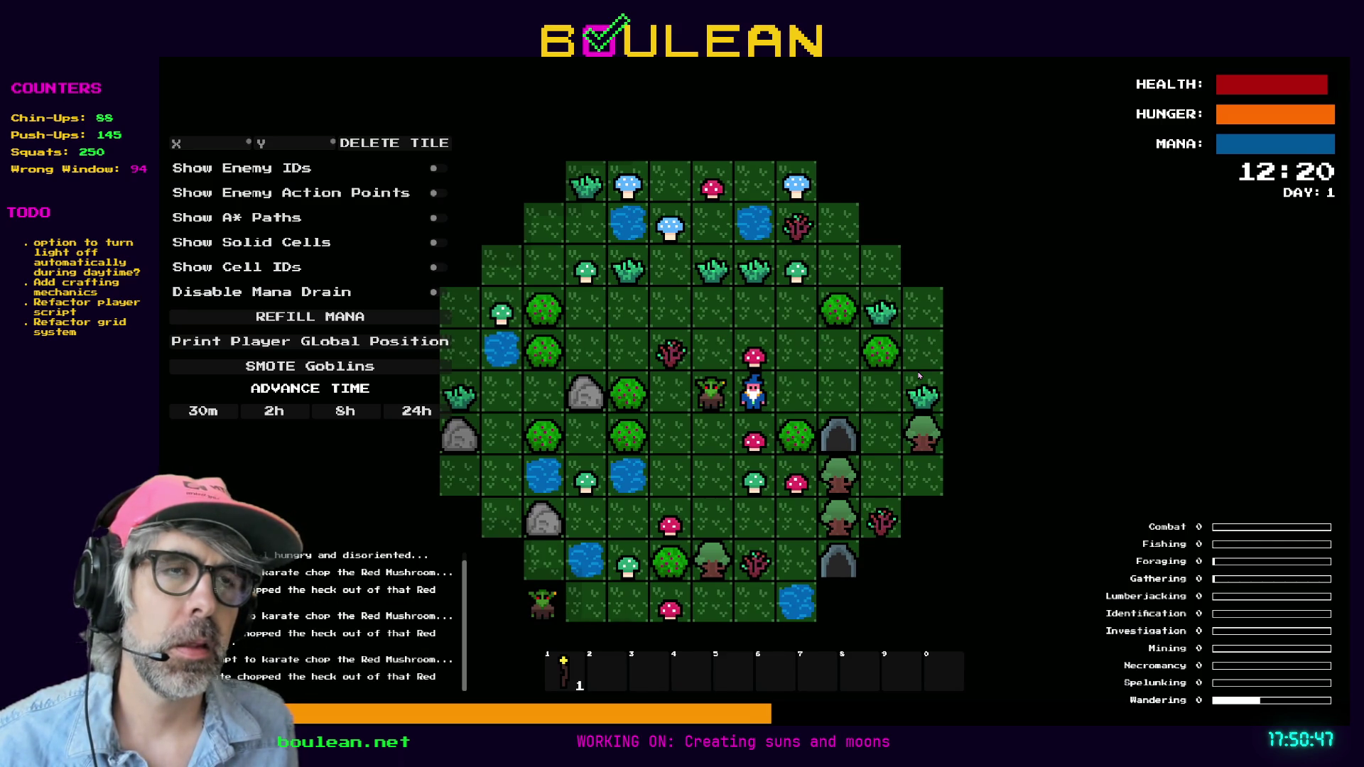
key("Left")
key("Left")
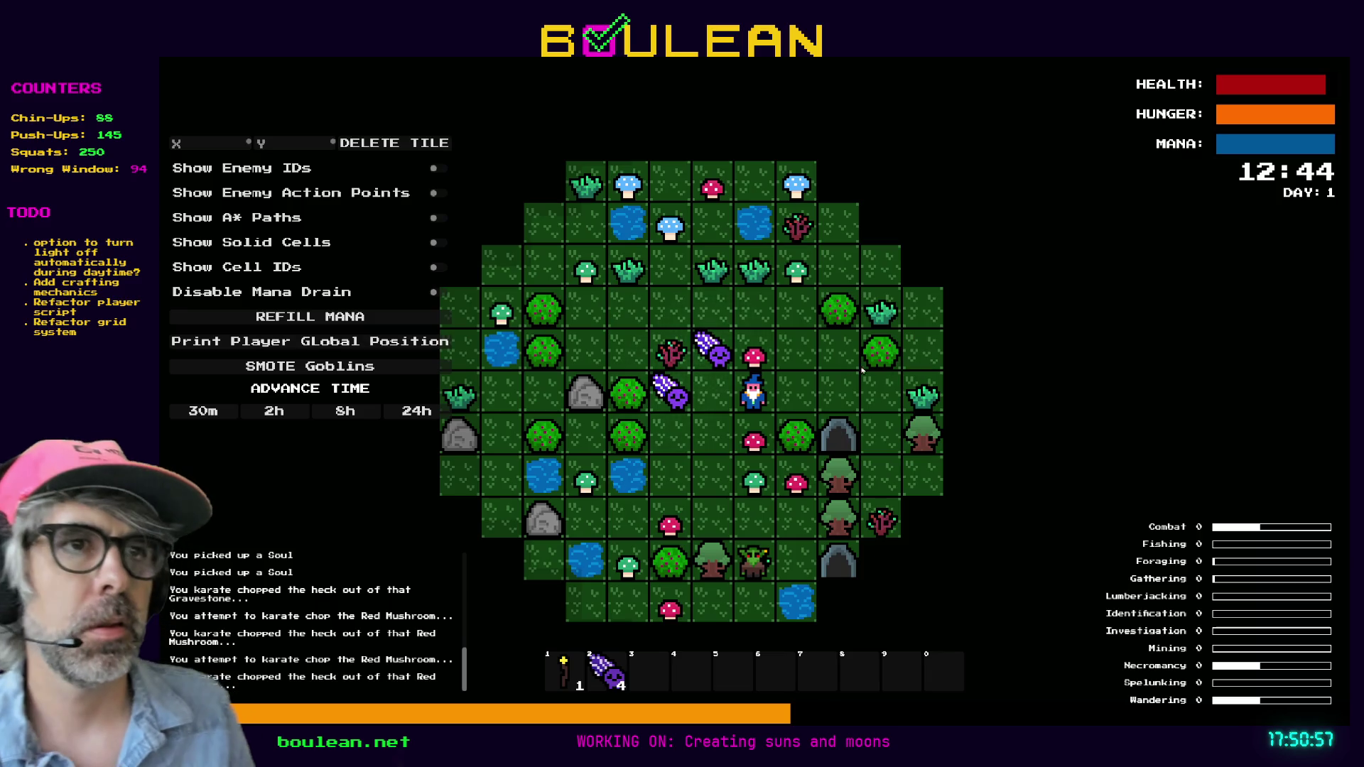
key("alt+Tab")
key("F8")
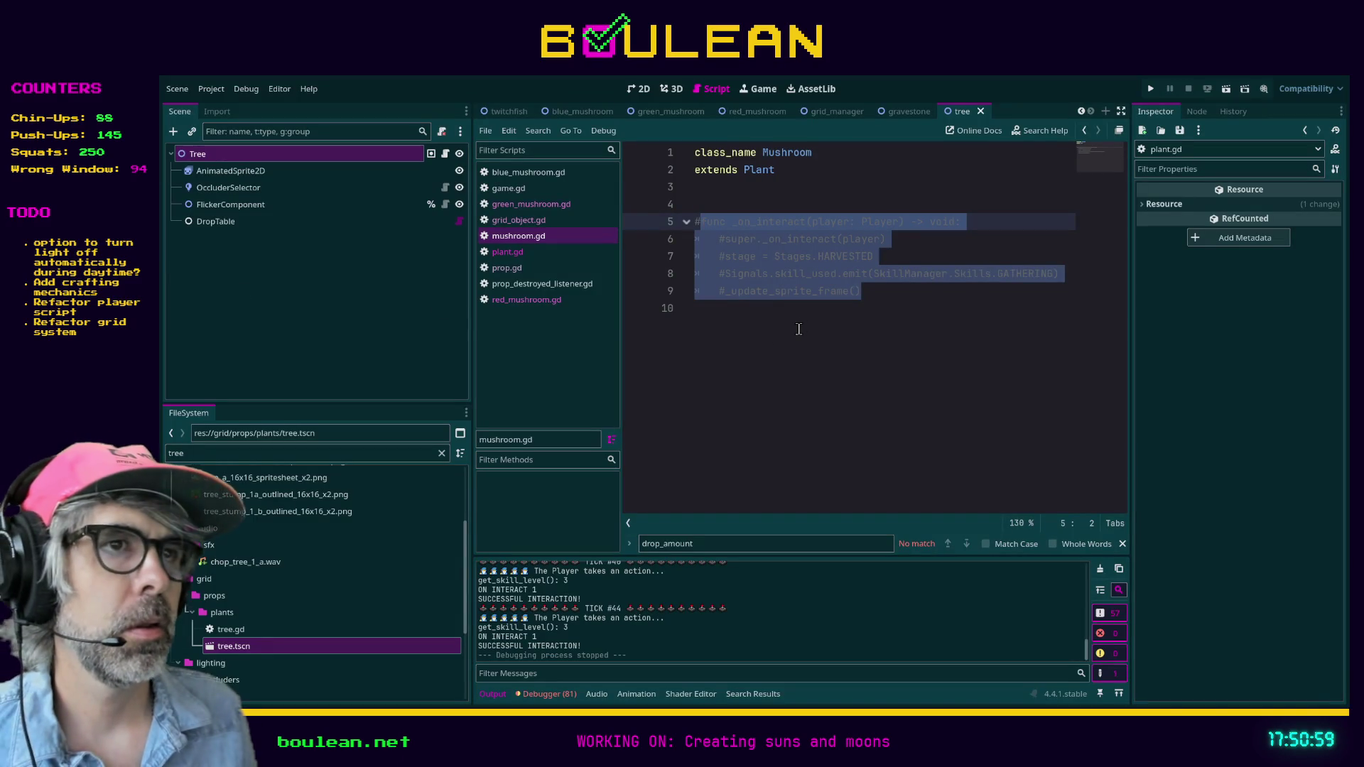
Uncomment mushroom.gd's _on_interact, inspect the parent in grid_object.gd, and save mushroom.gd.
key("ctrl+k")
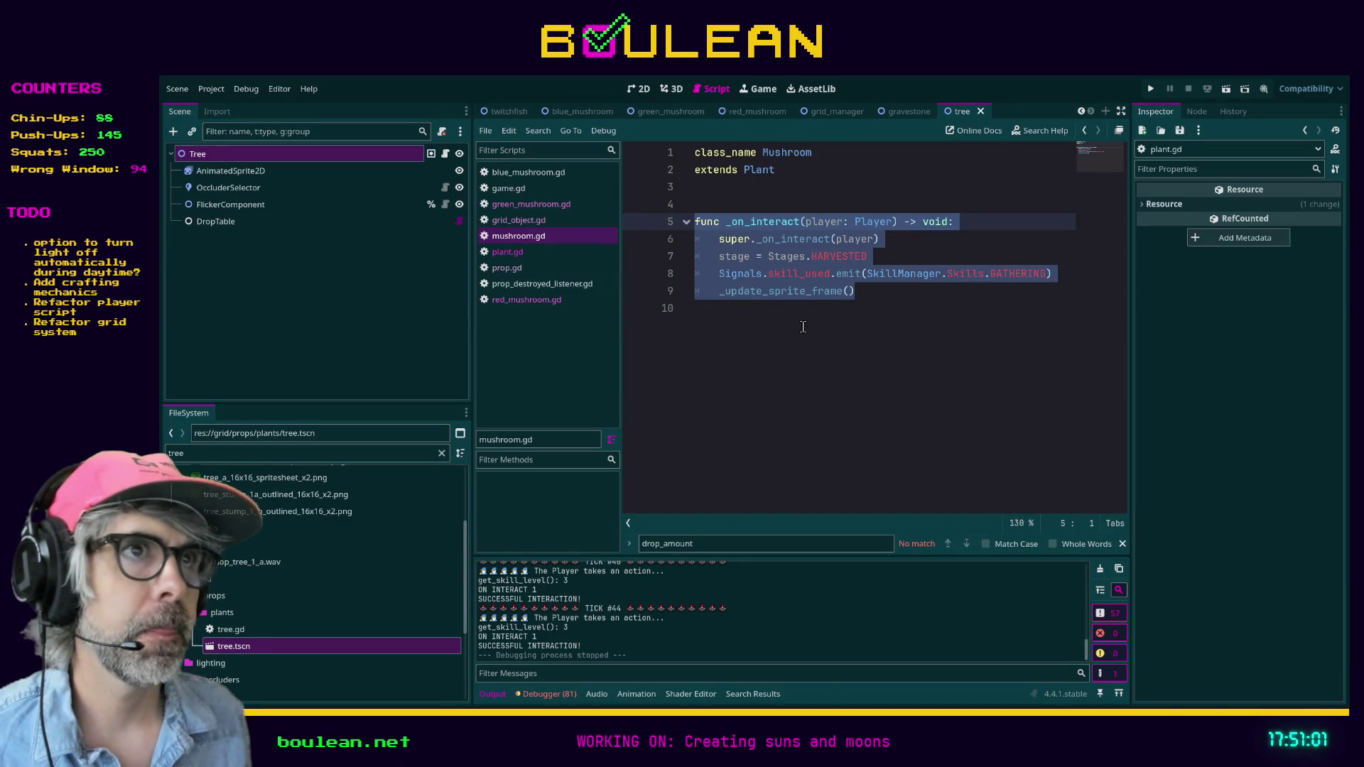
left_click(803, 327)
left_click(804, 239, "ctrl")
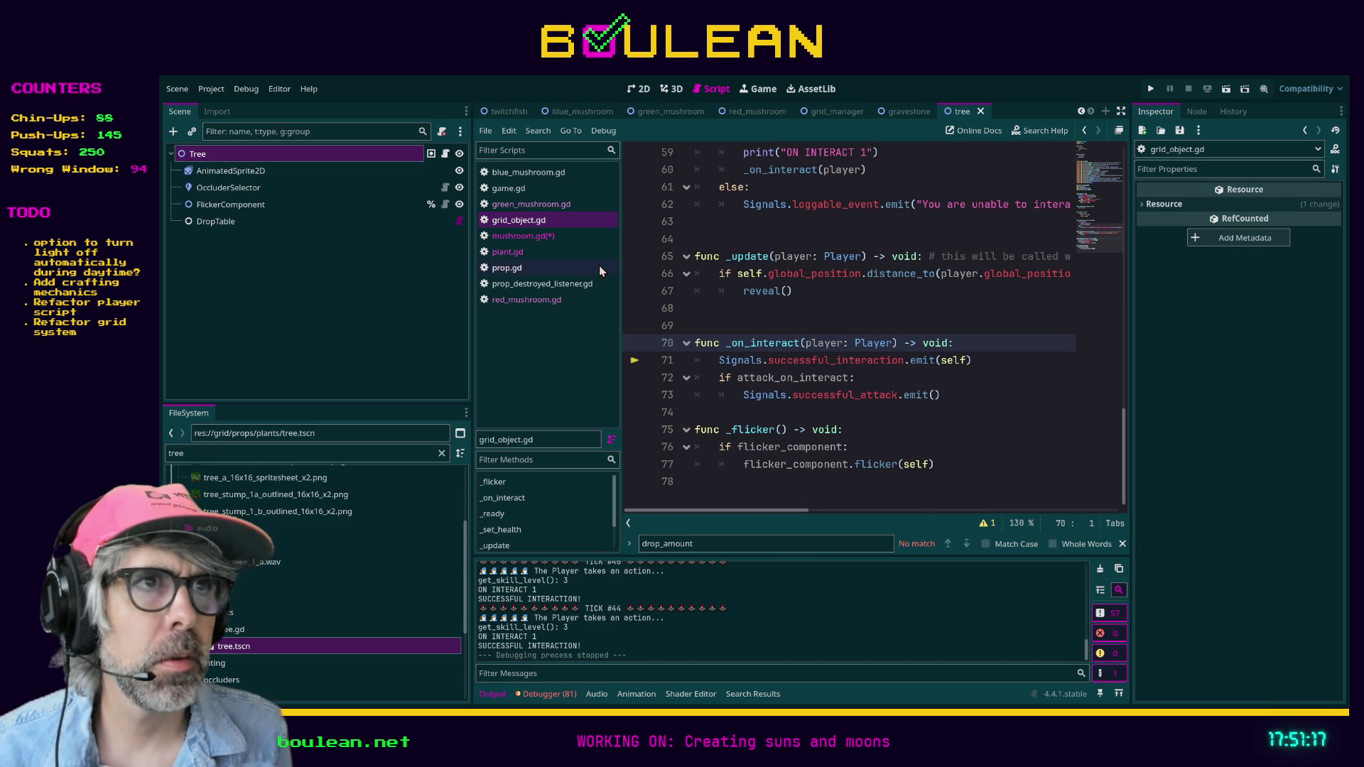
left_click(543, 236)
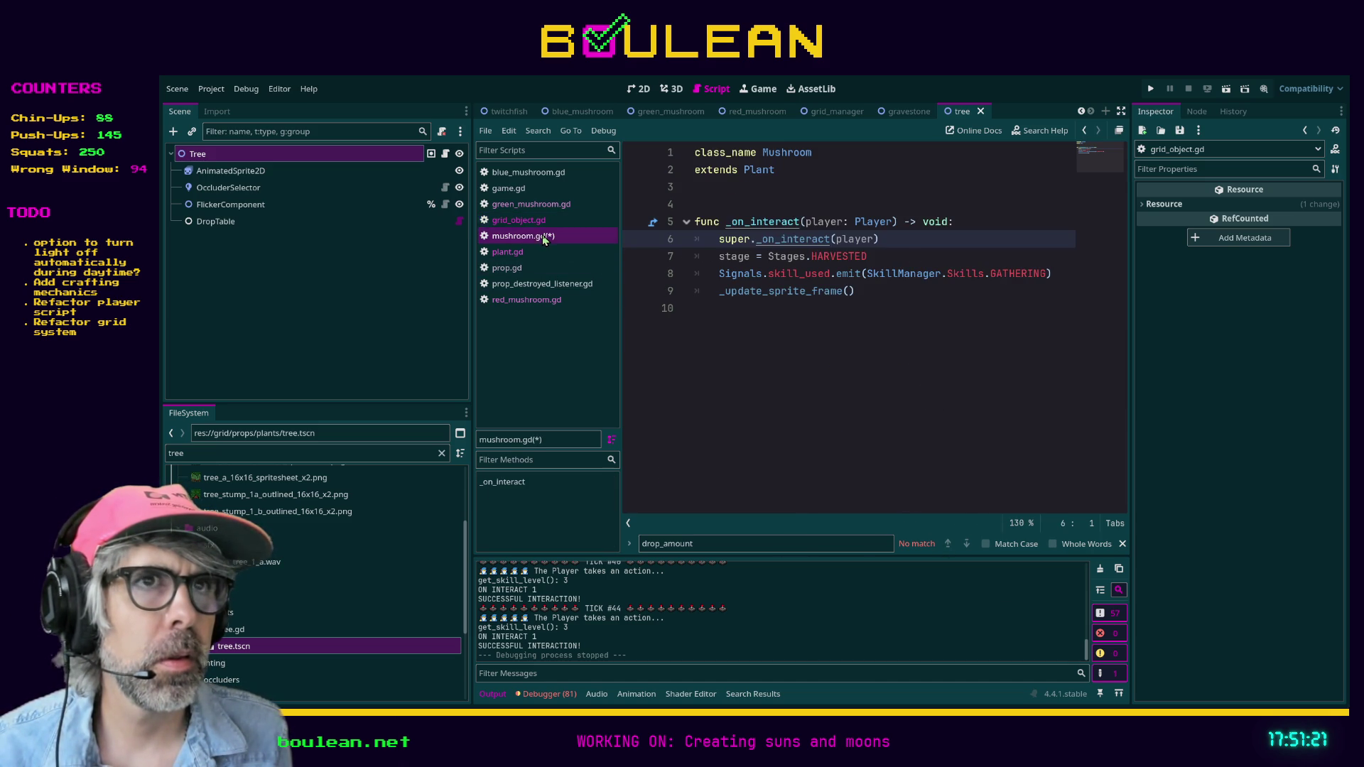
left_click(754, 327)
key("ctrl+s")
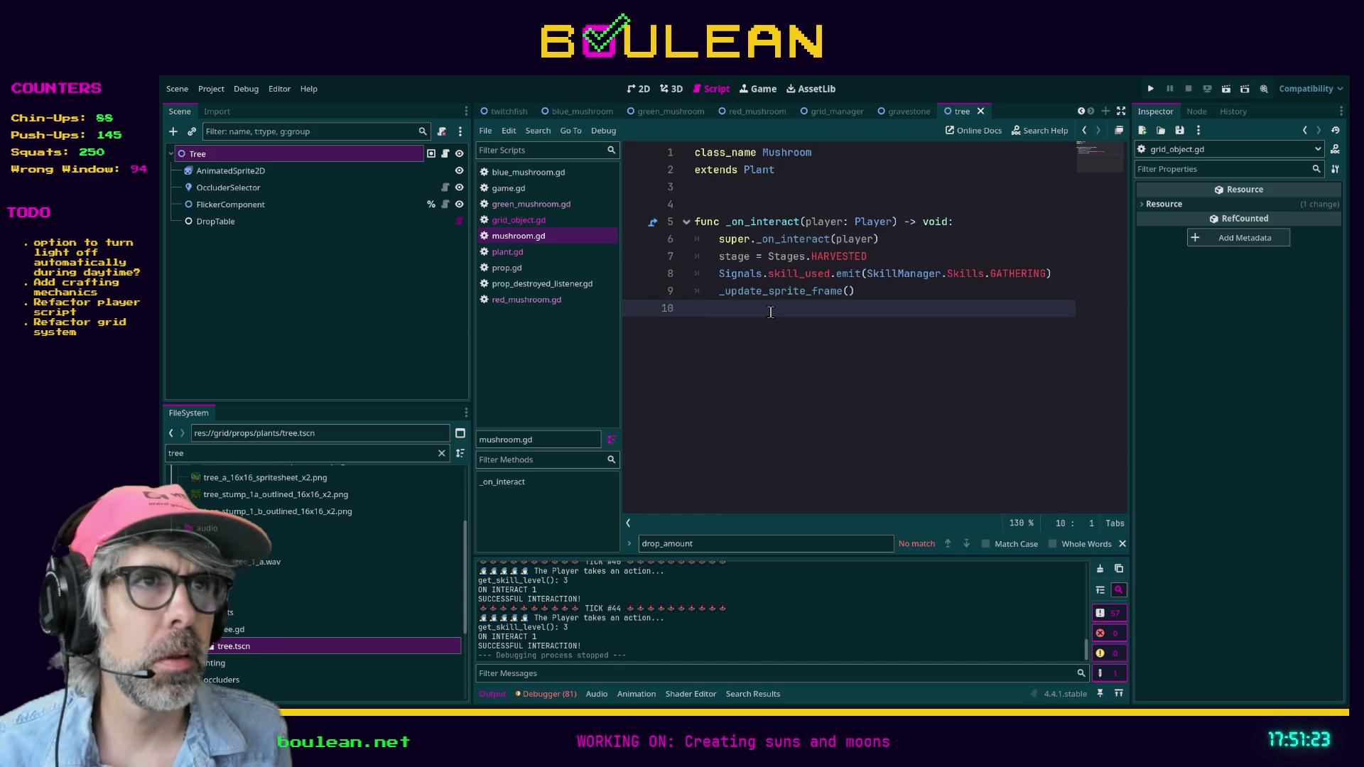
Check the inherited _on_interact again, then jump to _update_sprite_frame in plant.gd.
left_click(786, 239, "ctrl")
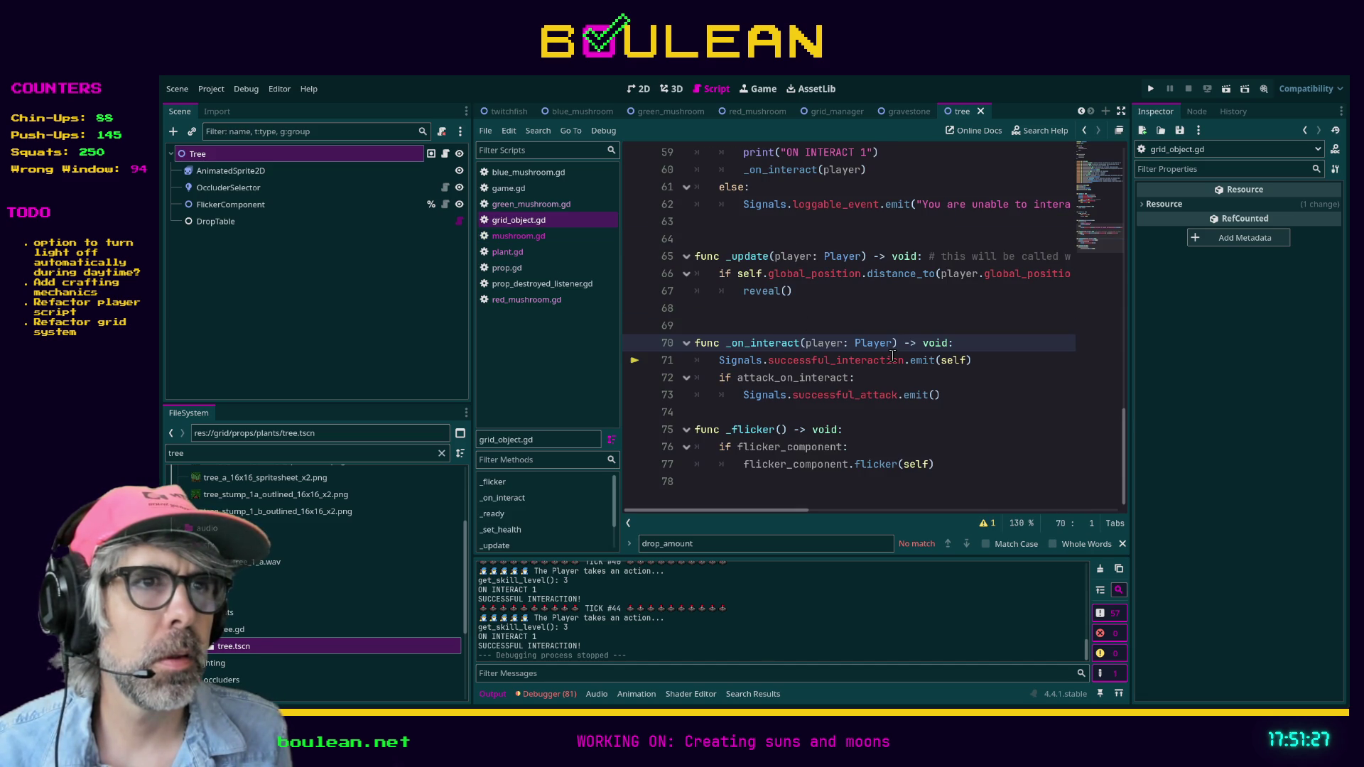
left_click(546, 237)
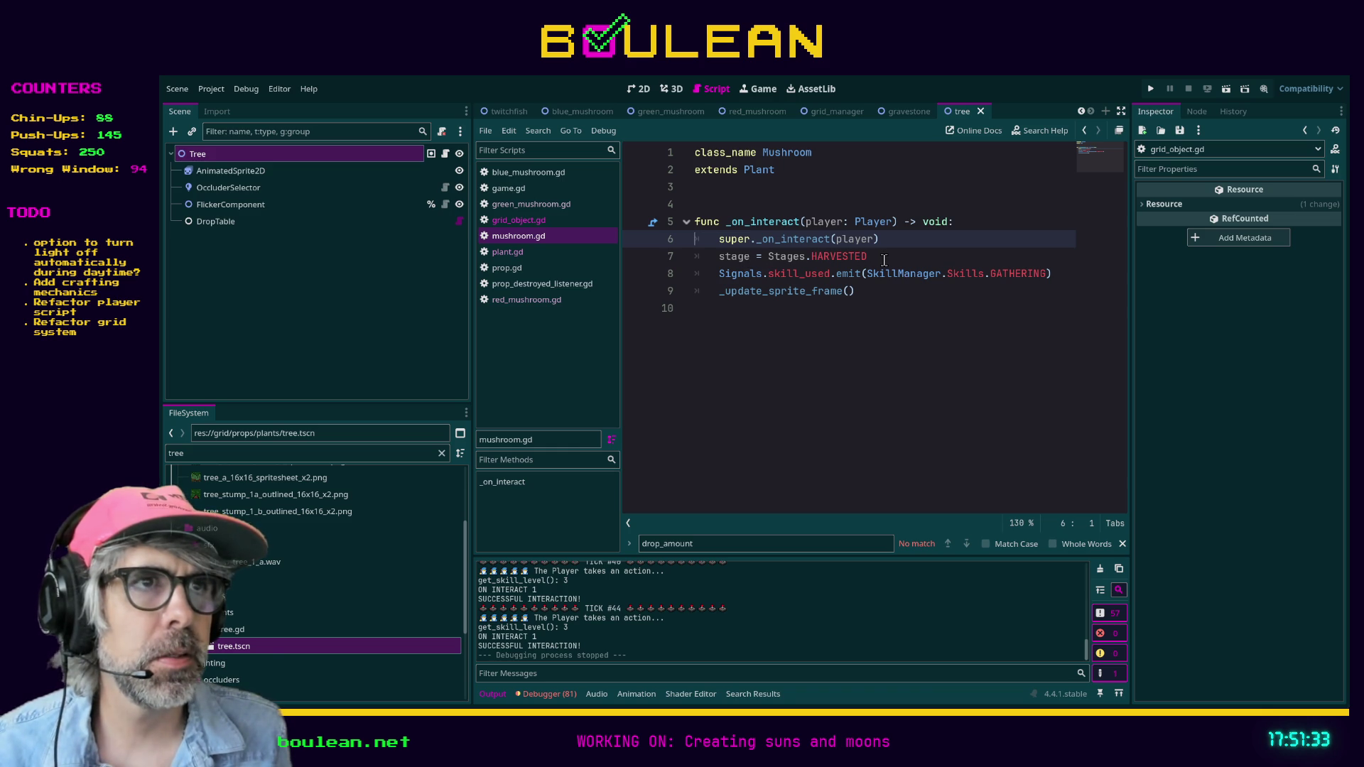
left_click(790, 294, "ctrl")
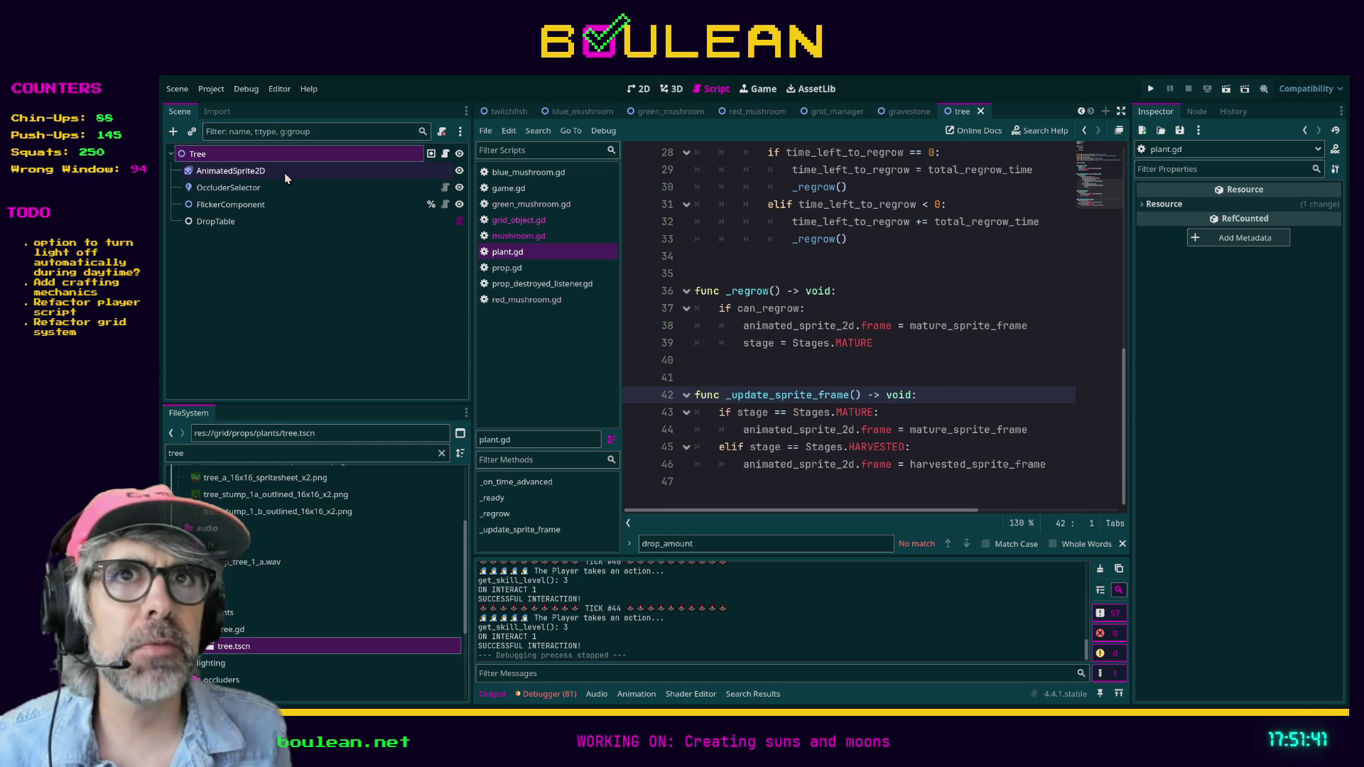
Set the RedMushroom root's Time Left to Regrow to 60, save the scene, and run the game.
left_click(771, 113)
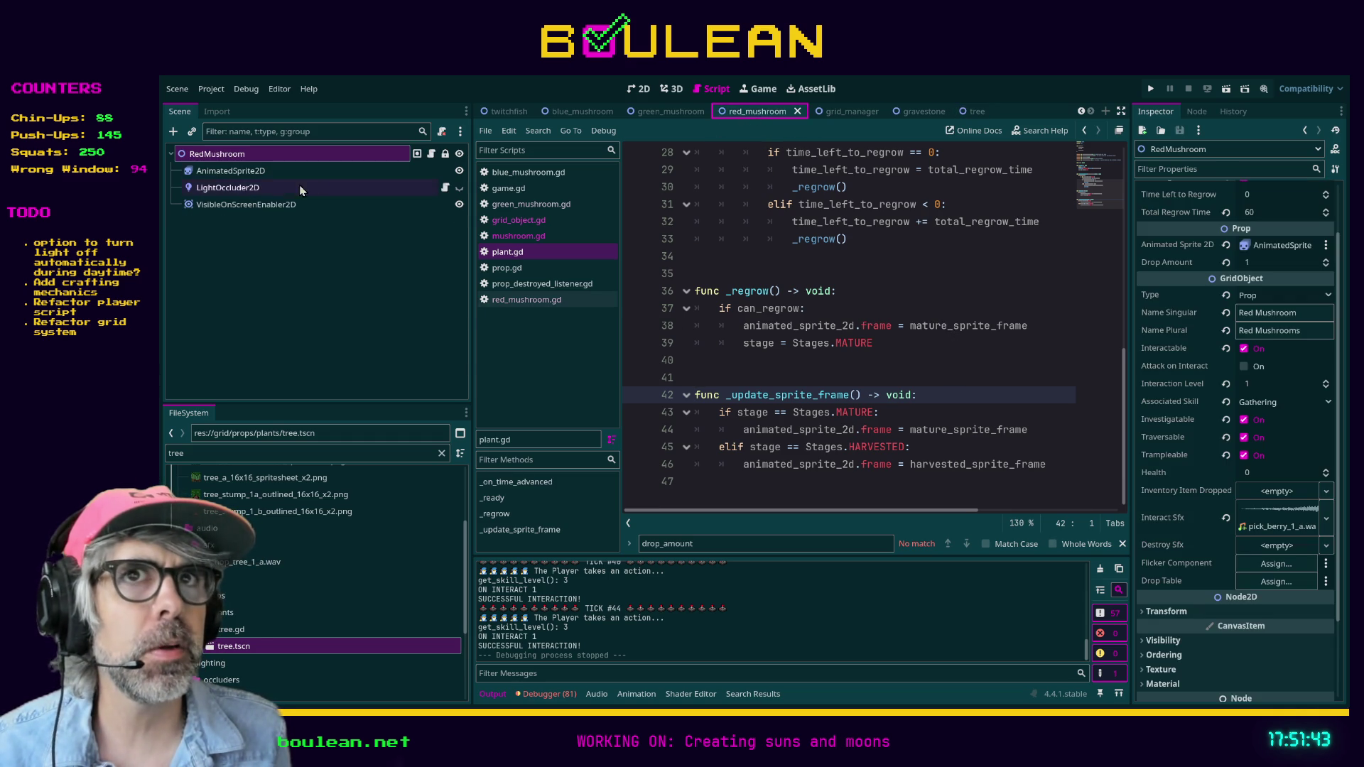
left_click(238, 171)
left_click(234, 154)
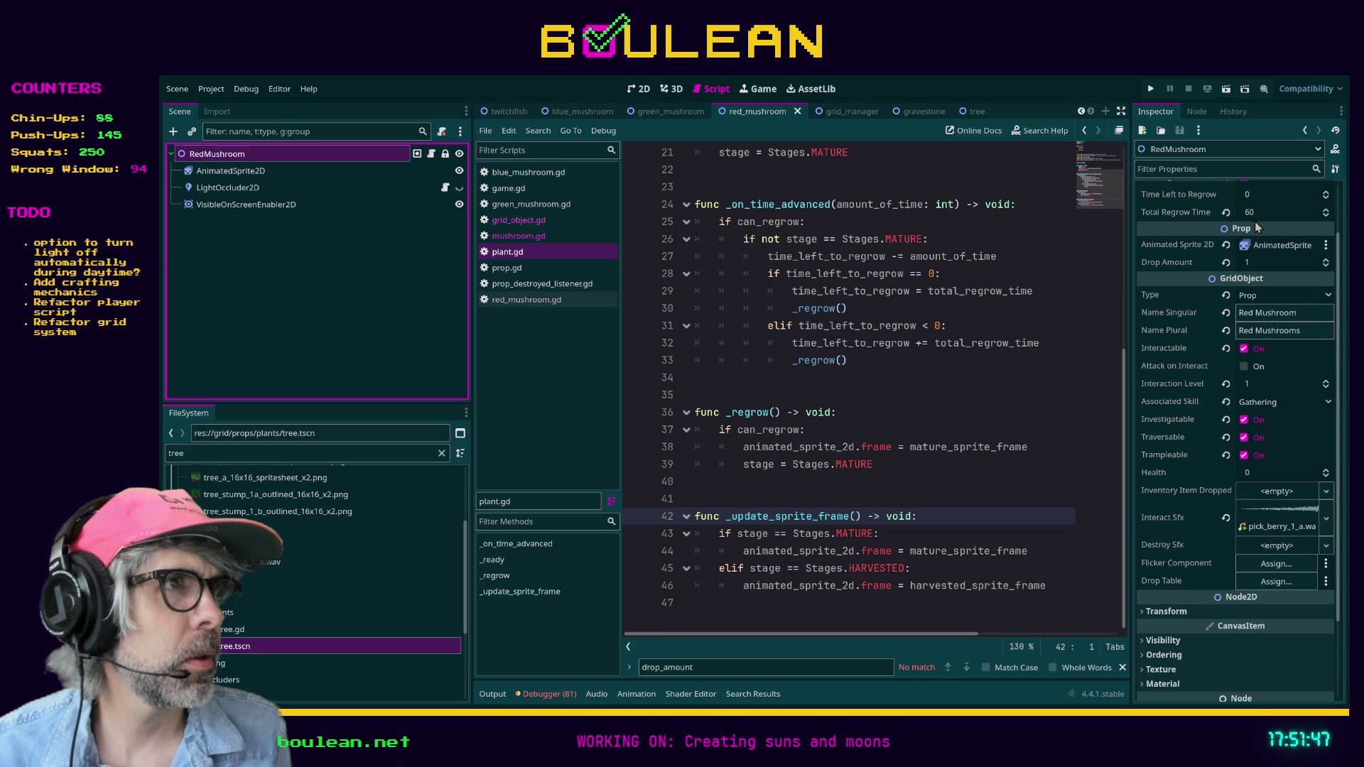
scroll(1266, 204, "up", 3)
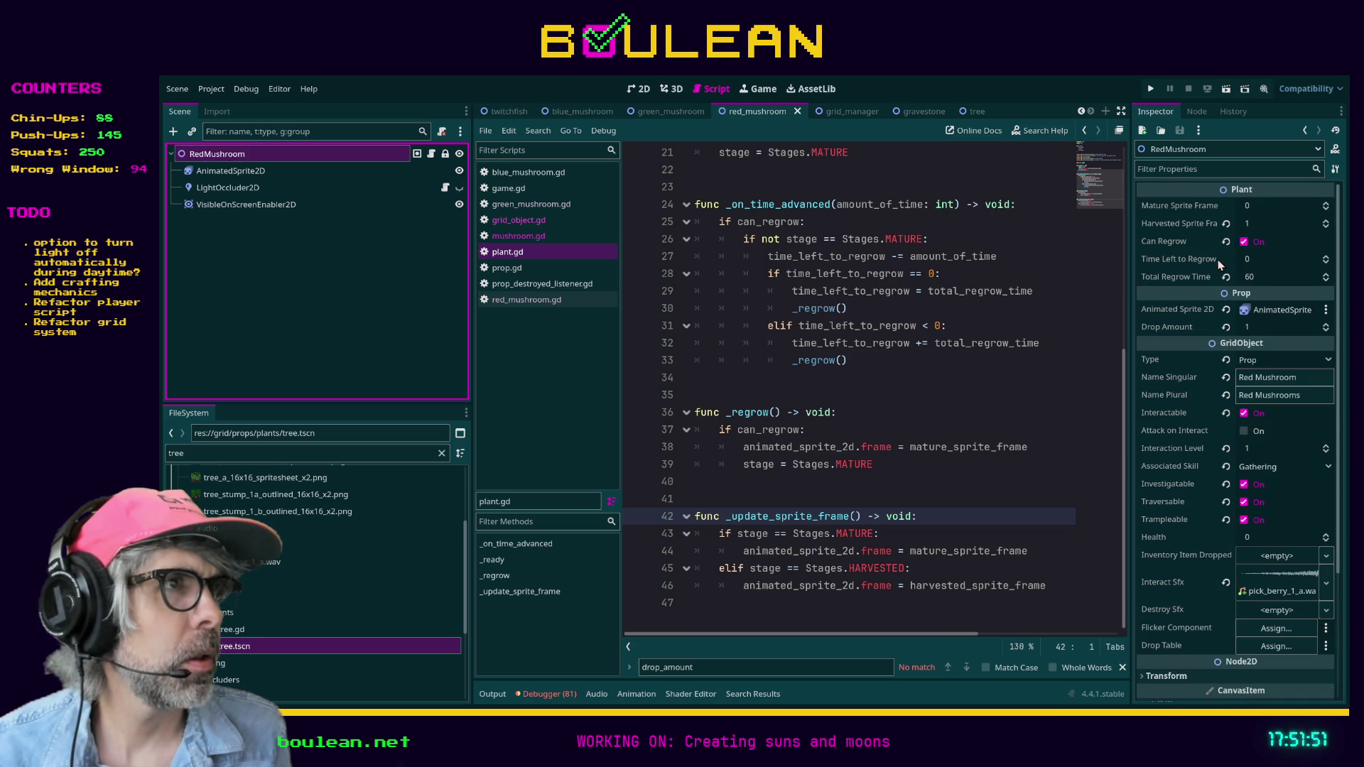
left_click(1255, 260)
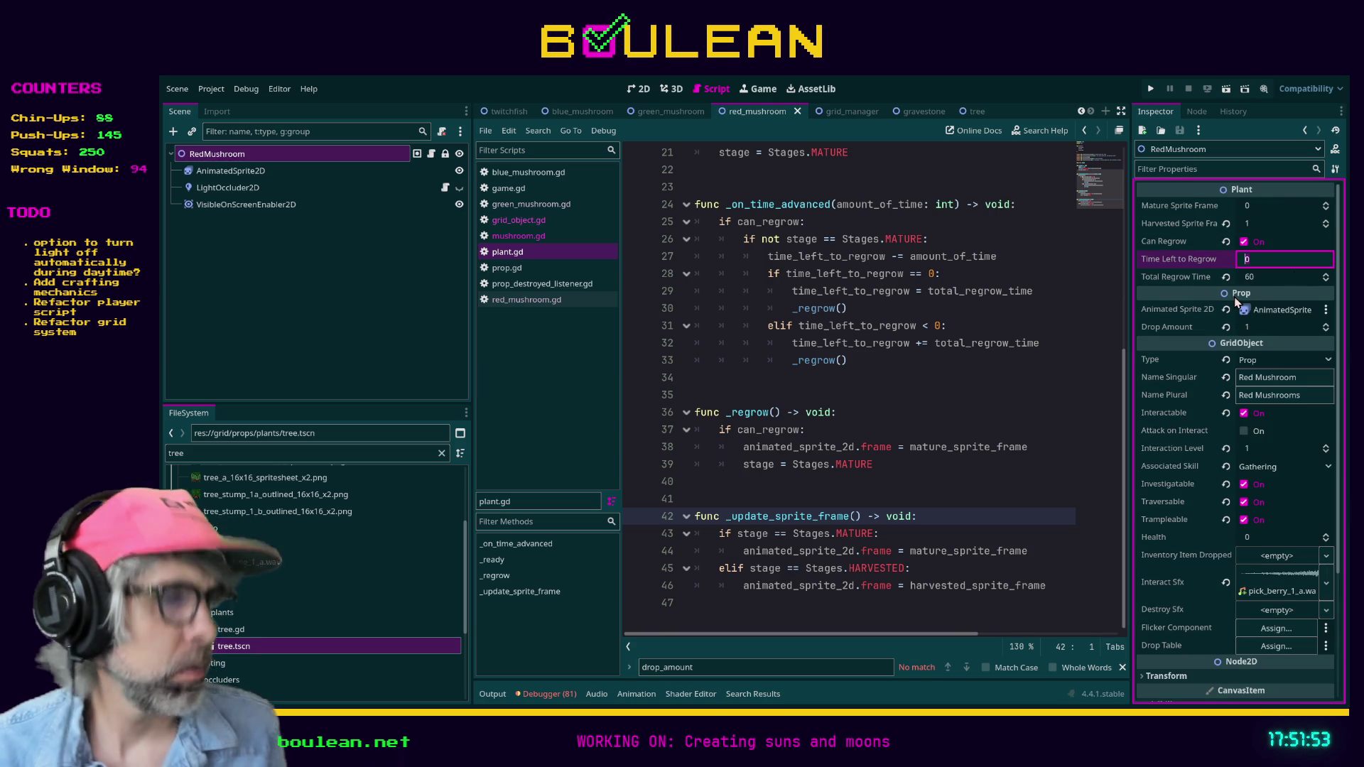
type("60")
key("Return")
left_click(972, 395)
key("ctrl+s")
key("F5")
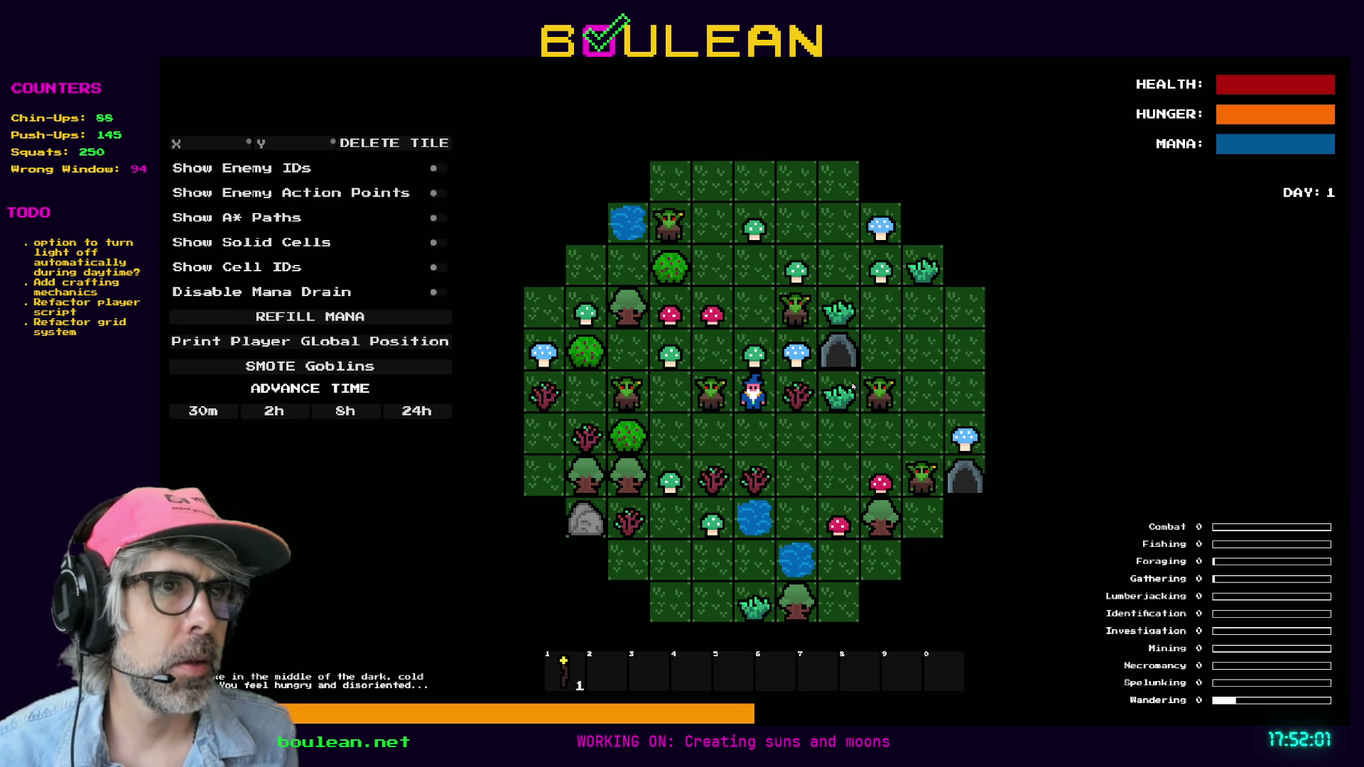
Smite all goblins from the debug menu, chop two red mushrooms with the wizard, then stop the game.
left_click(863, 384)
left_click(311, 366)
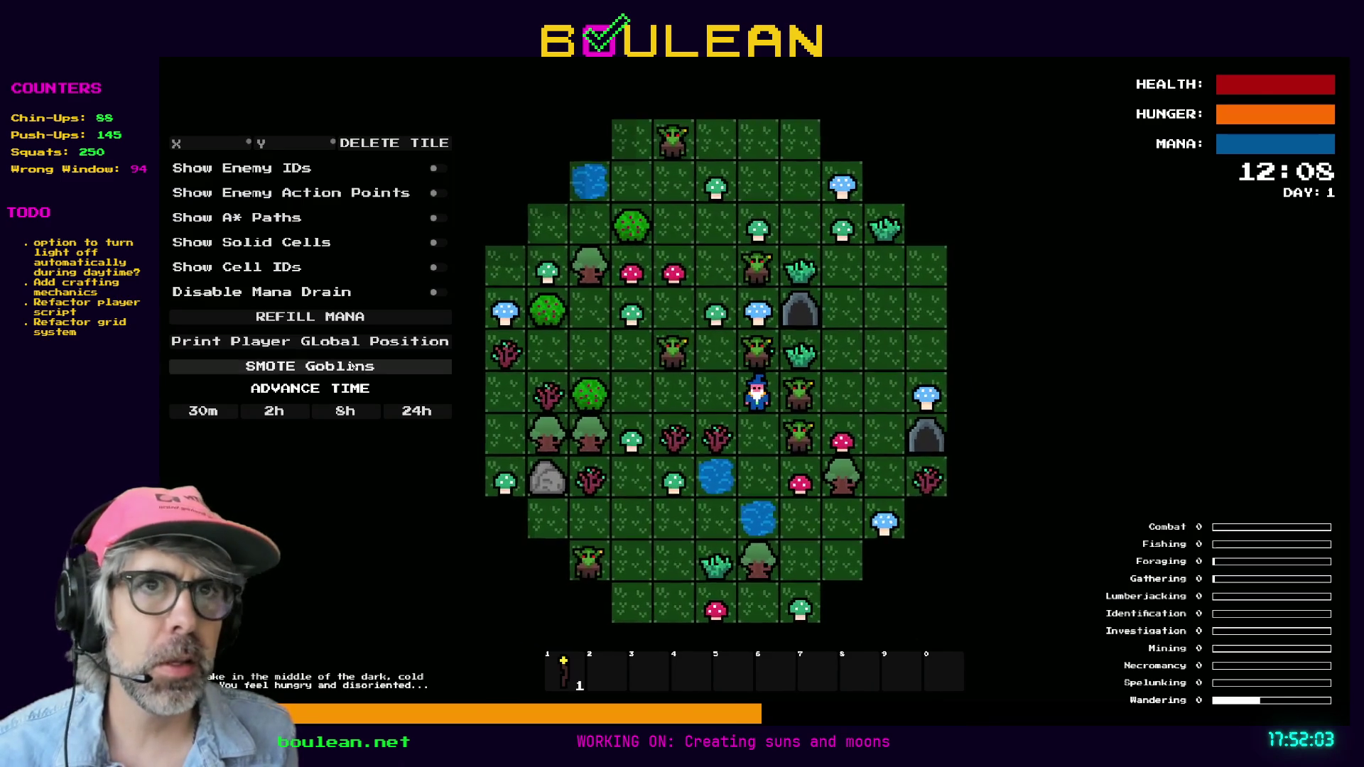
key("Down")
key("Down")
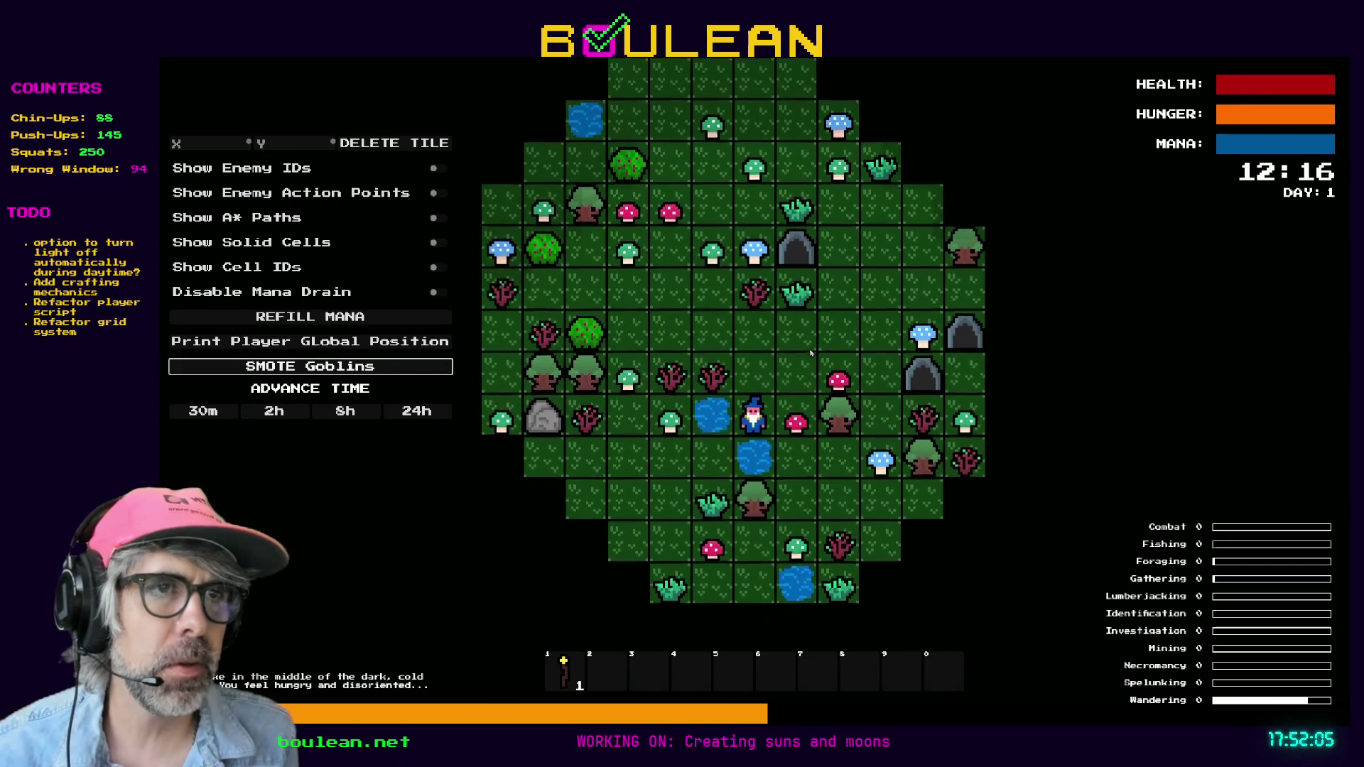
key("Right")
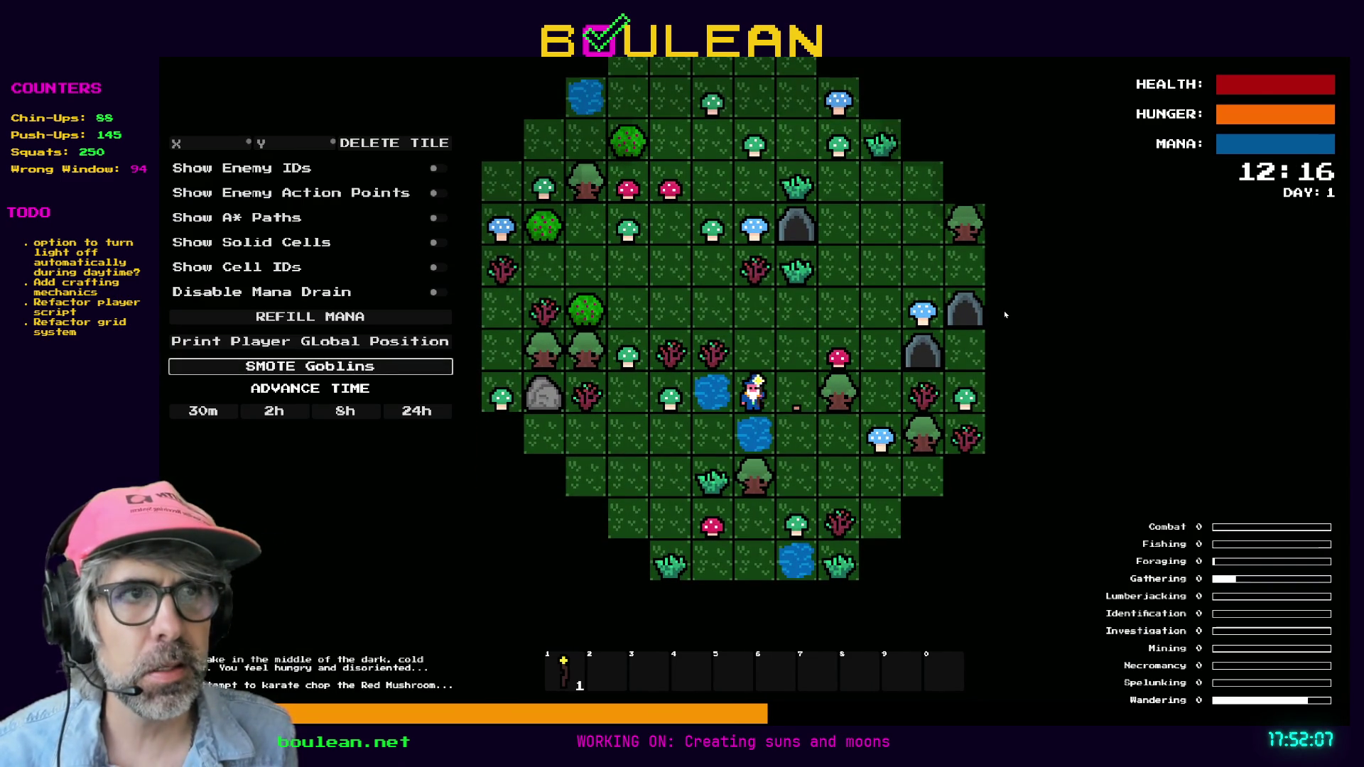
key("Up")
key("Right")
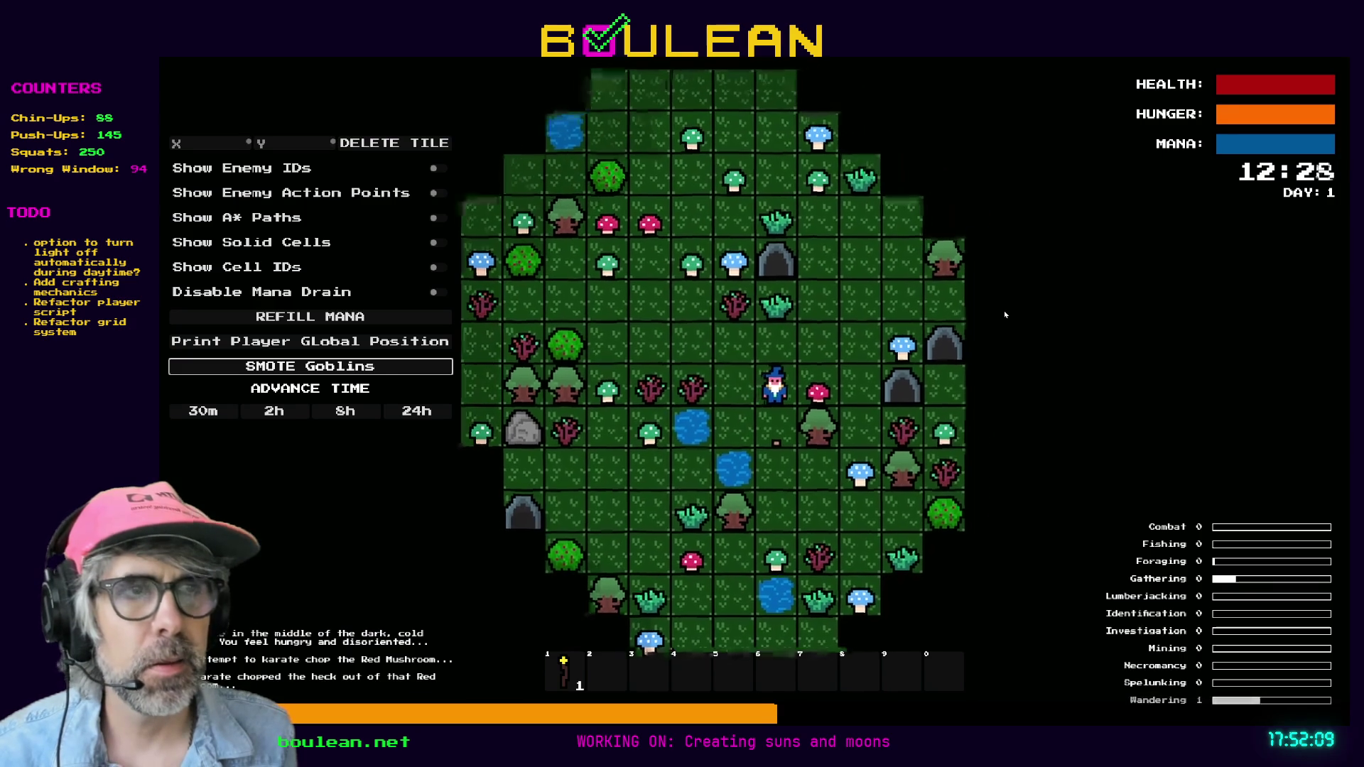
key("Right")
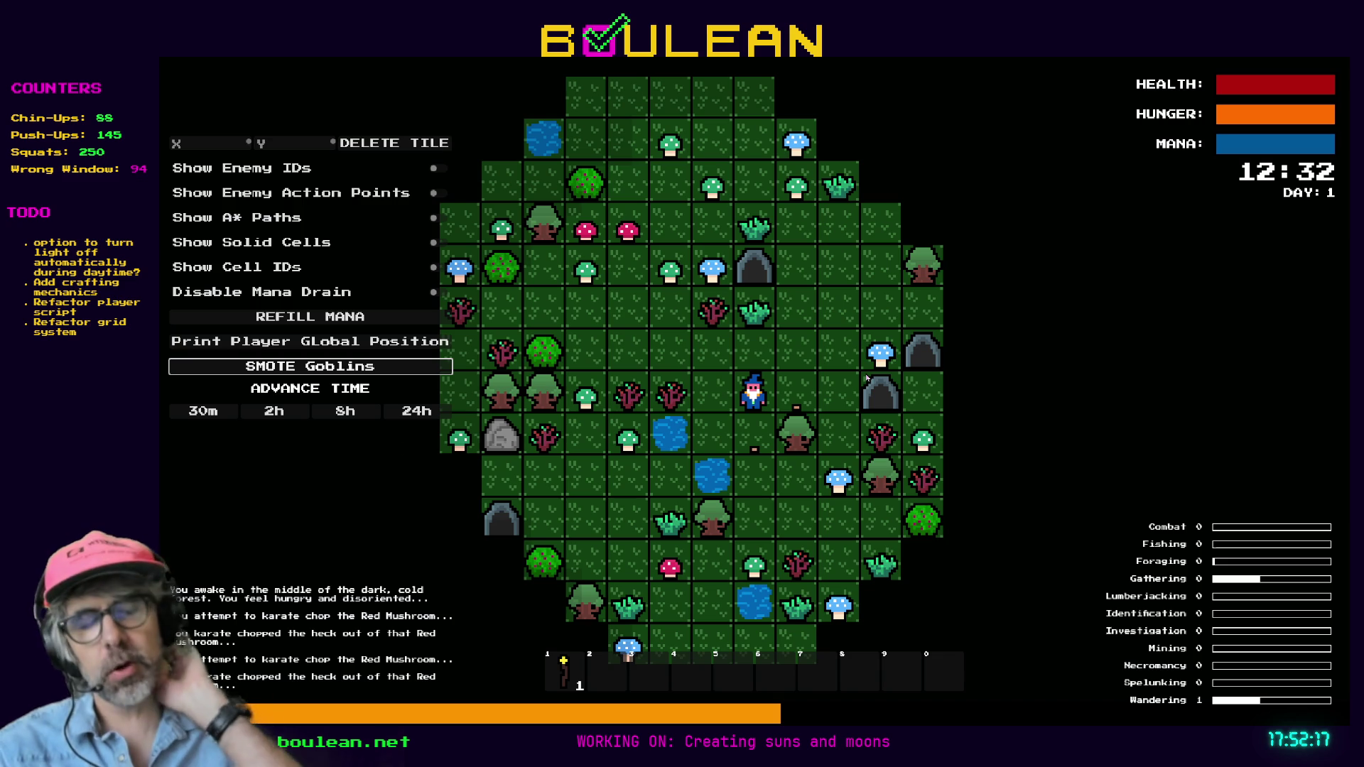
key("alt+F4")
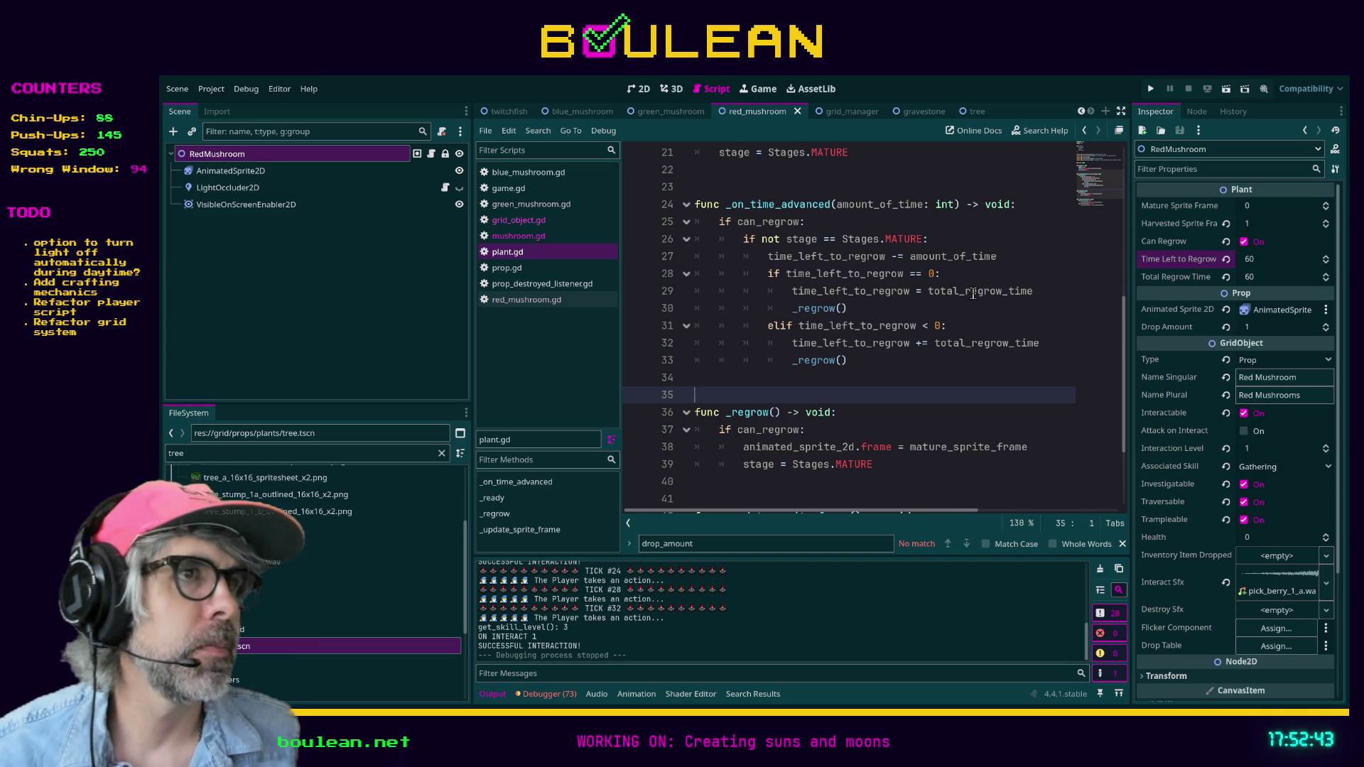
Search the project for time_left_to_regrow from line 30, listing six matches in plant.gd.
left_click(939, 307)
scroll(917, 297, "up", 6)
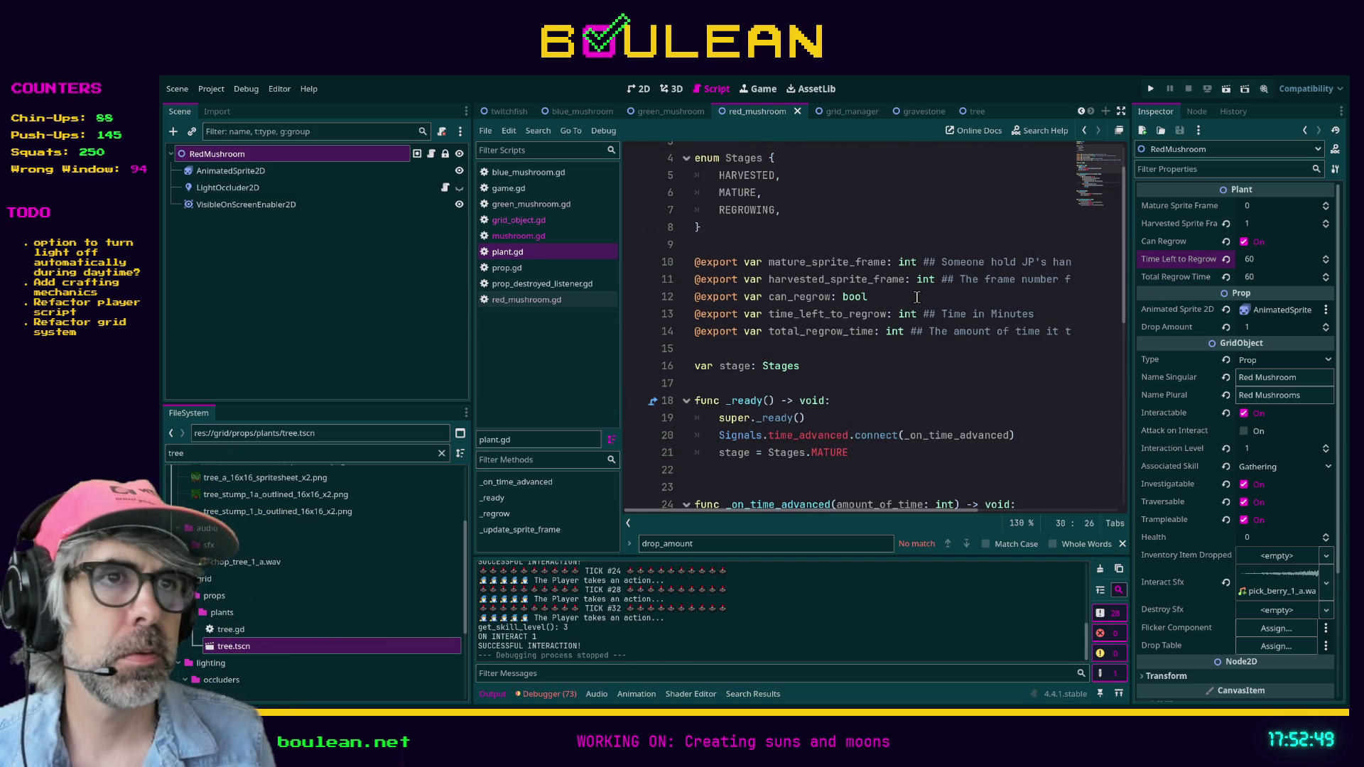
key("ctrl+shift+f")
key("Return")
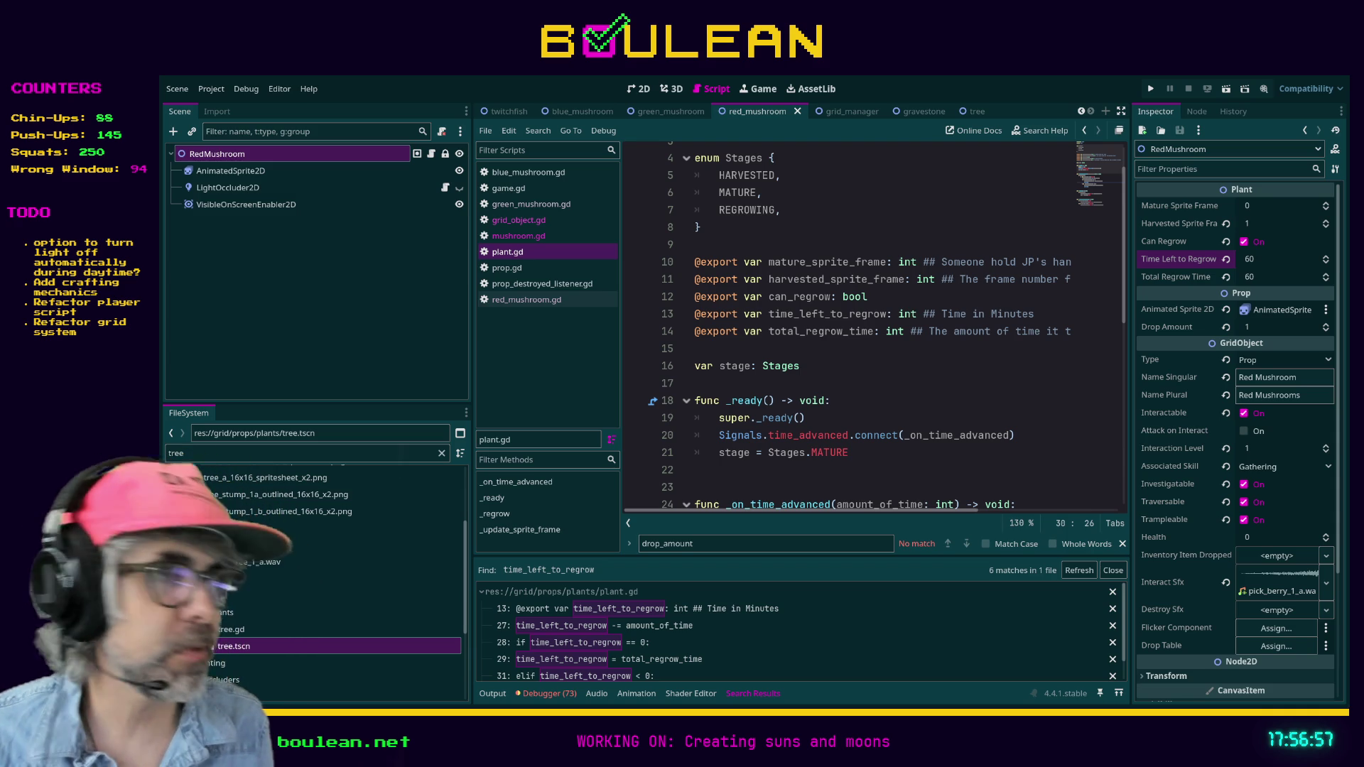
Save the scene and drag the editor/Inspector splitter to widen the code editor.
left_click(809, 465)
key("ctrl+s")
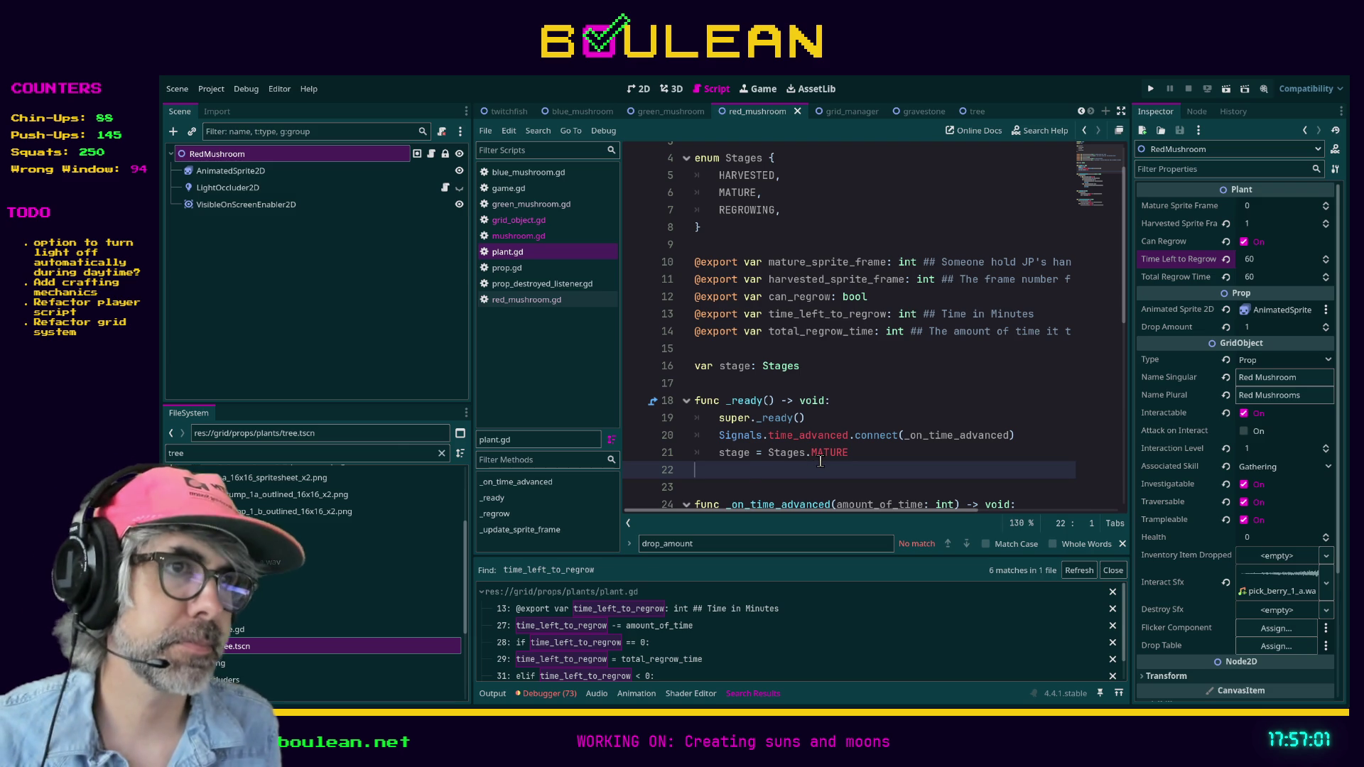
scroll(821, 462, "down", 1)
left_click(709, 435)
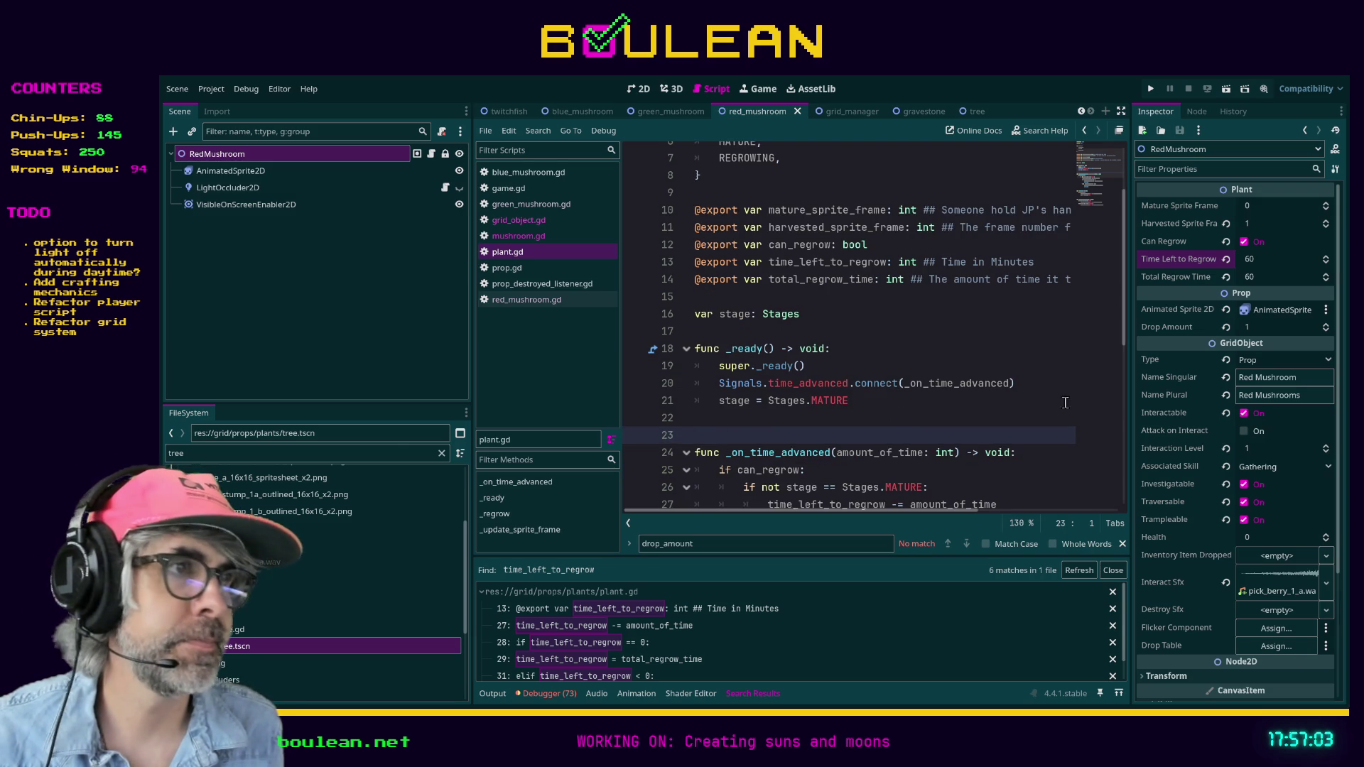
left_click_drag(1131, 408, 1174, 403)
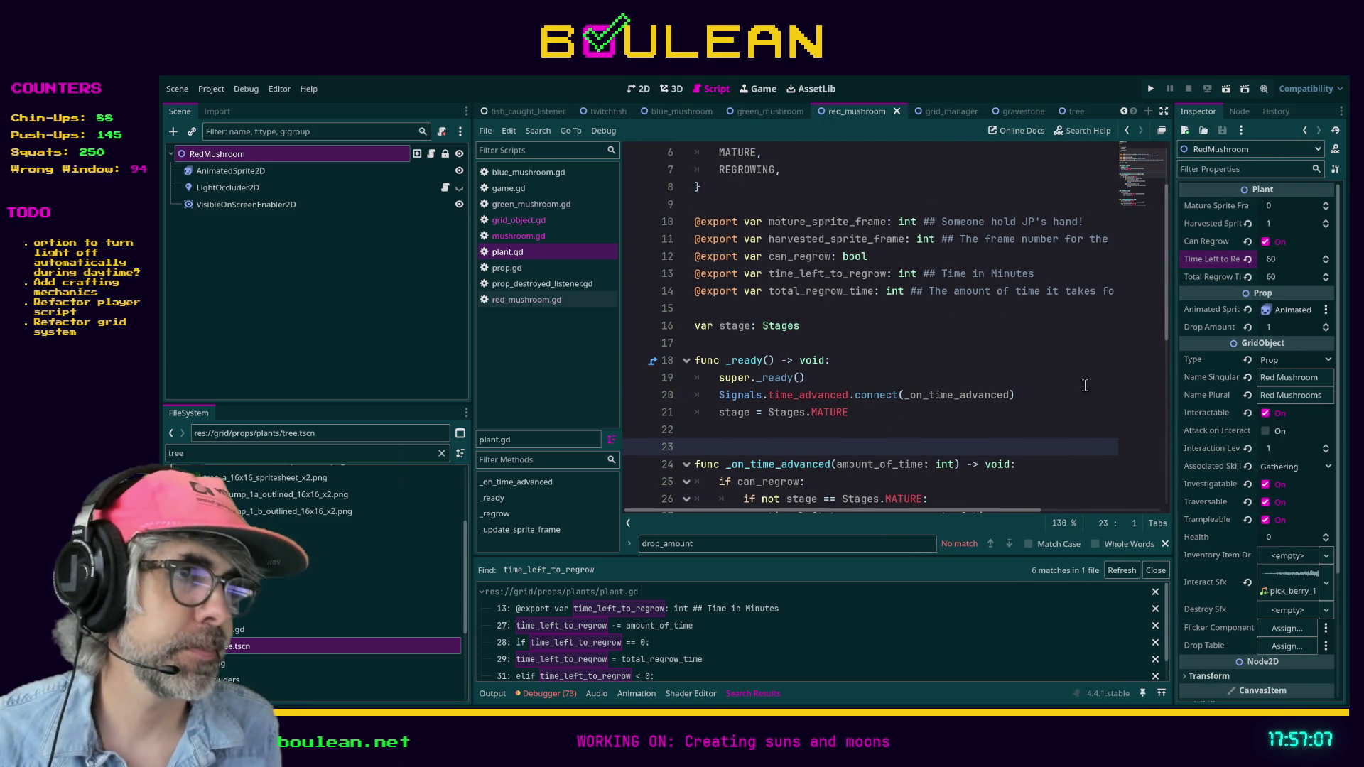
left_click(1014, 382)
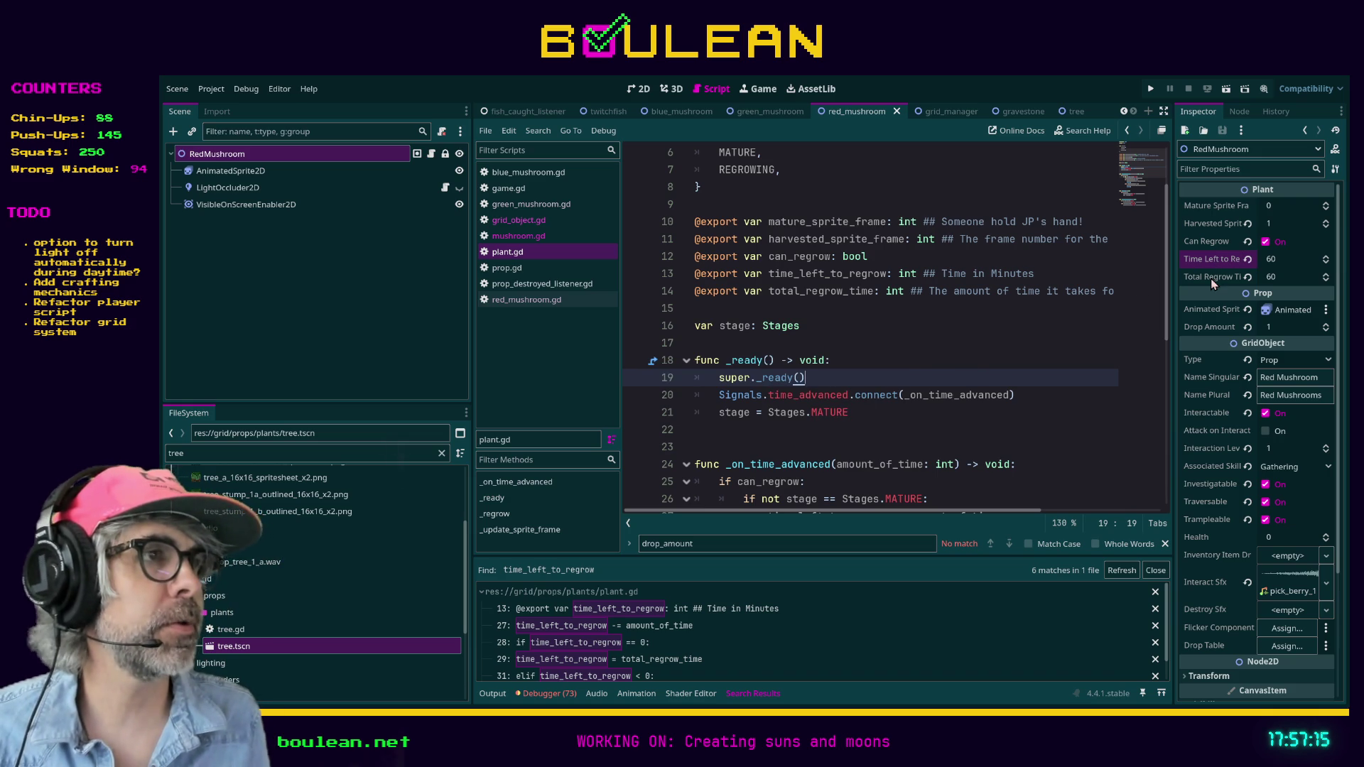
left_click(924, 326)
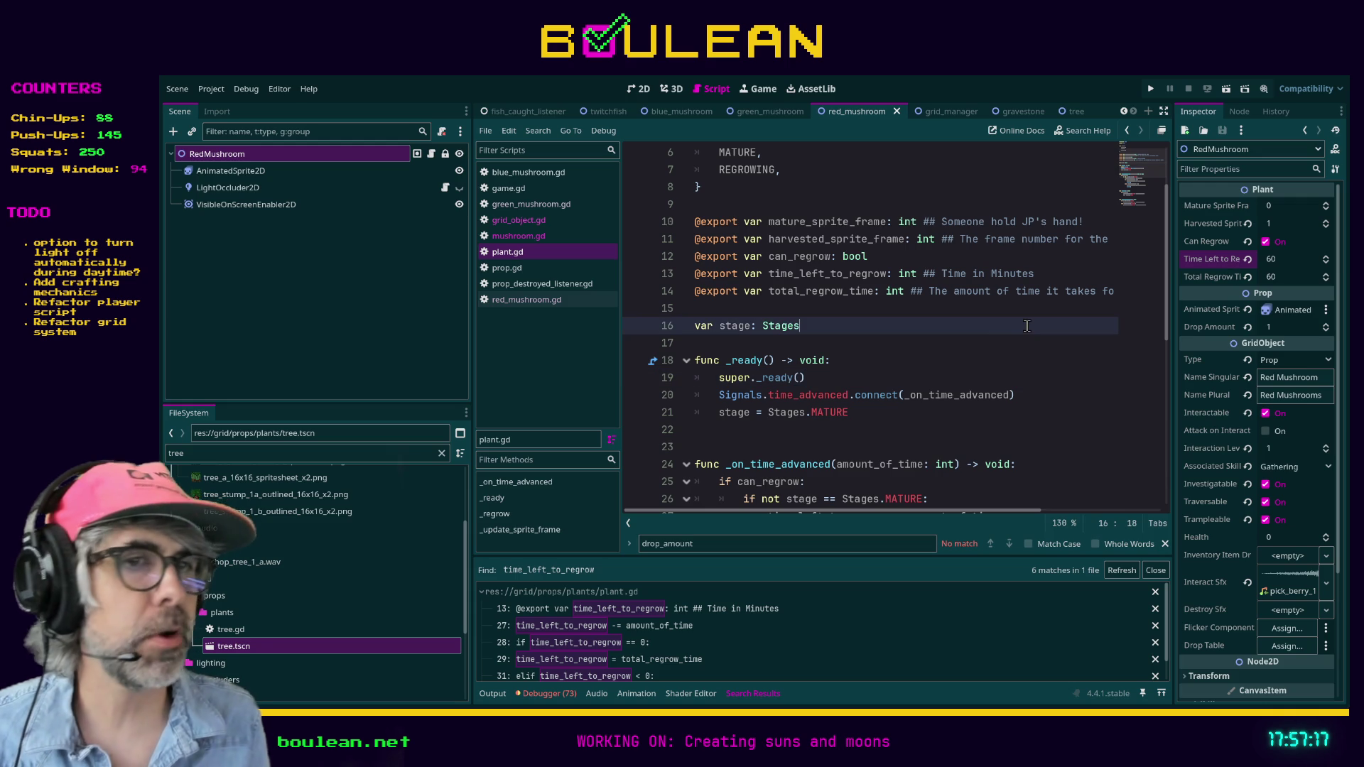
Jump from the search results to the time_left_to_regrow declaration on line 13.
left_click(656, 617)
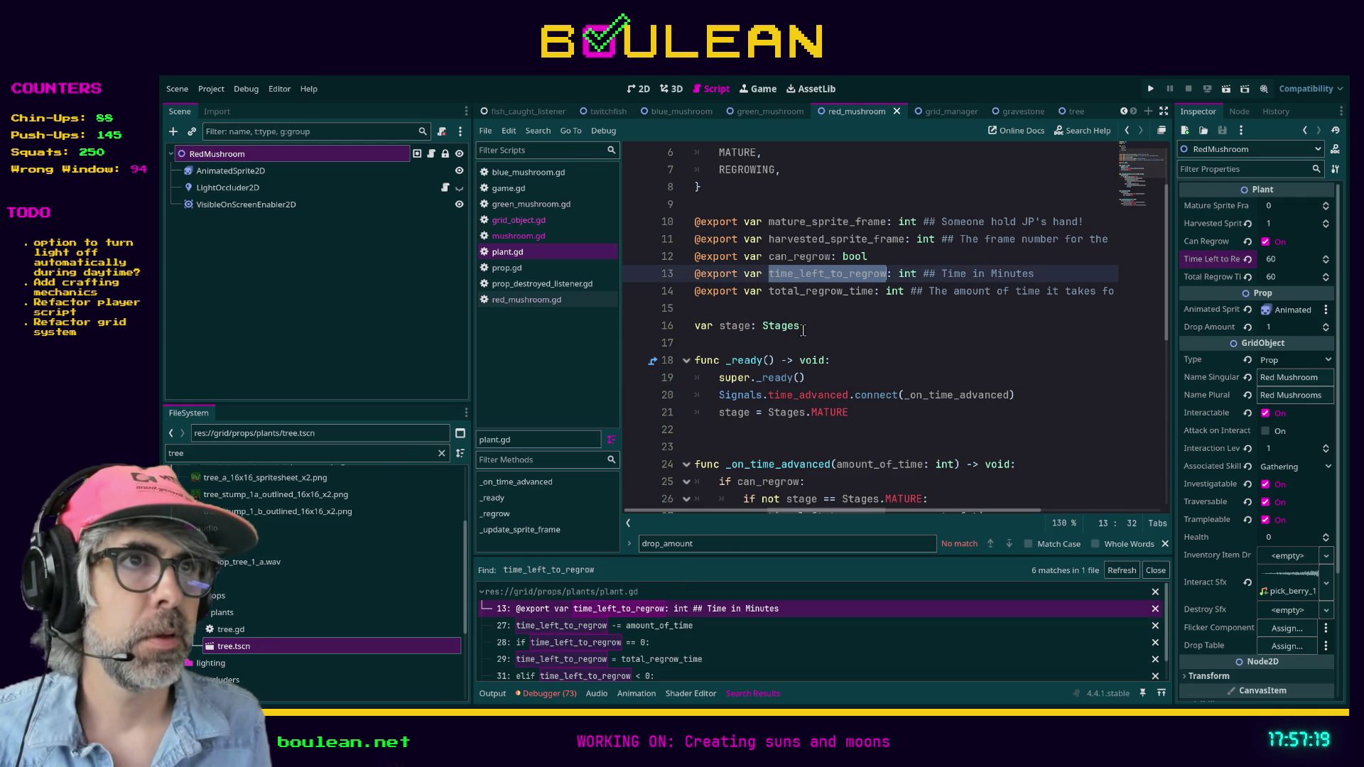
left_click(745, 274)
key("Home")
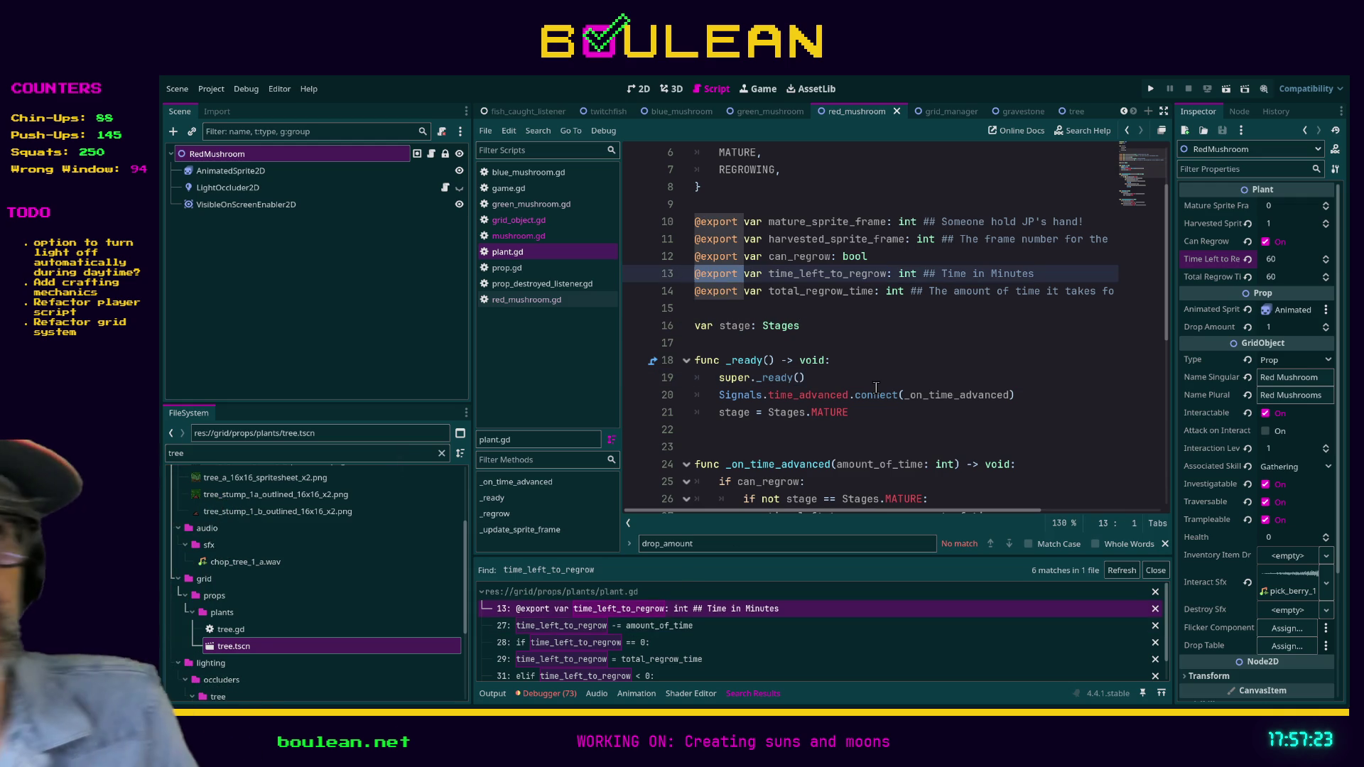
key("ctrl+Delete")
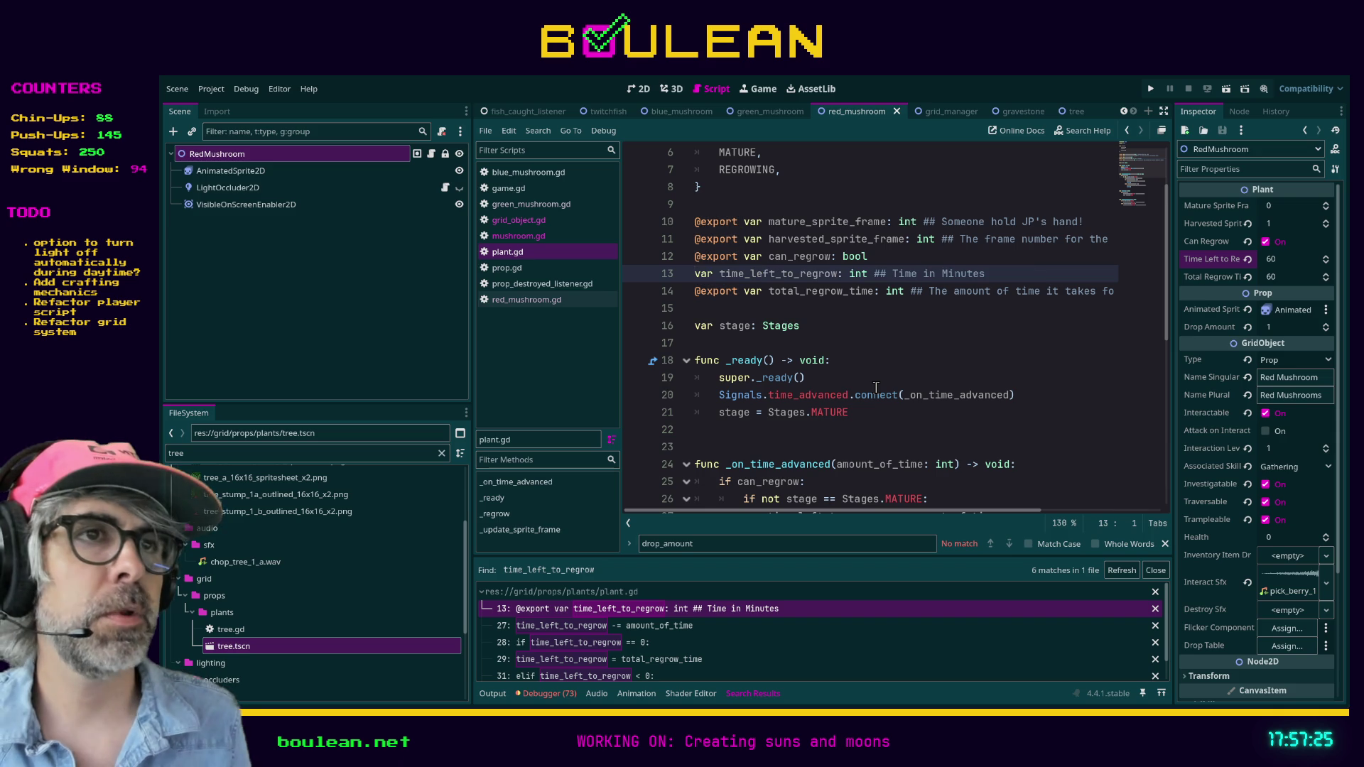
scroll(876, 388, "up", 2)
scroll(876, 387, "down", 2)
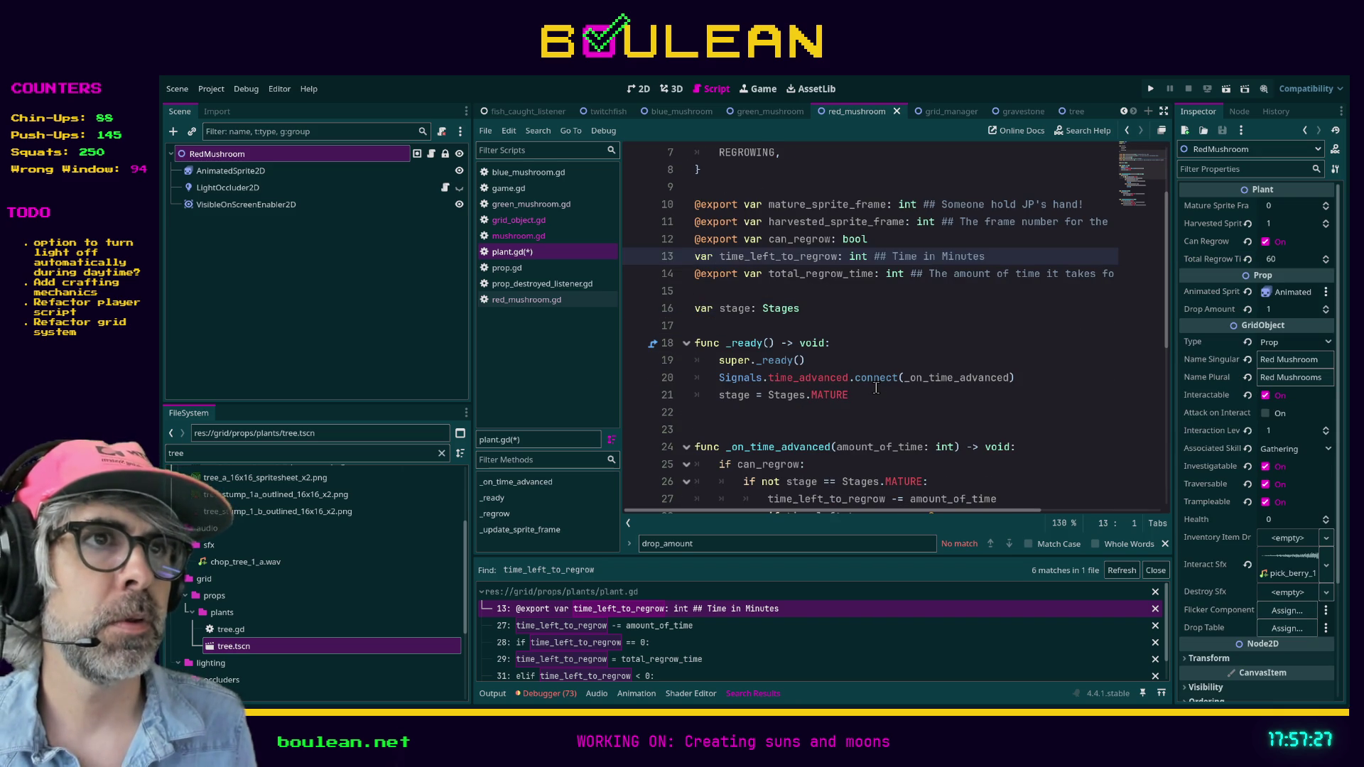
key("alt+Down")
key("alt+Down")
Replace its Time in Minutes comment with '= total_regrow_time' and save plant.gd.
key("End")
key("BackSpace")
key("BackSpace")
key("BackSpace")
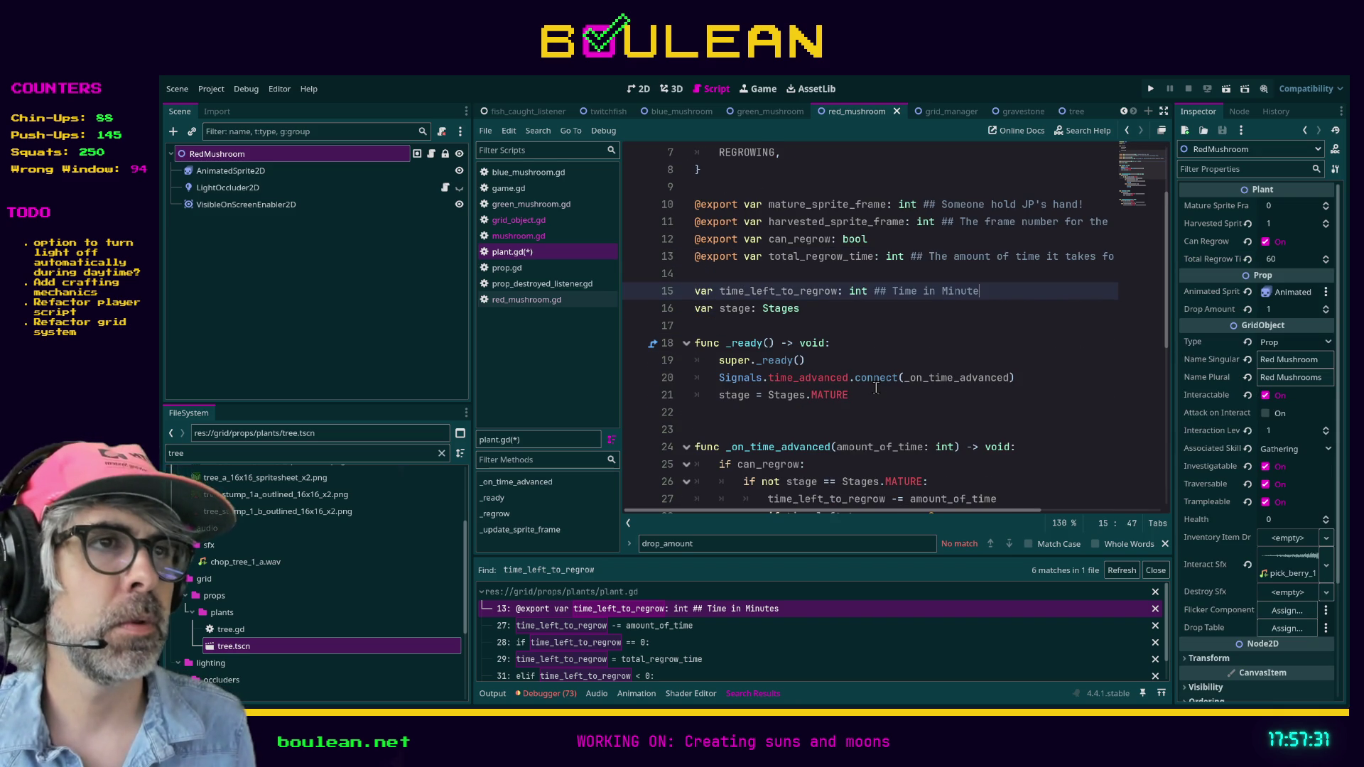
key("BackSpace")
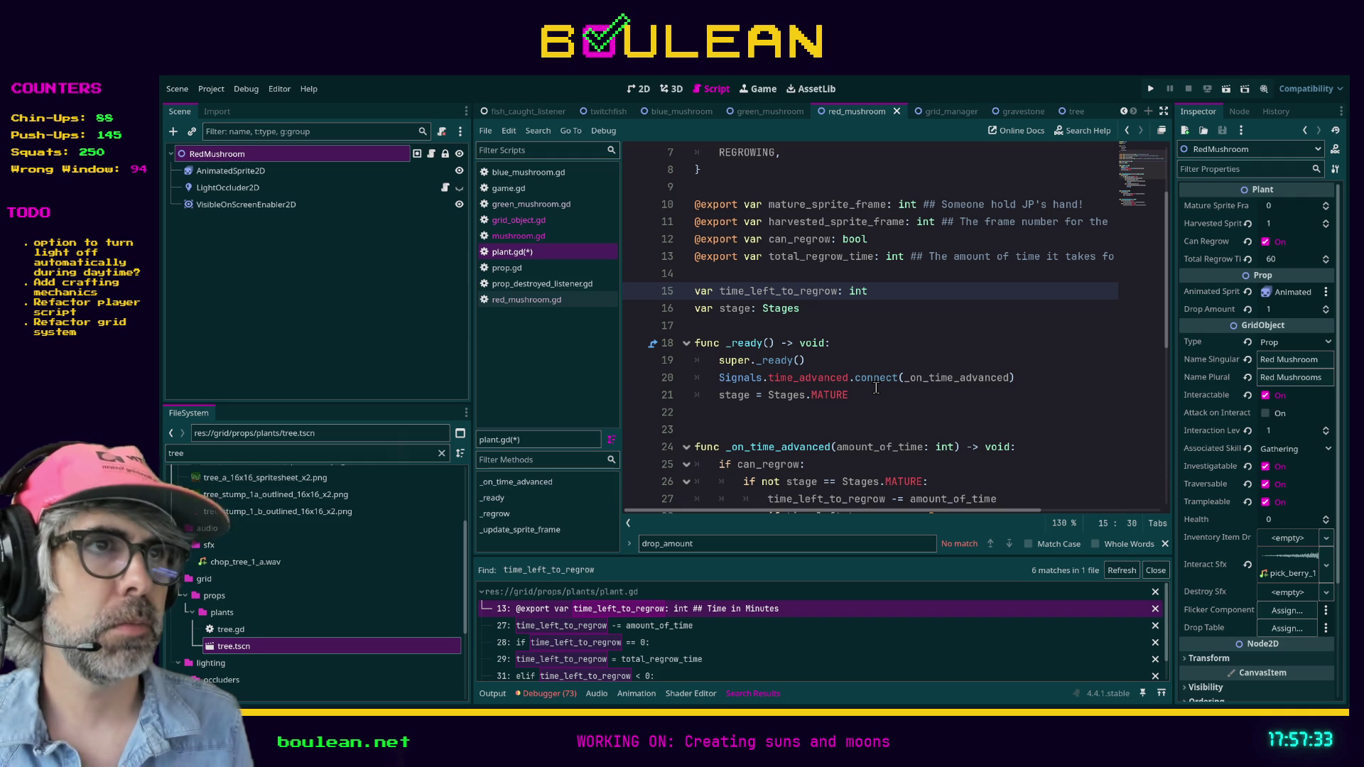
type("= tota")
type("l_regrow")
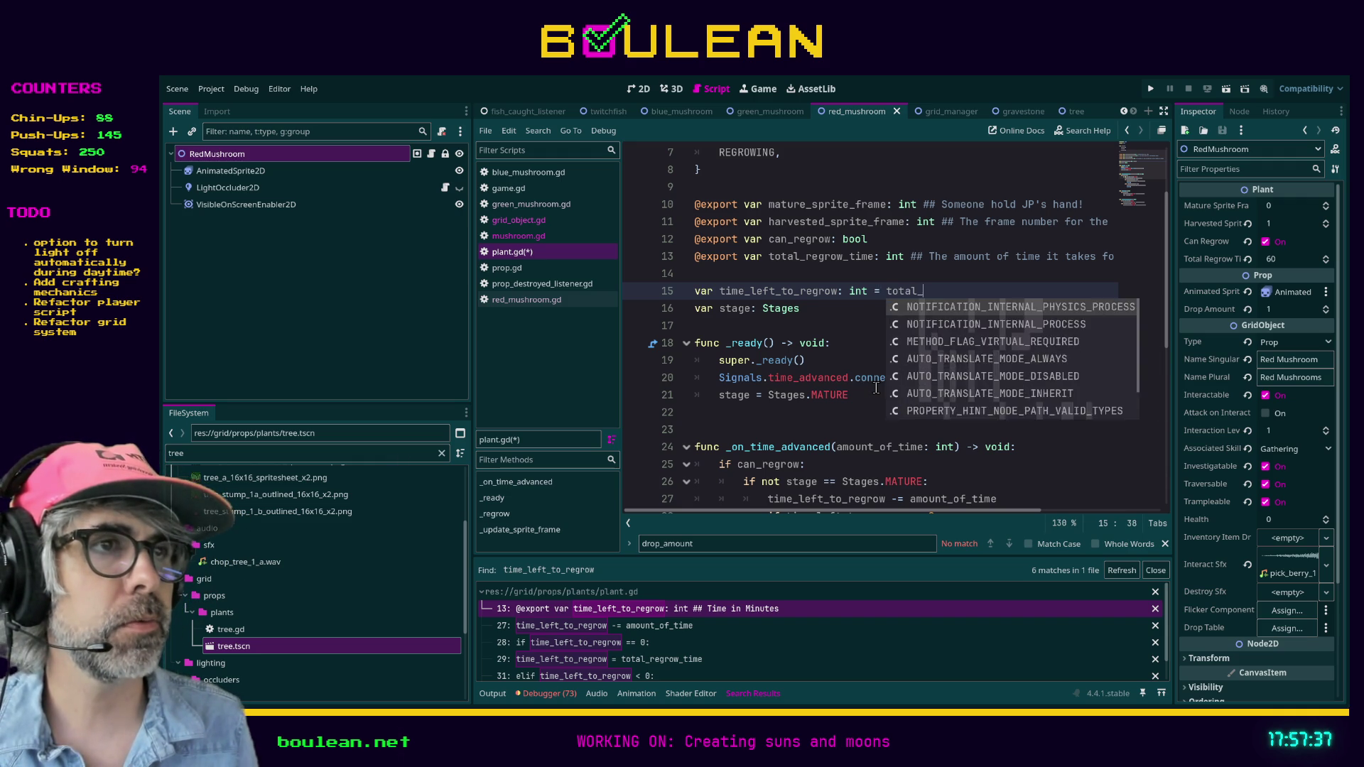
type("_time")
key("Up")
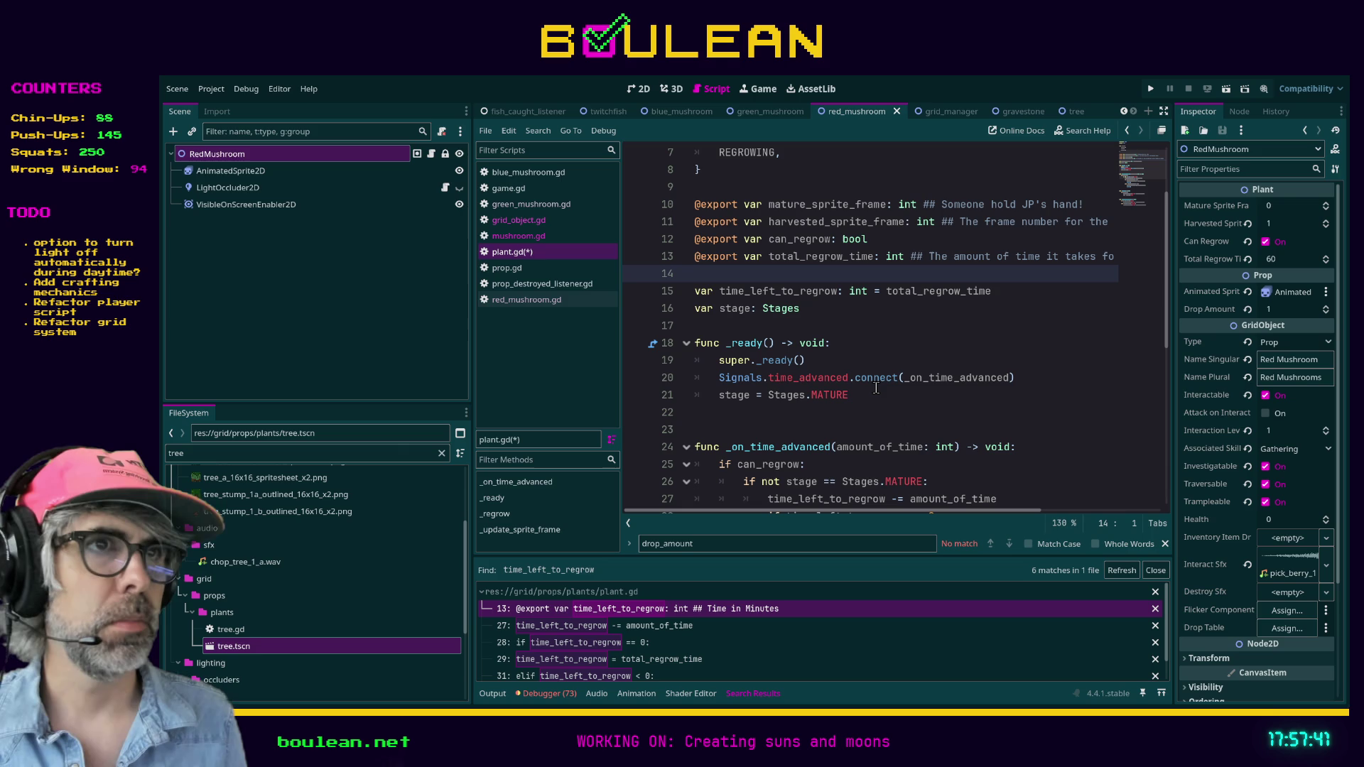
key("Down")
key("Down")
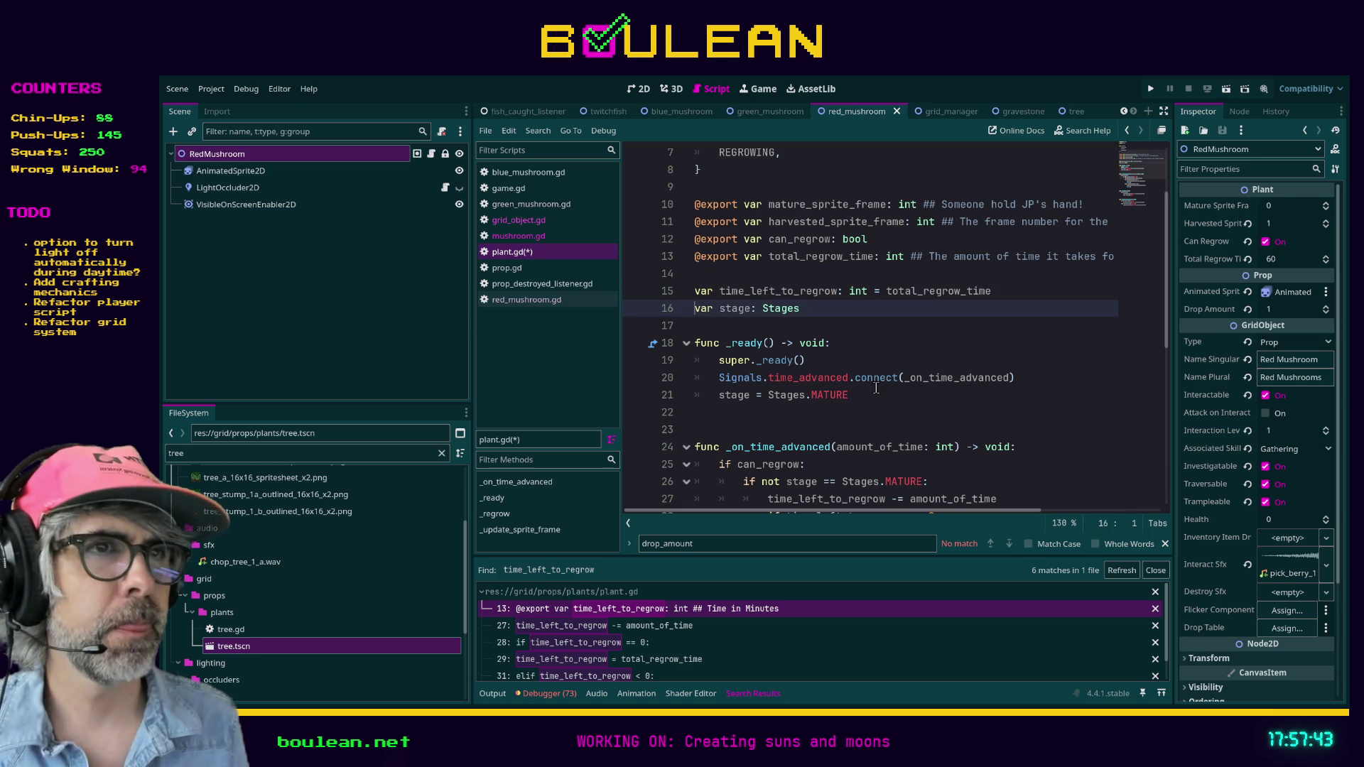
key("ctrl+s")
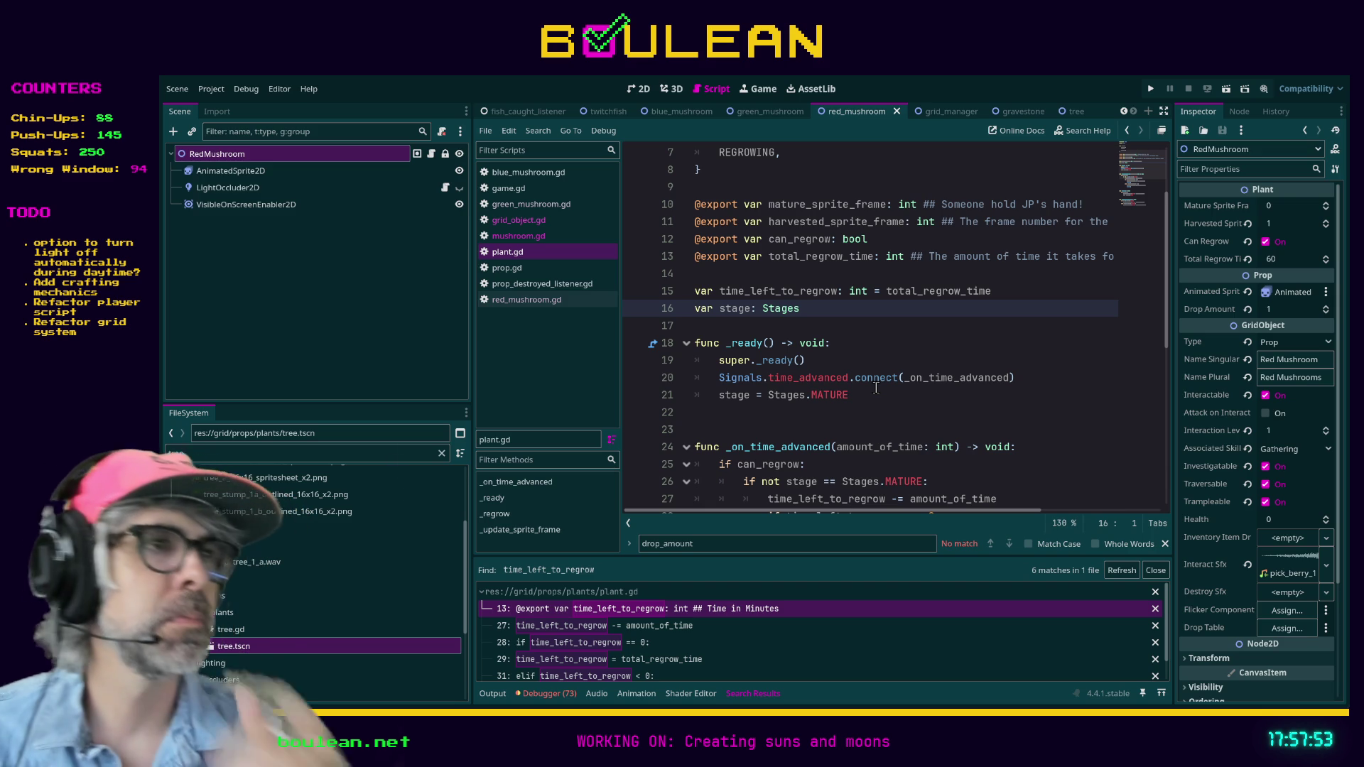
Comment line 15 as minutes until regrowth, equal to total_regrow_time at start; save and run.
left_click(1056, 293)
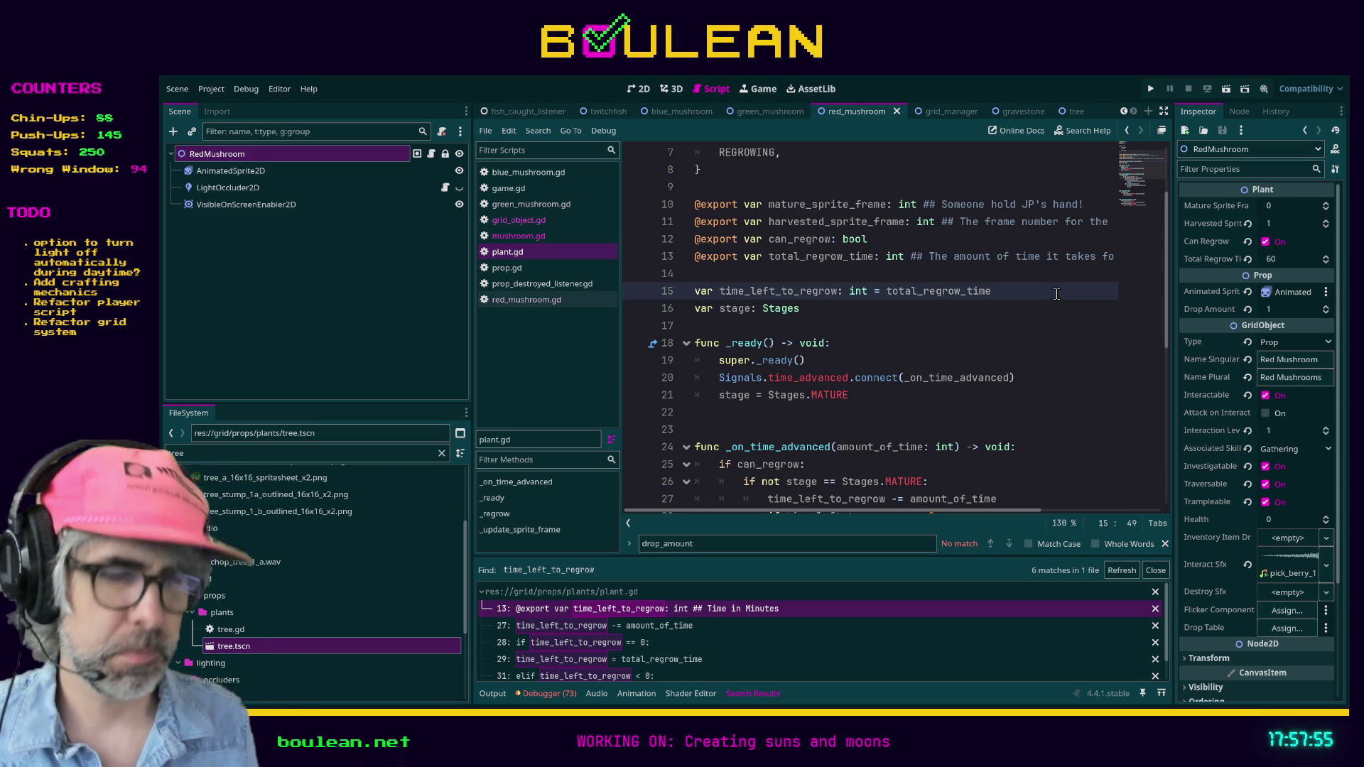
type("# the amount of ti")
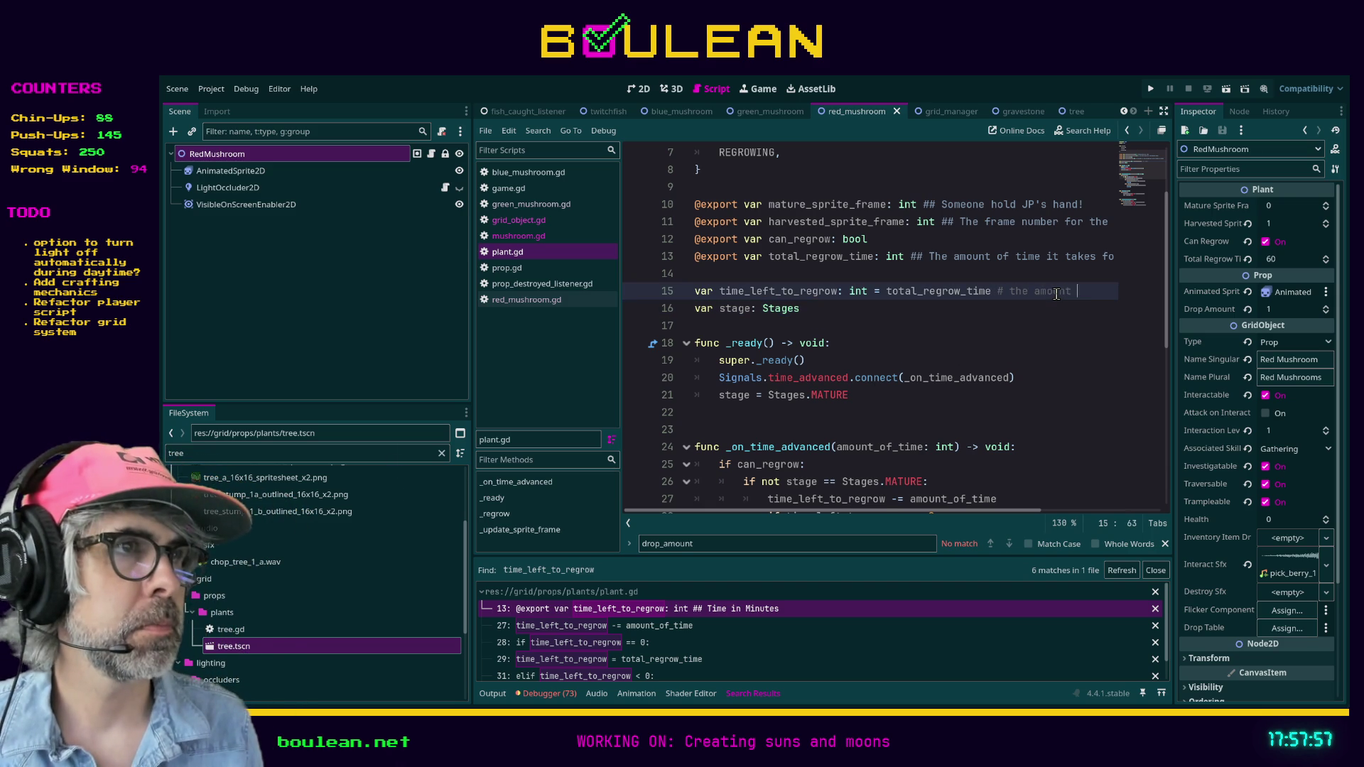
type("me in minutes unti")
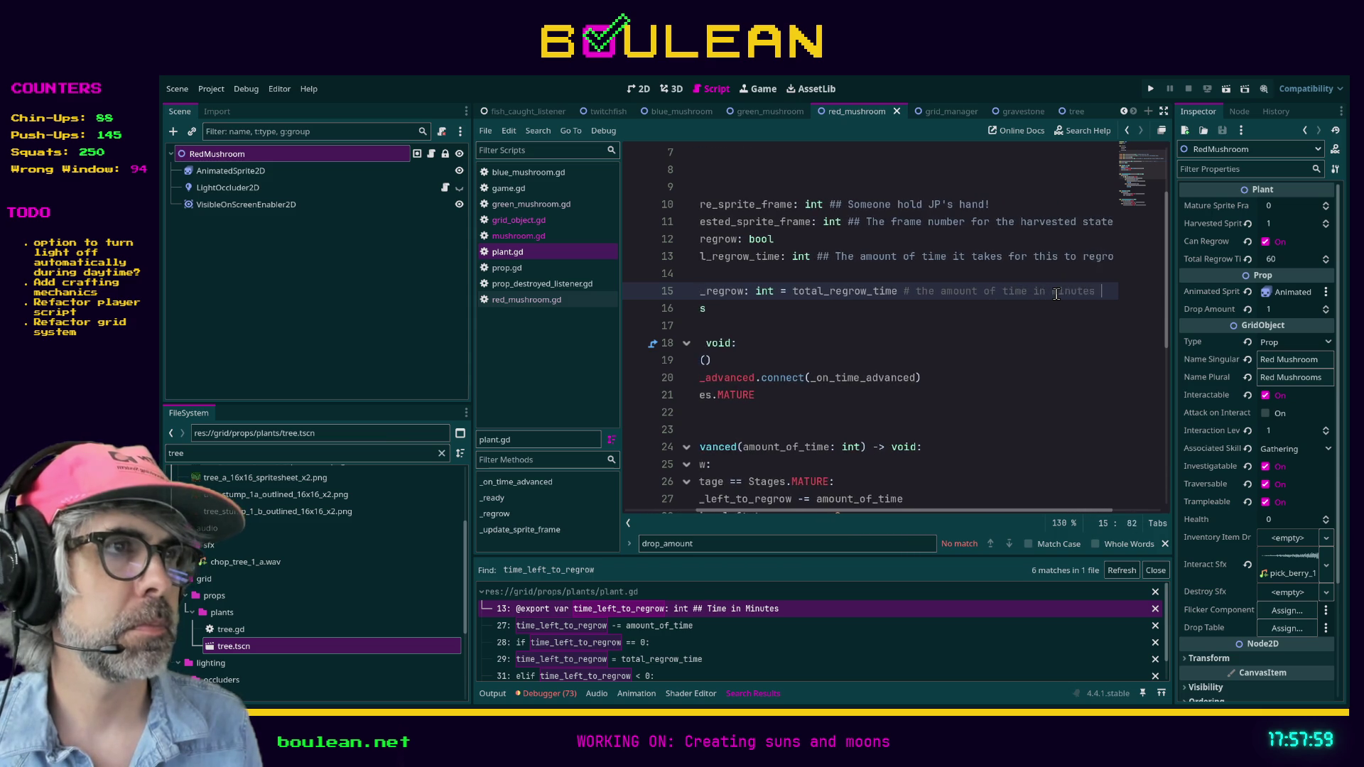
type("l this re")
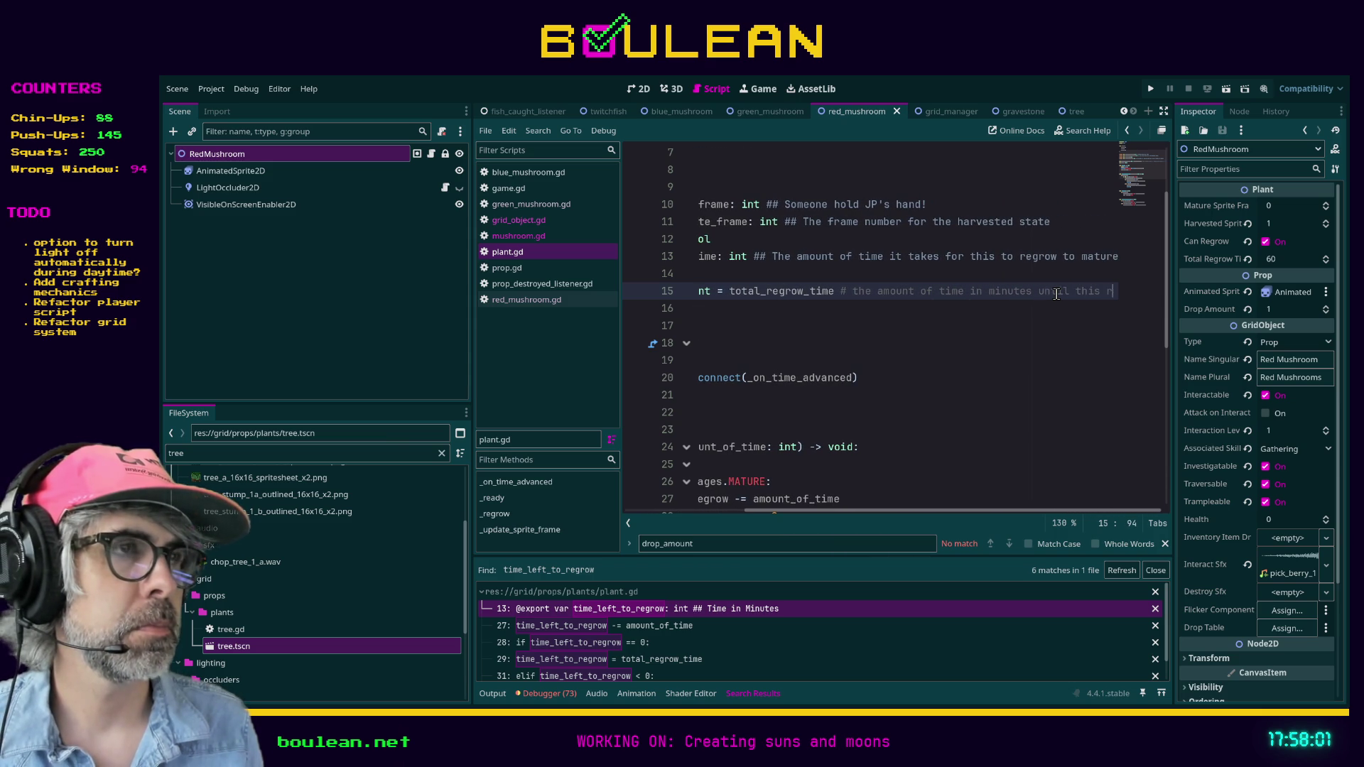
type("grows. ")
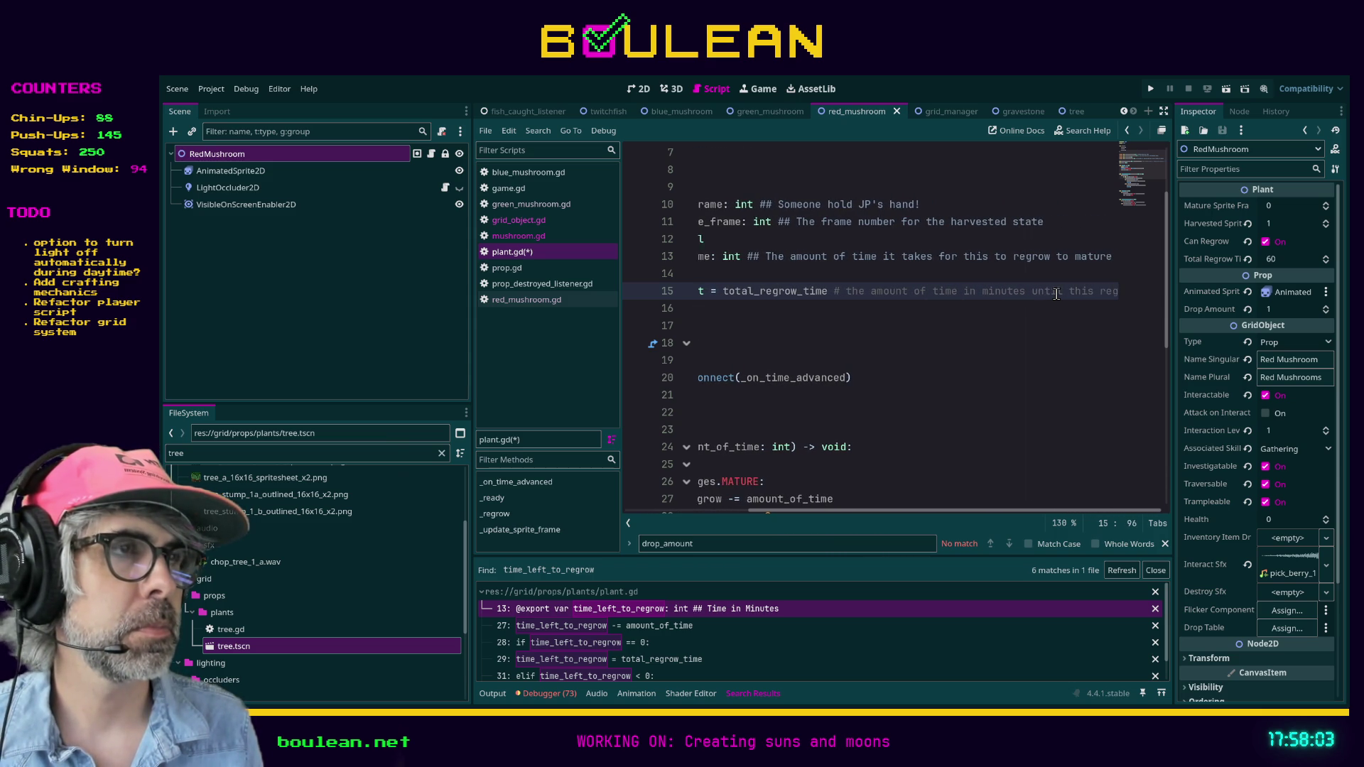
type("should equ")
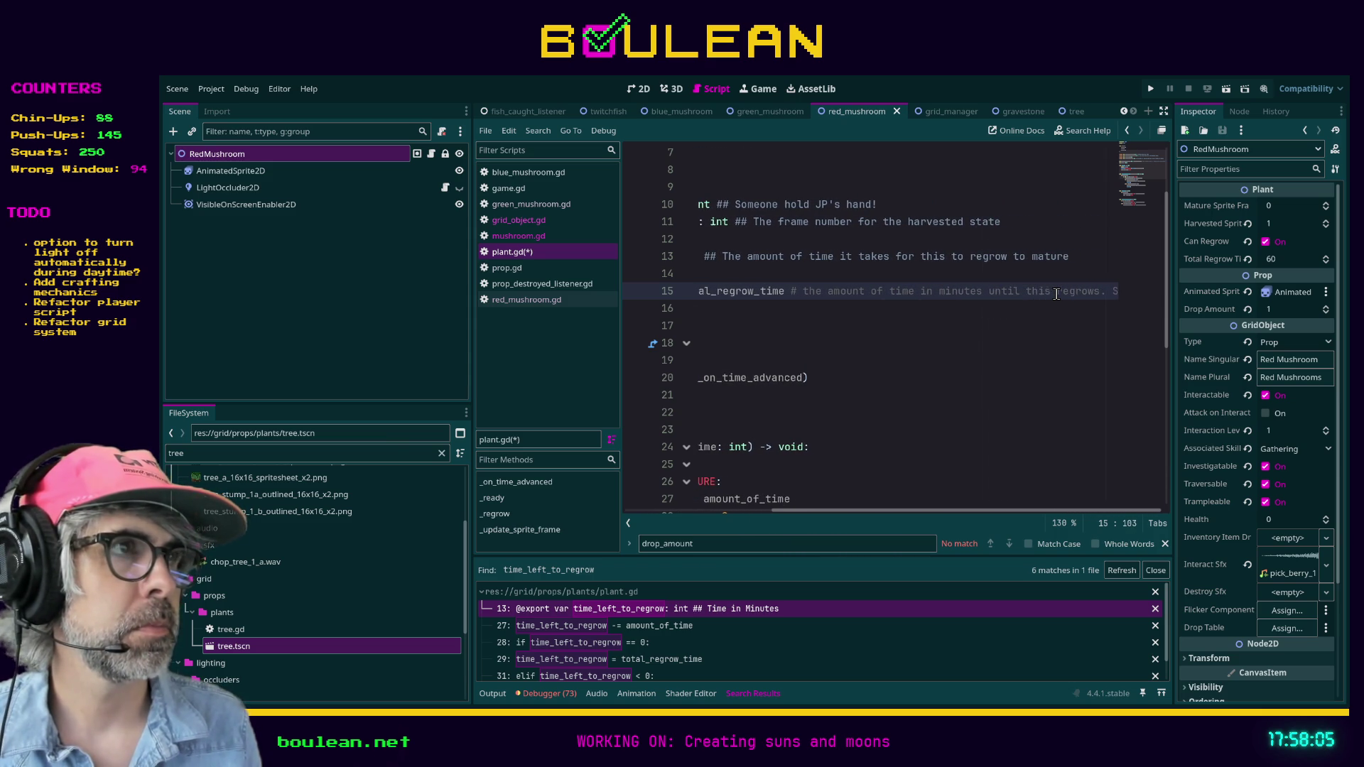
type("al total")
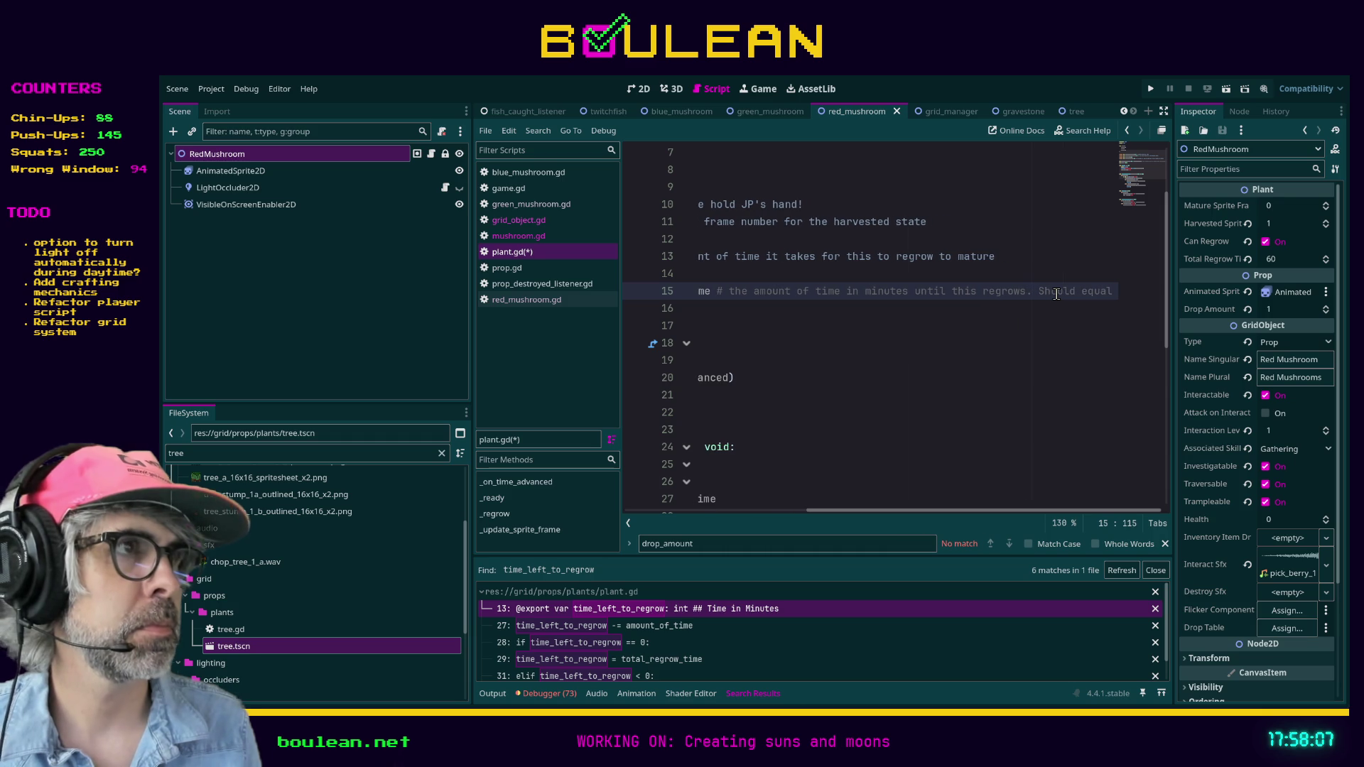
type("_regrow_i")
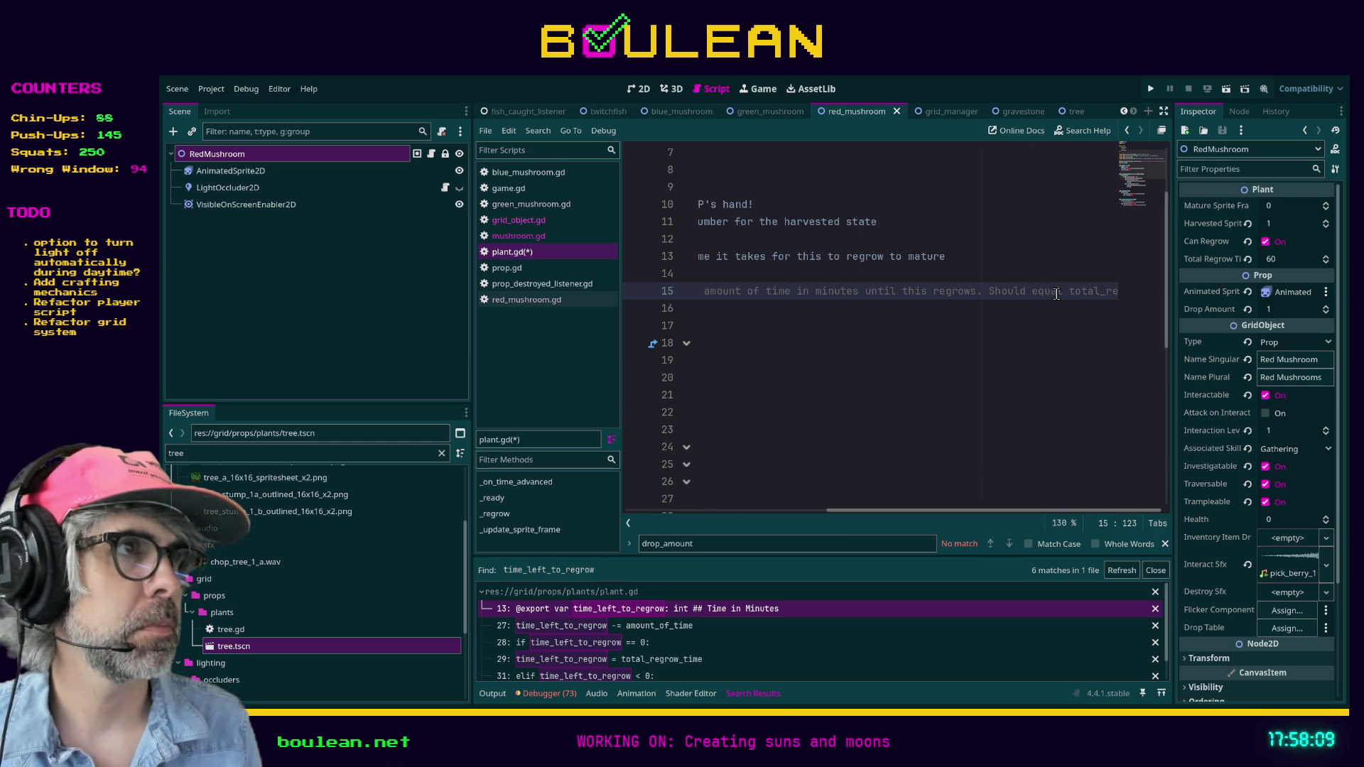
type("ime at the start")
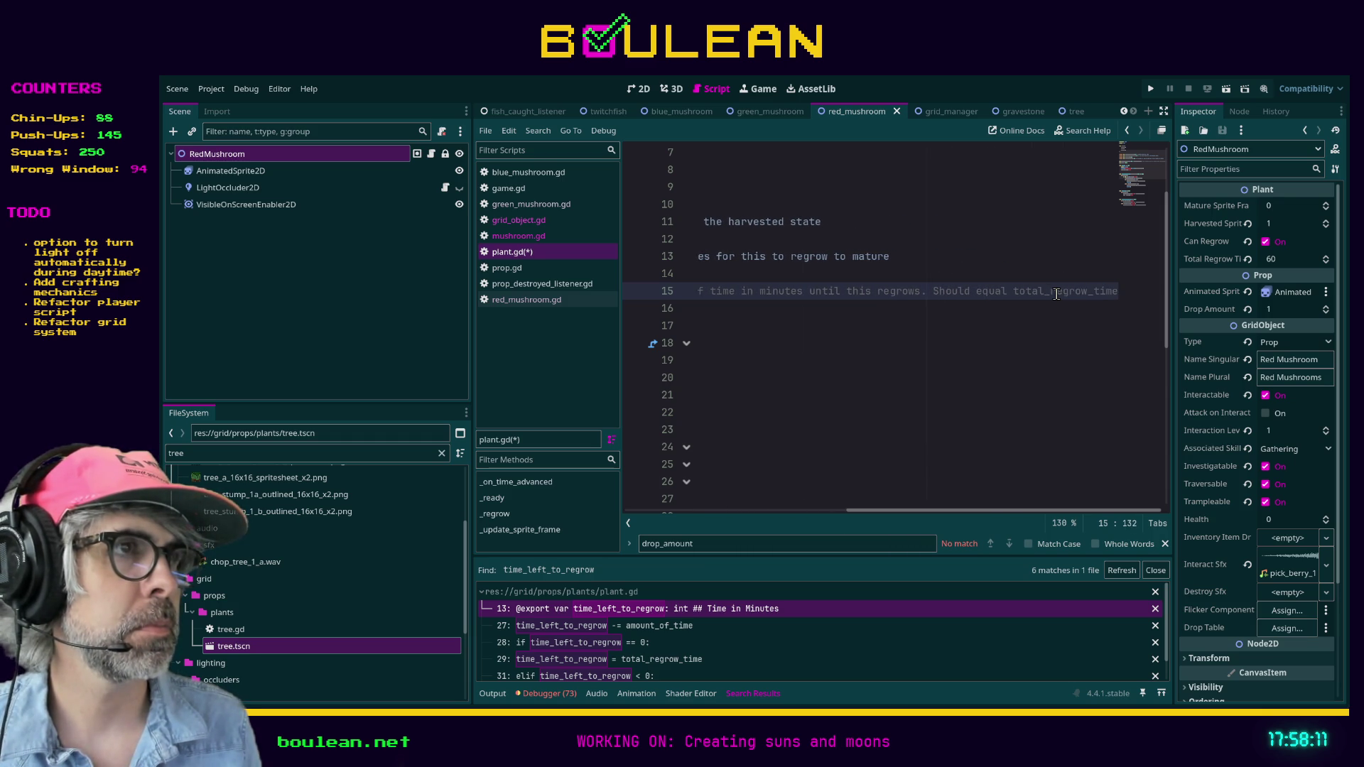
key("ctrl+s")
key("F5")
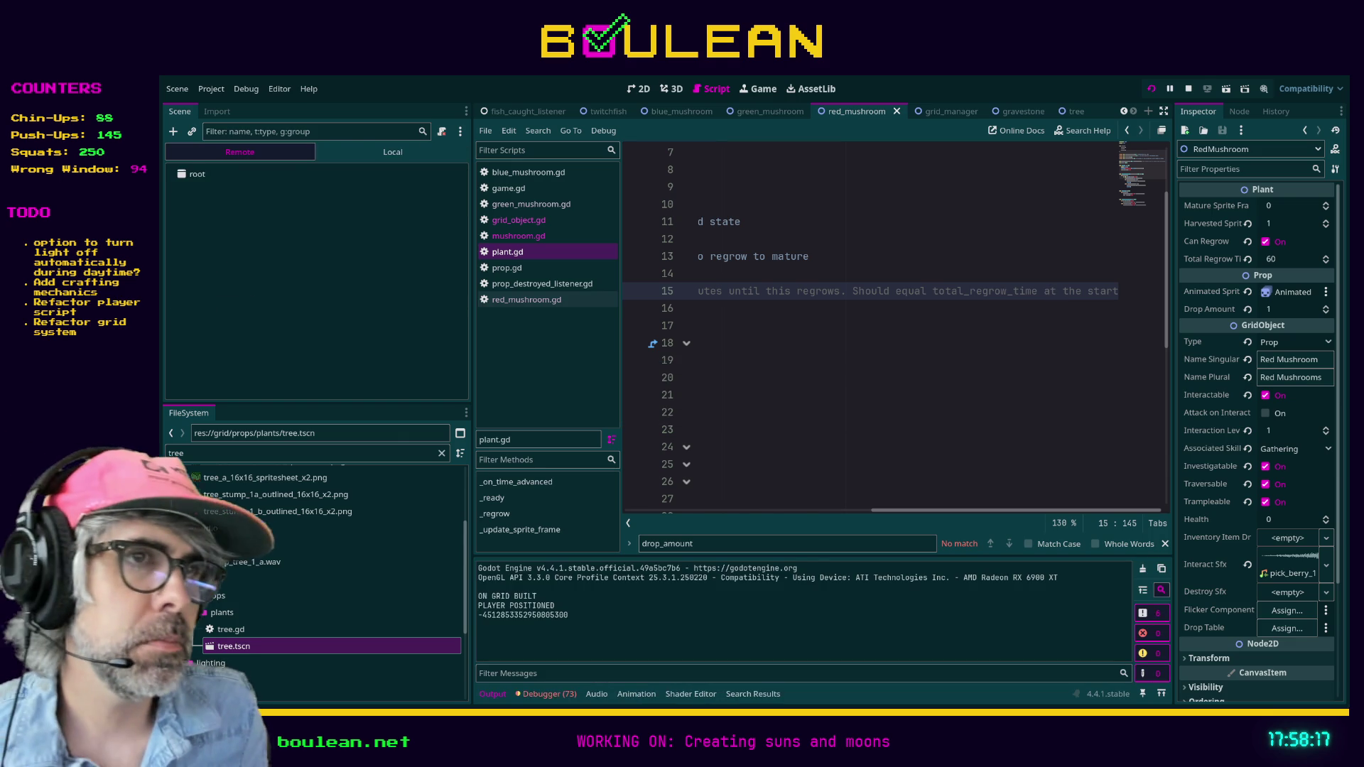
Harvest a red mushroom and chop a sapling with the wizard, then stop the game.
key("Down")
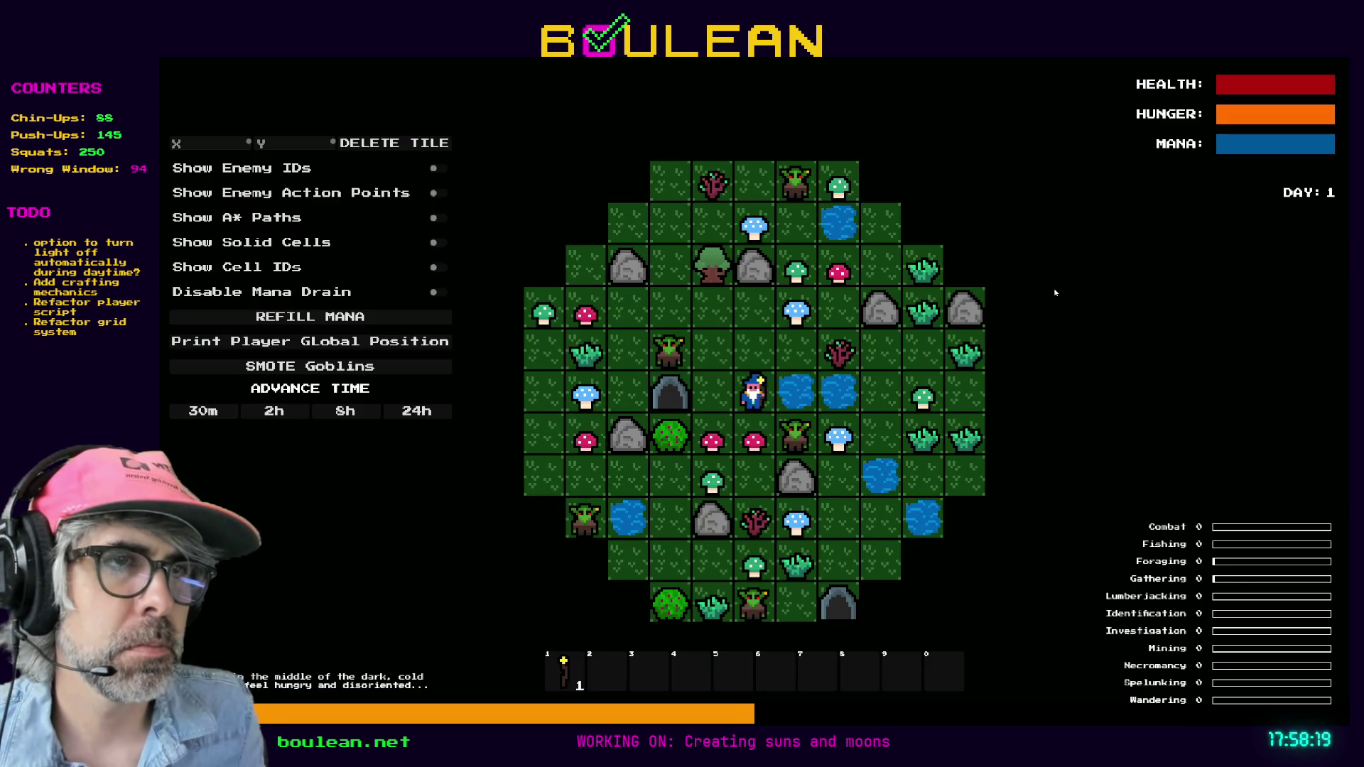
key("Up")
key("Right")
key("Right")
key("Up")
key("Right")
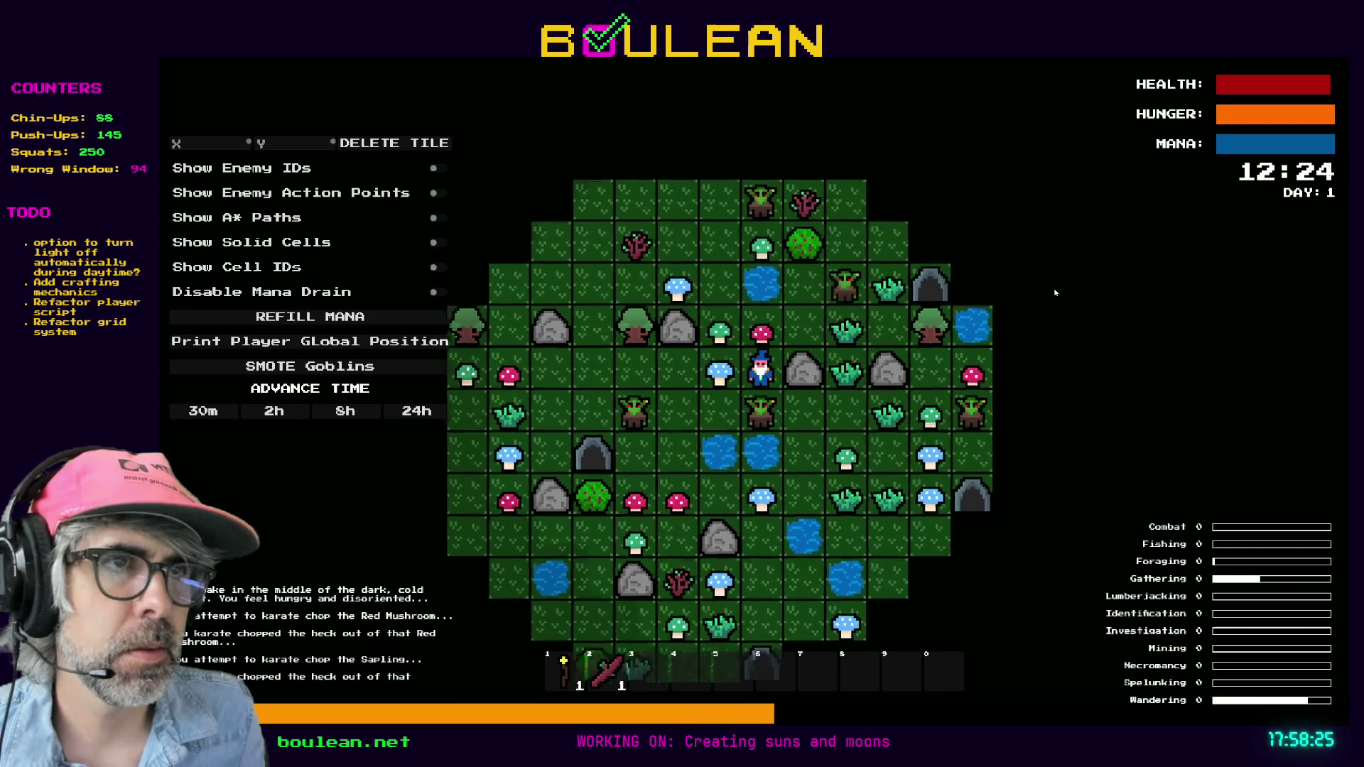
key("Up")
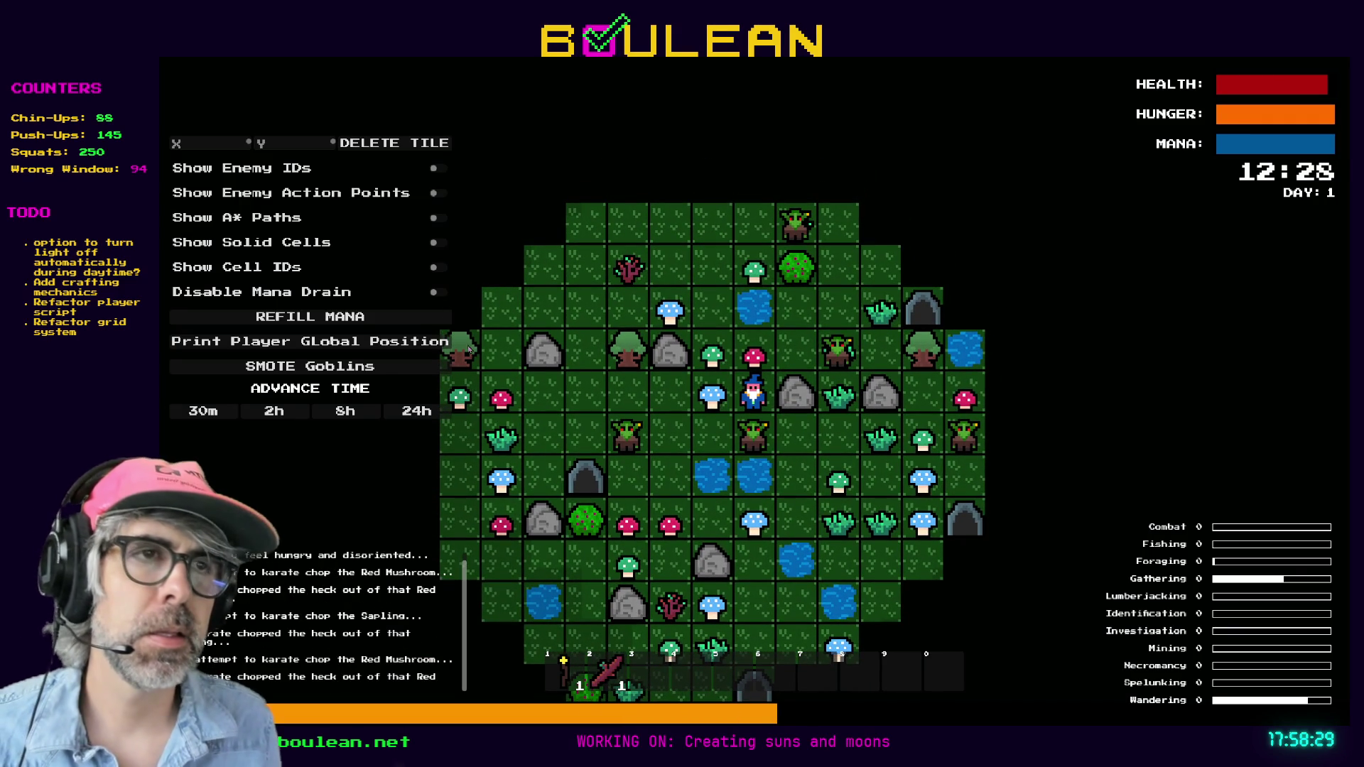
key("Down")
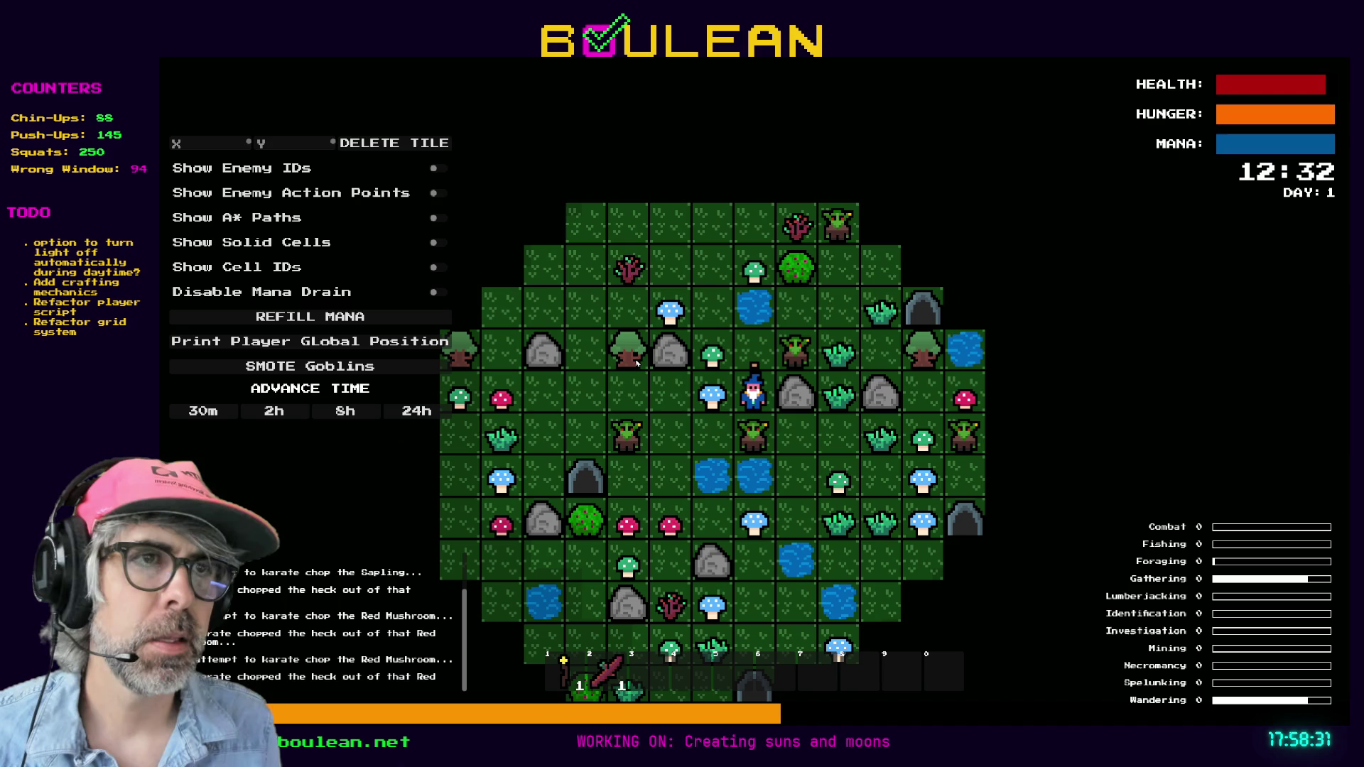
key("F8")
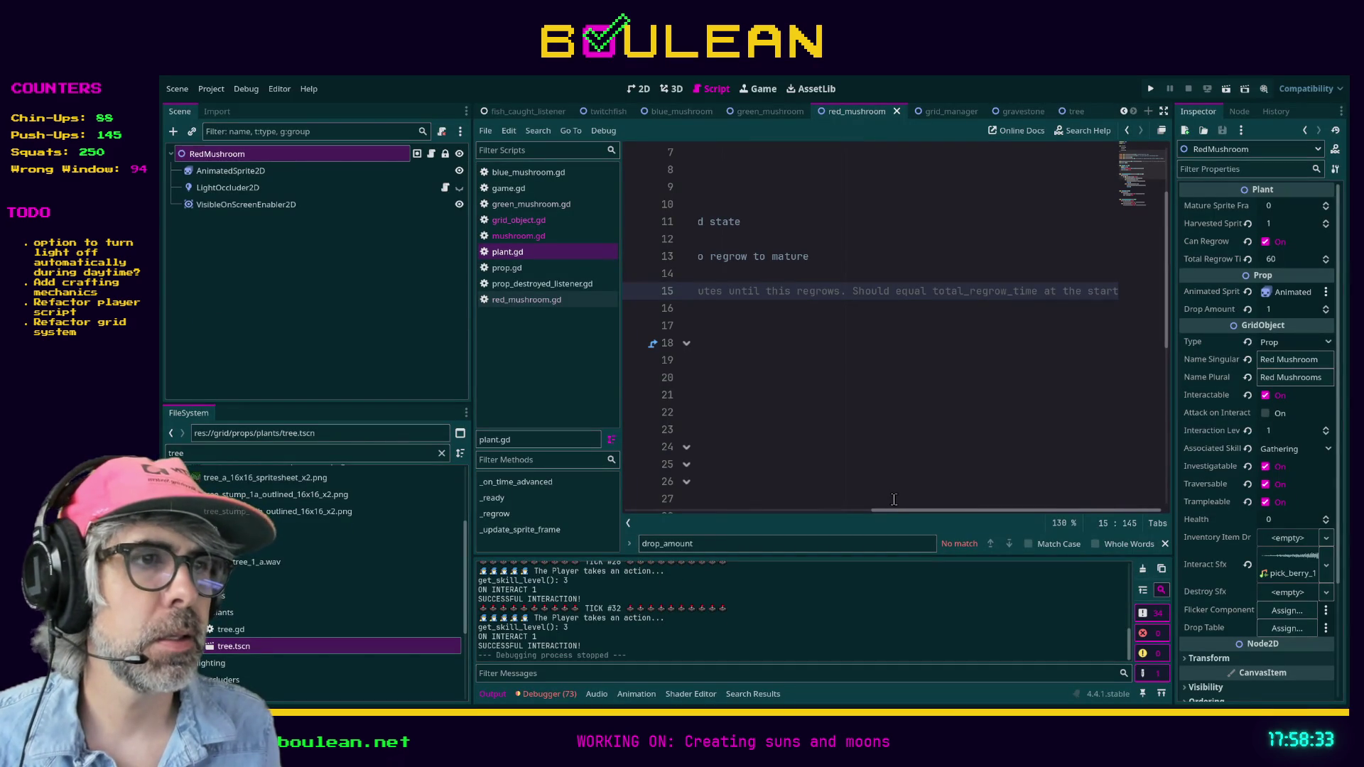
Reselect the RedMushroom root node to view its properties in the Inspector.
left_click_drag(889, 511, 632, 502)
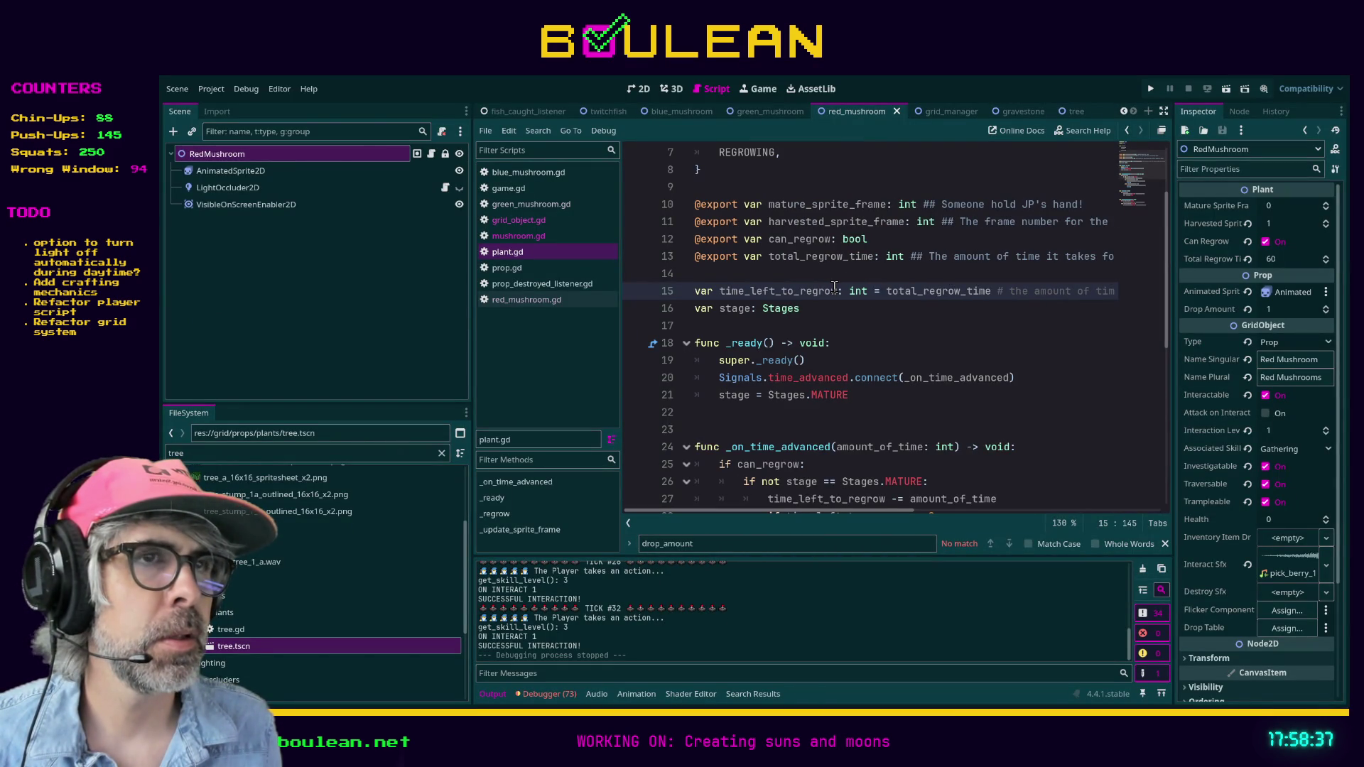
left_click(266, 170)
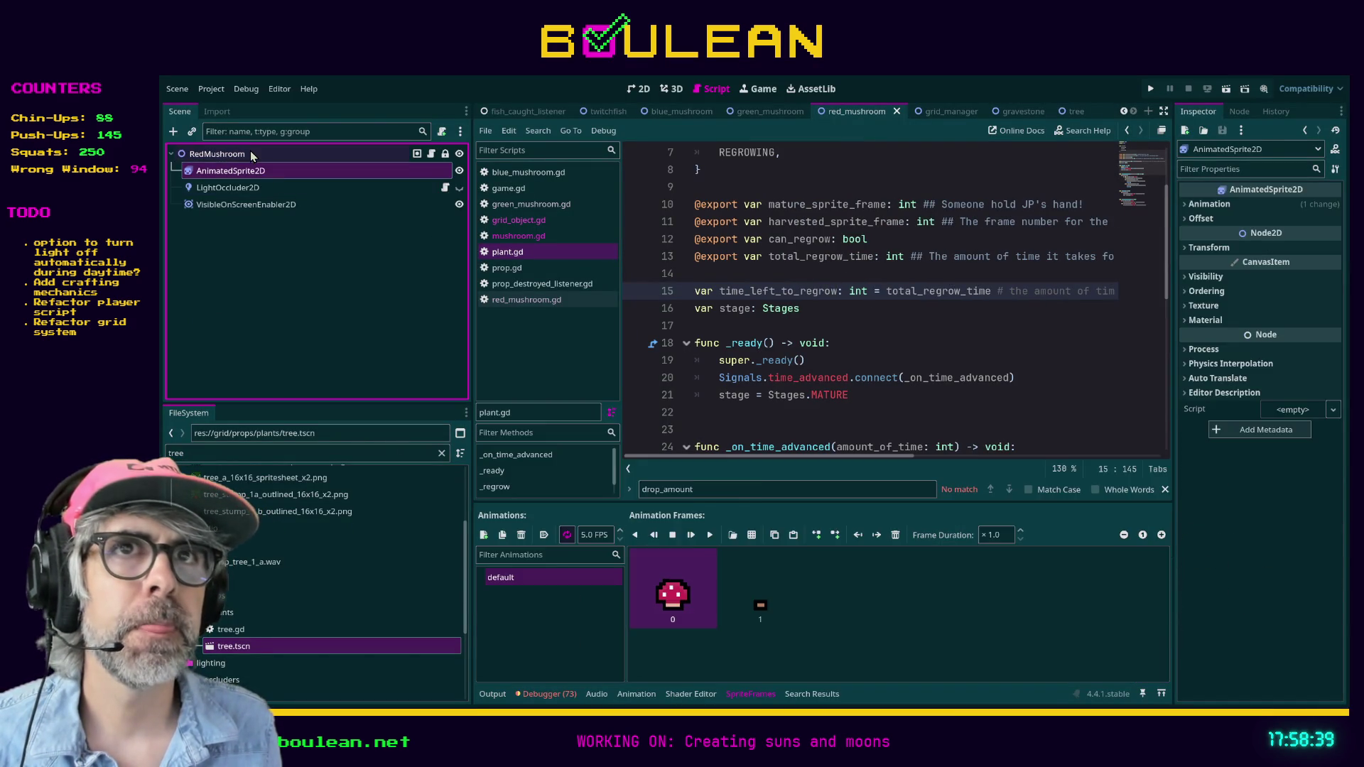
left_click(253, 154)
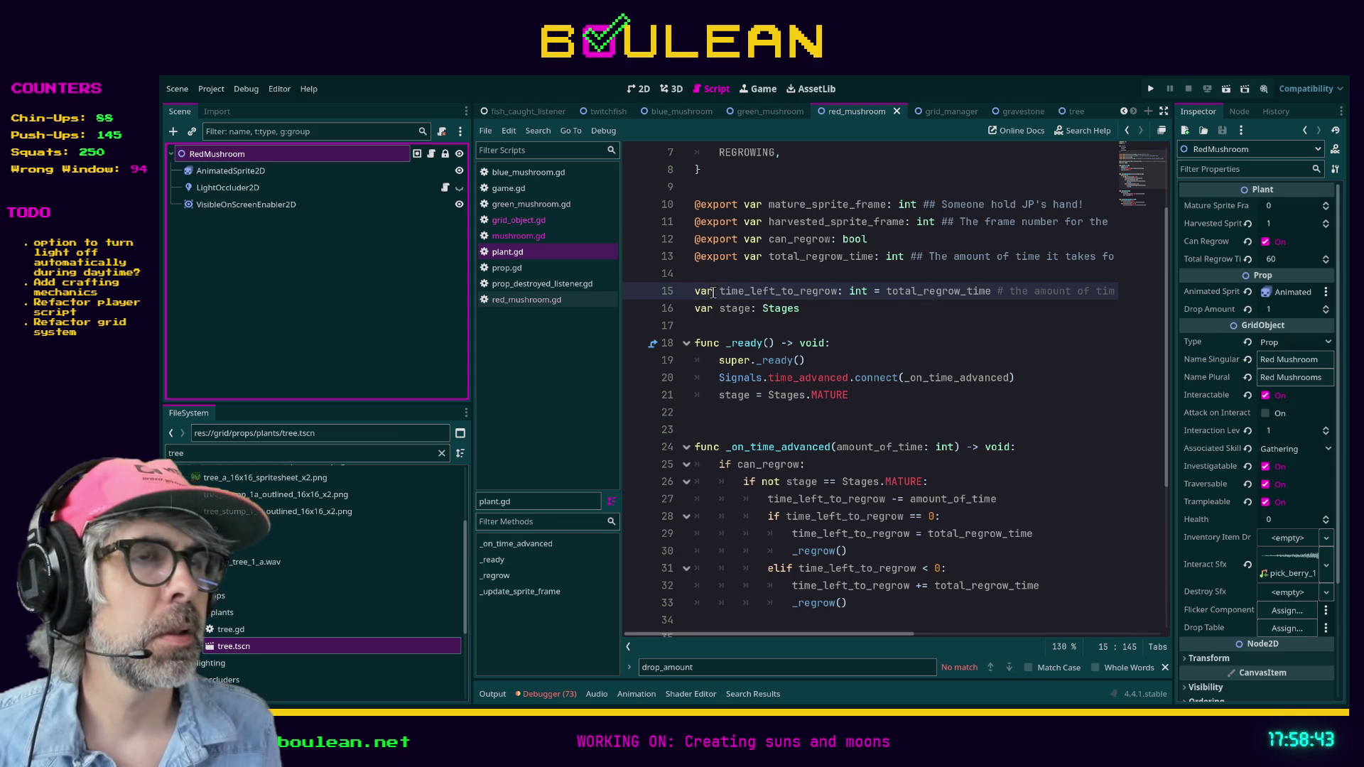
left_click(691, 291)
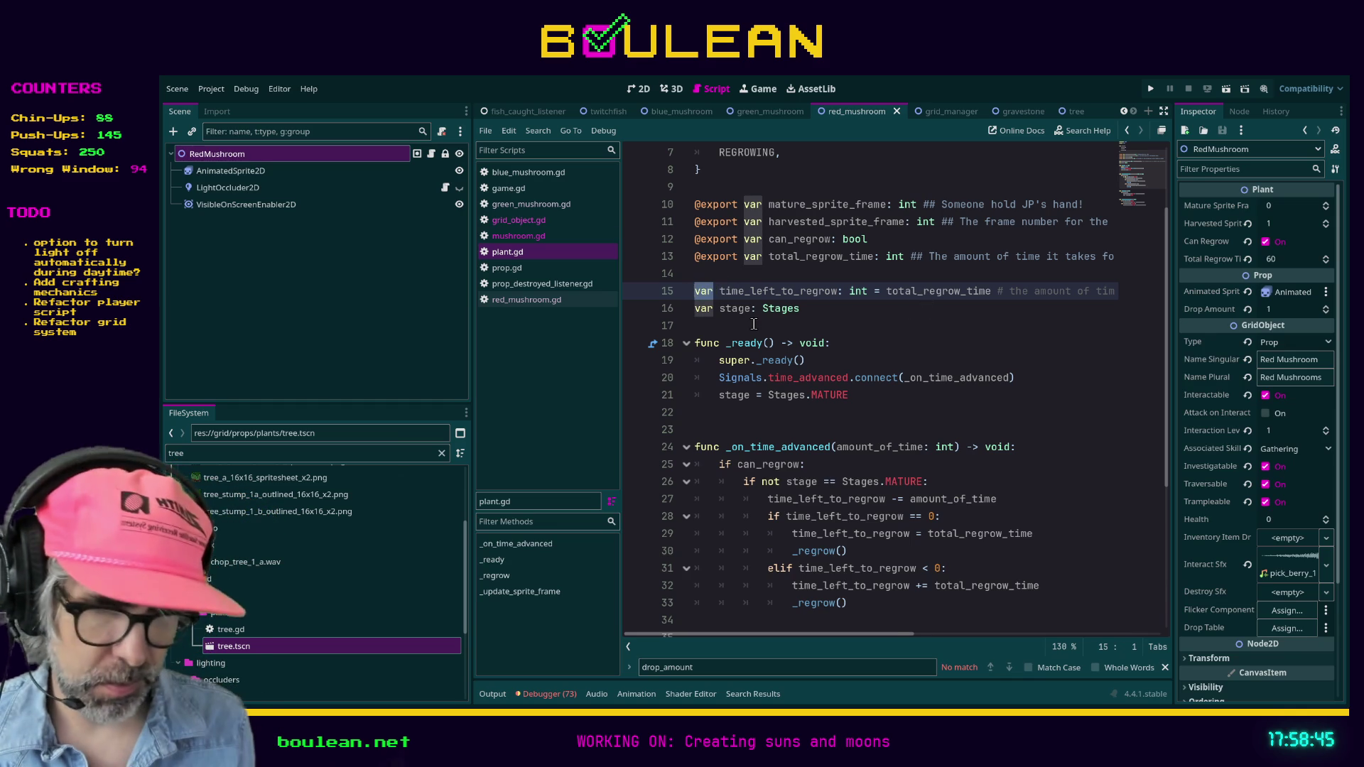
key("ctrl+Delete")
type("@onready var")
left_click(859, 327)
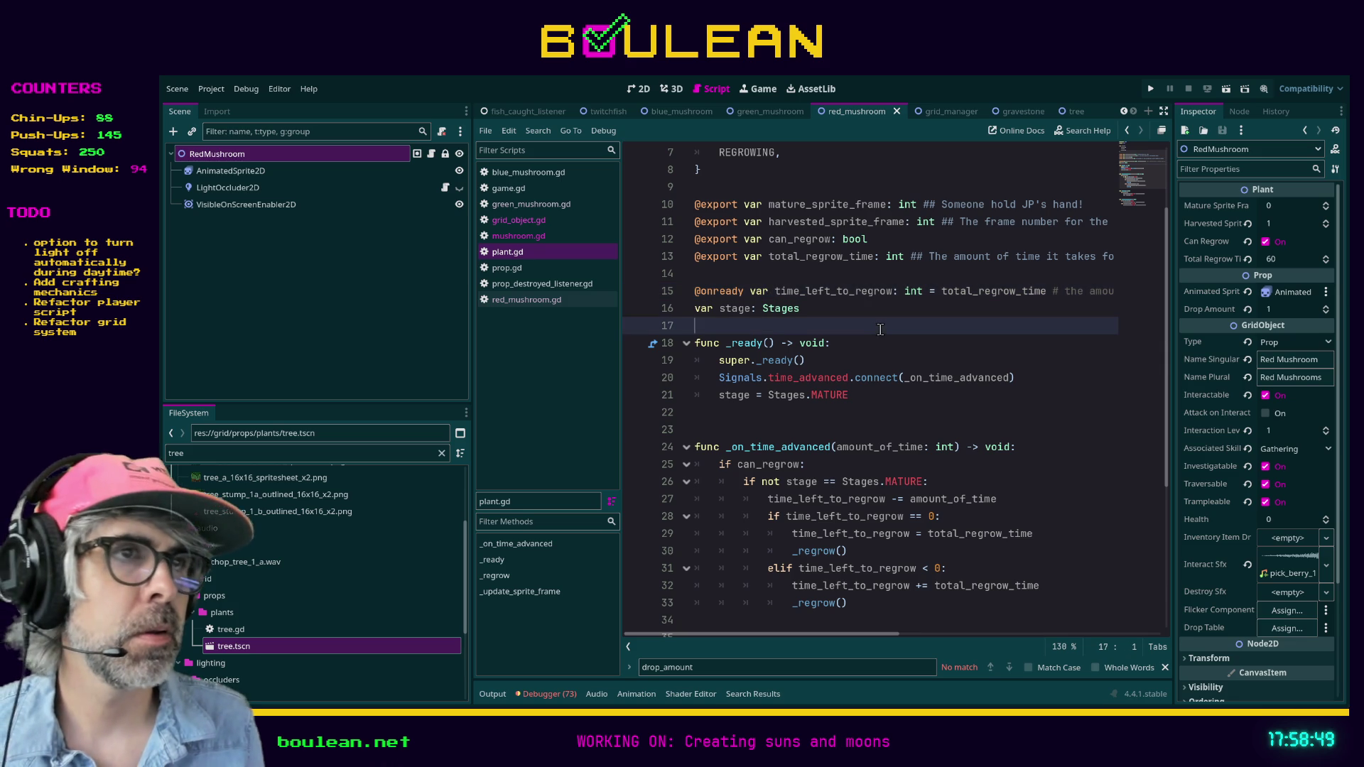
key("ctrl+s")
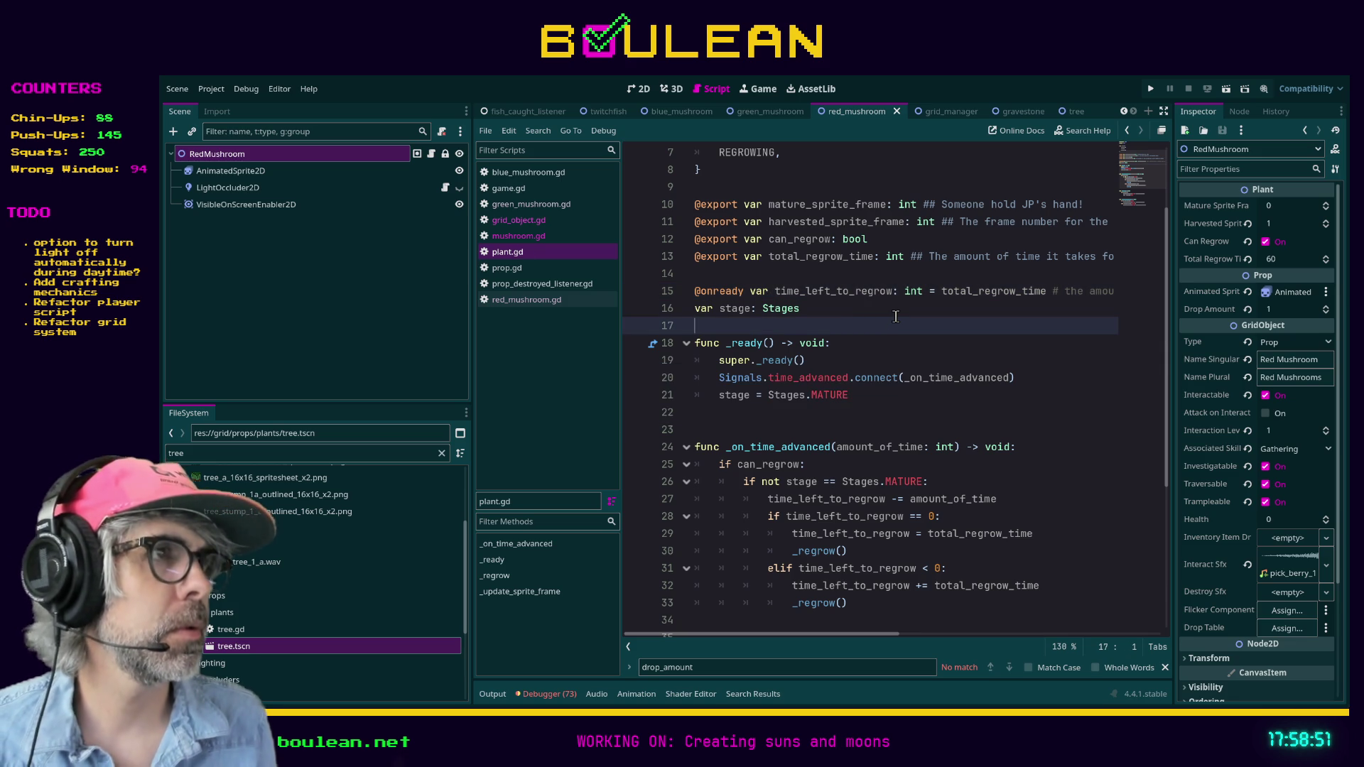
key("F5")
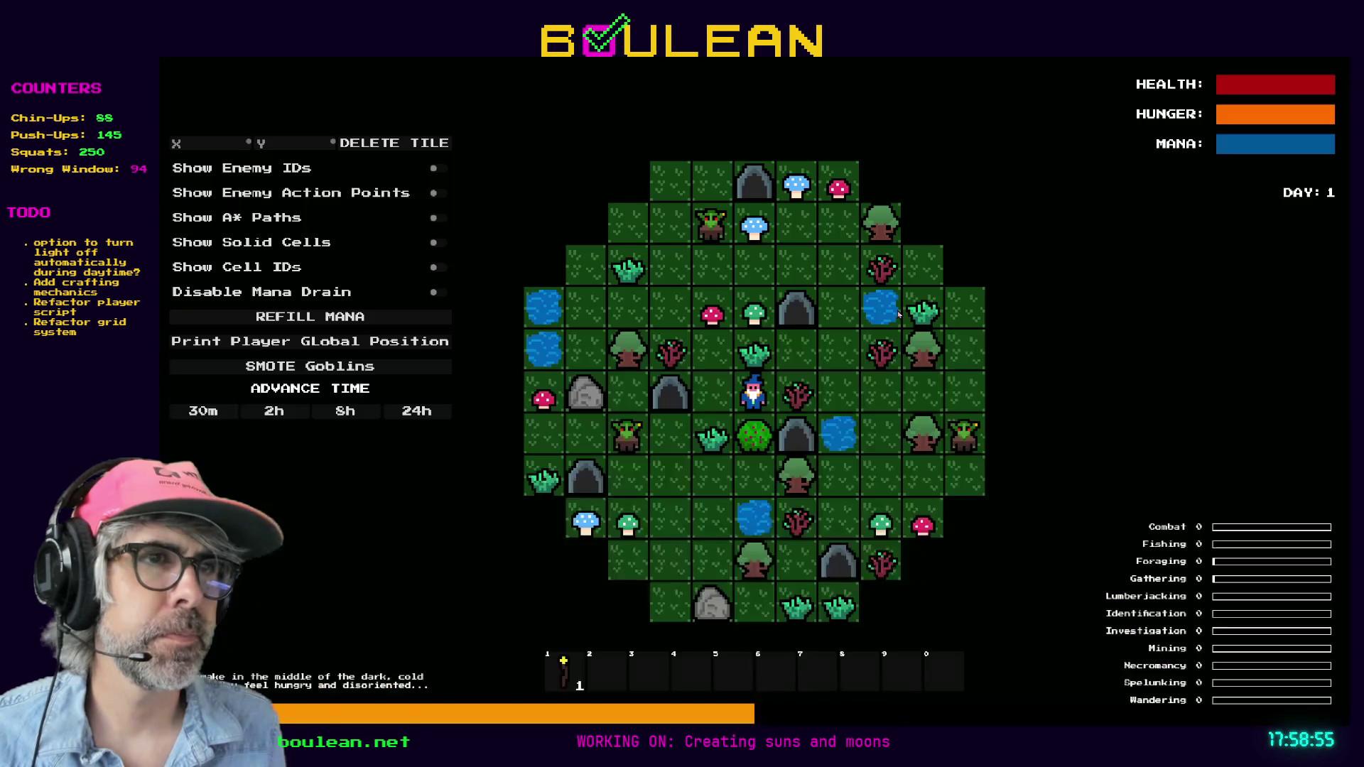
Walk the wizard over to attack and clear the goblins.
key("Left")
key("Up")
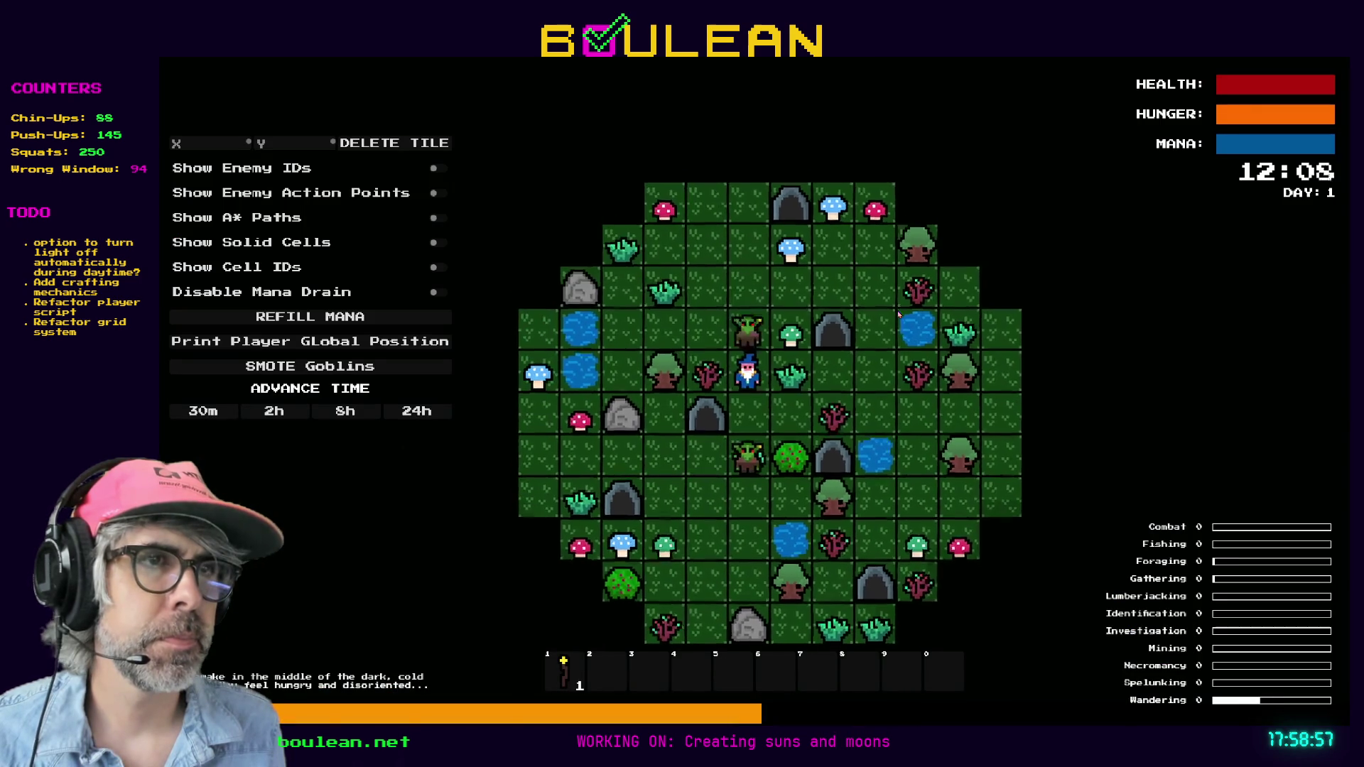
key("Up")
key("Return")
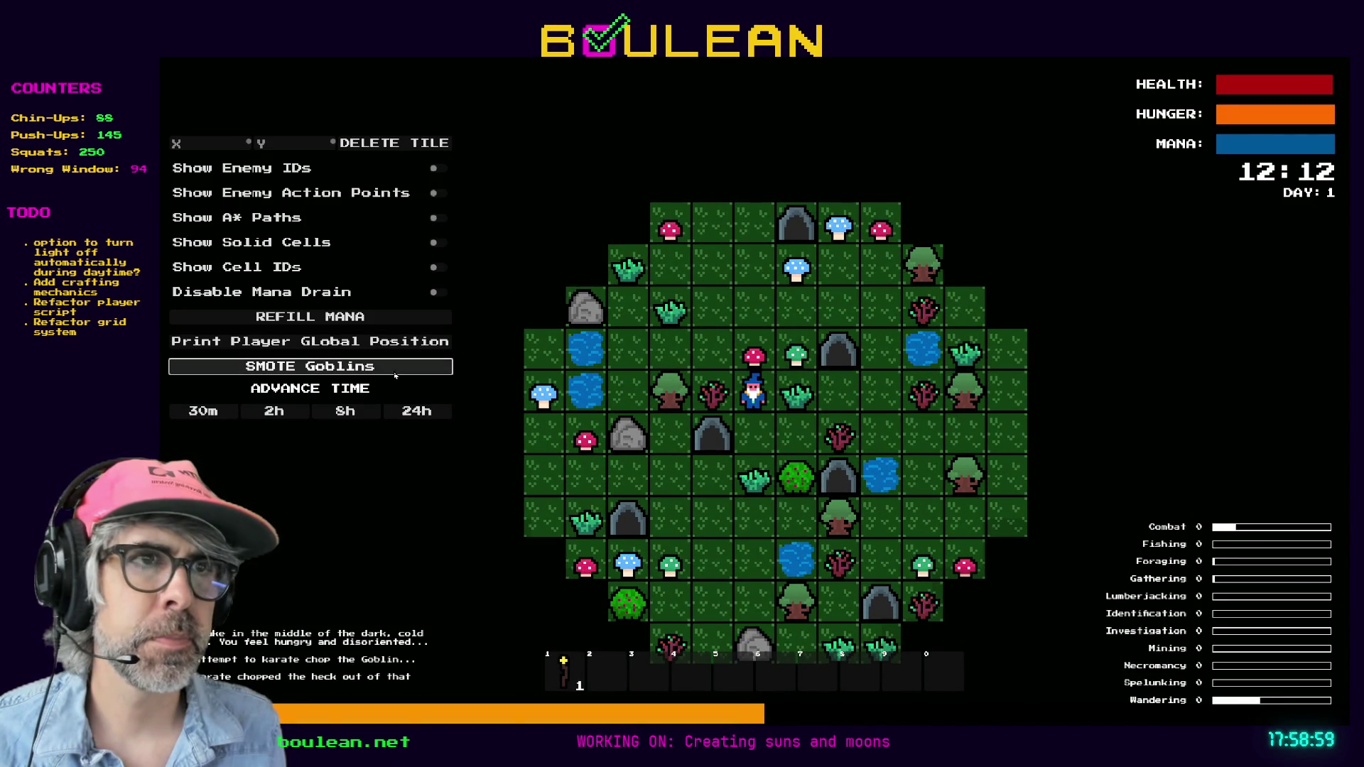
key("Up")
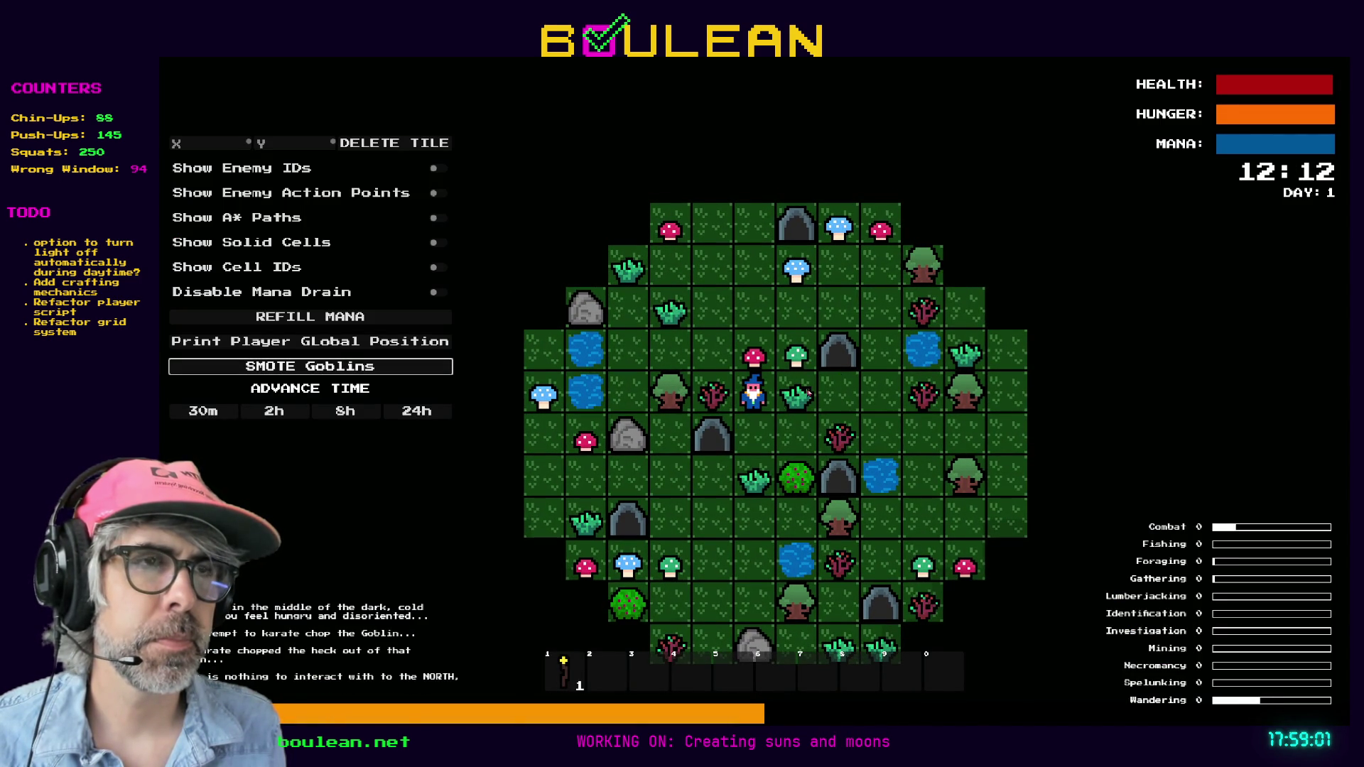
Chop several red mushrooms until the clock reaches 13:24, then stop the game.
key("Up")
key("Left")
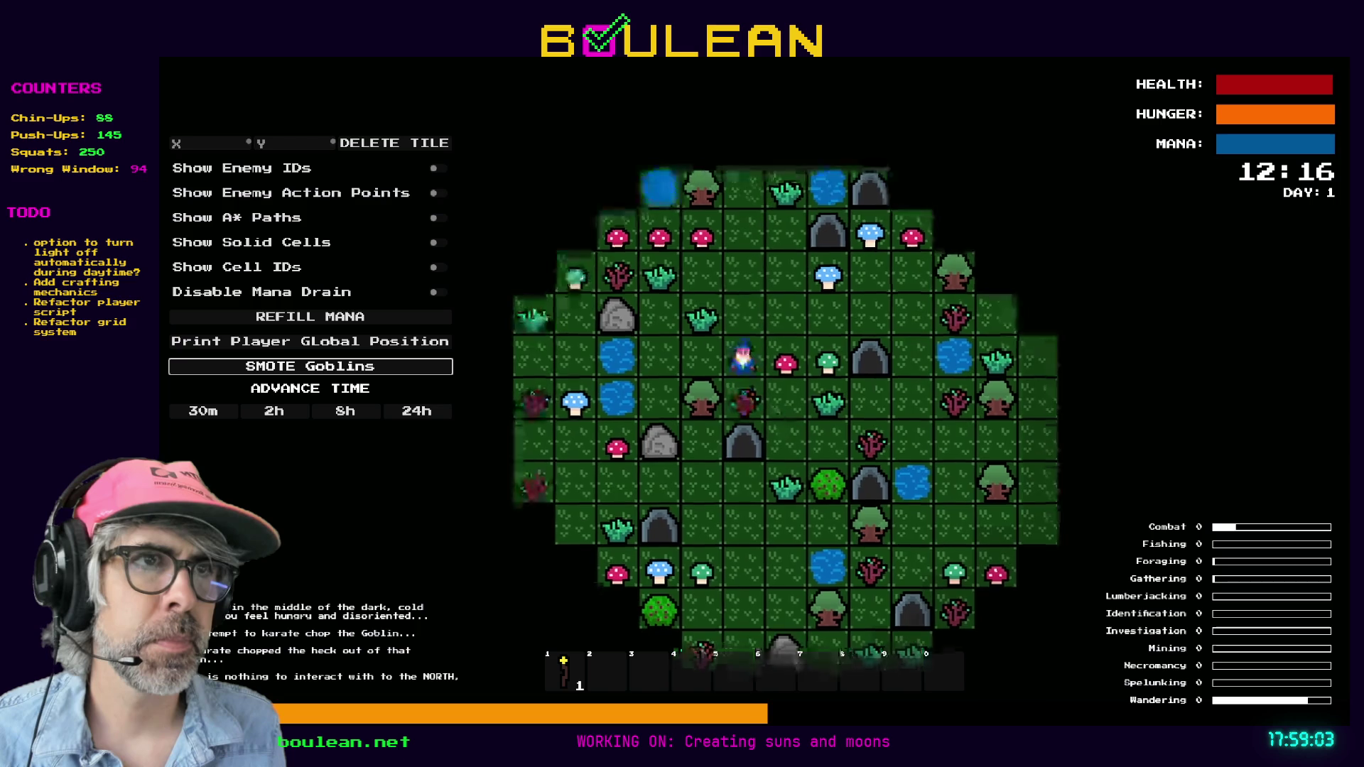
key("Right")
key("Up")
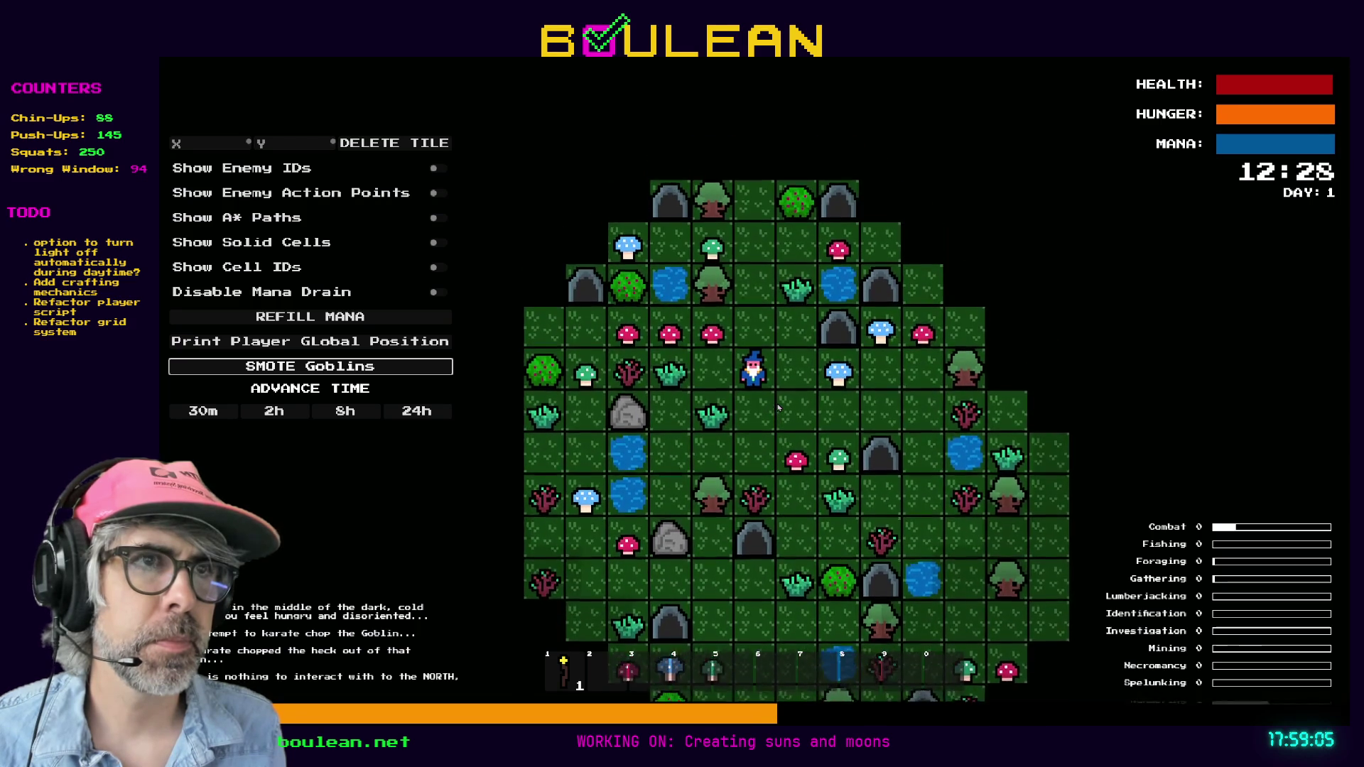
key("Left")
key("Up")
key("Up")
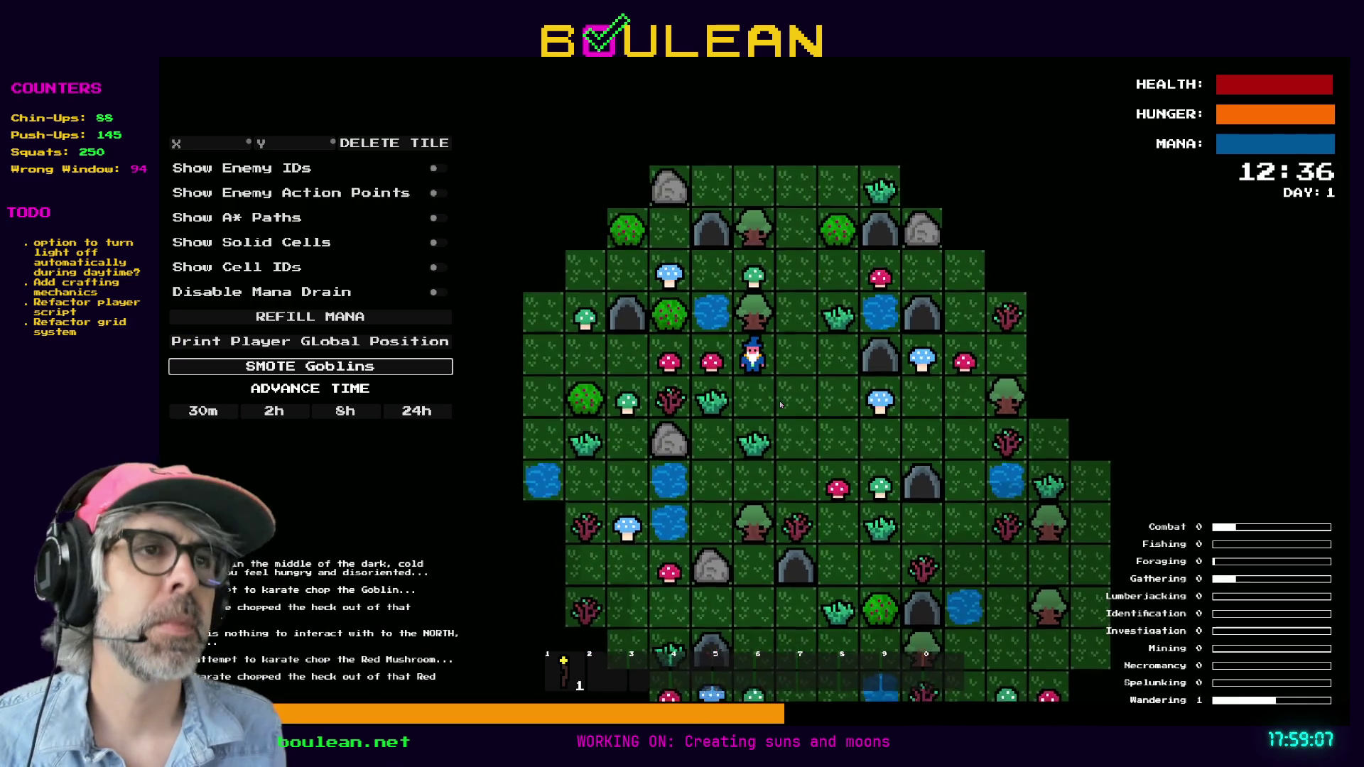
key("Left")
key("Left")
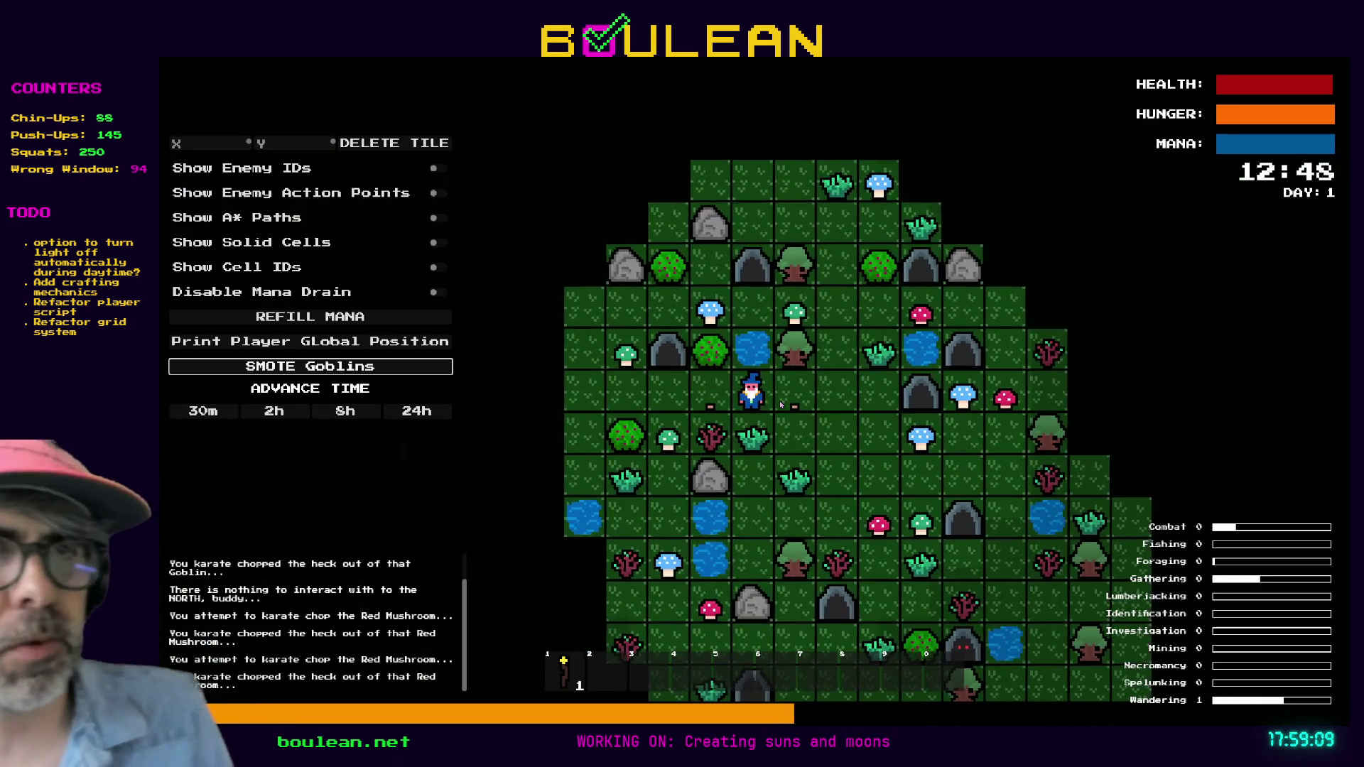
key("Left")
key("Right")
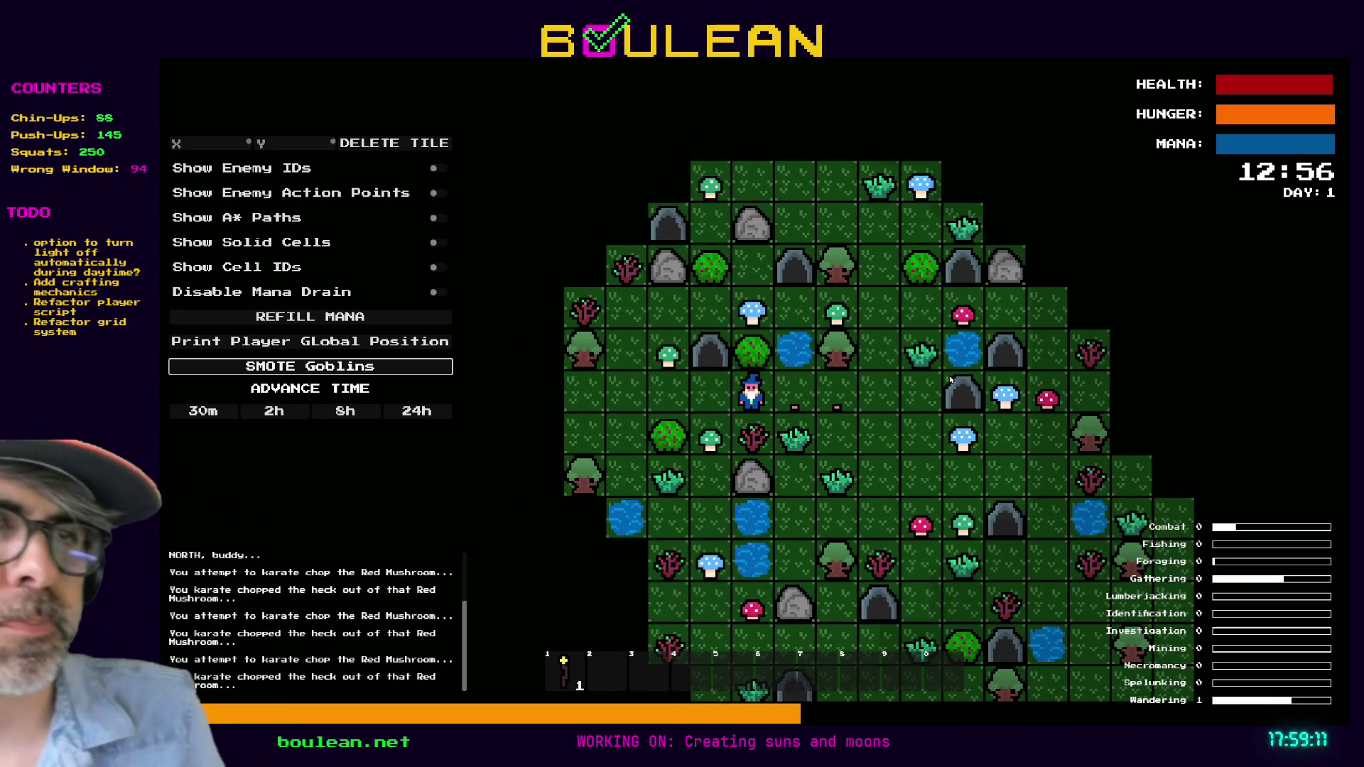
key("Right")
key("Right")
key("Right")
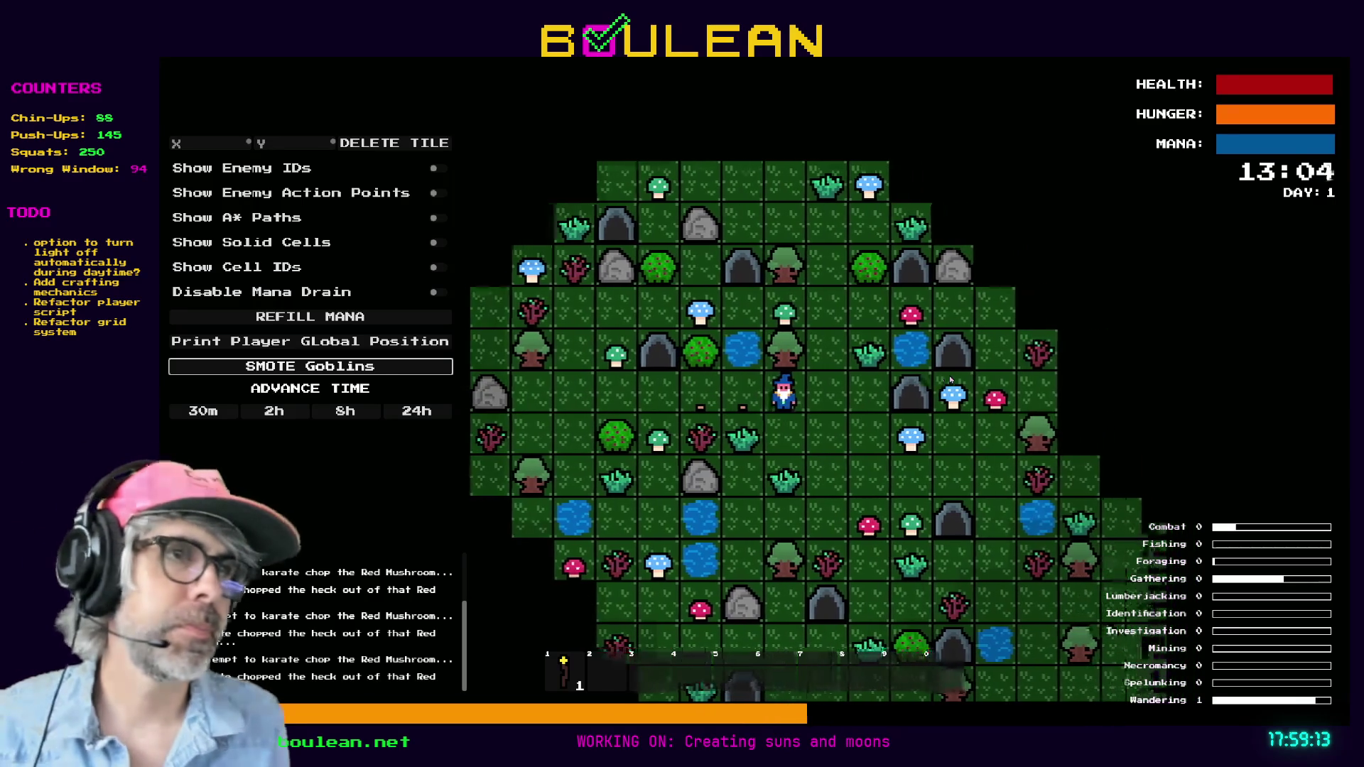
key("Up")
key("Right")
key("Up")
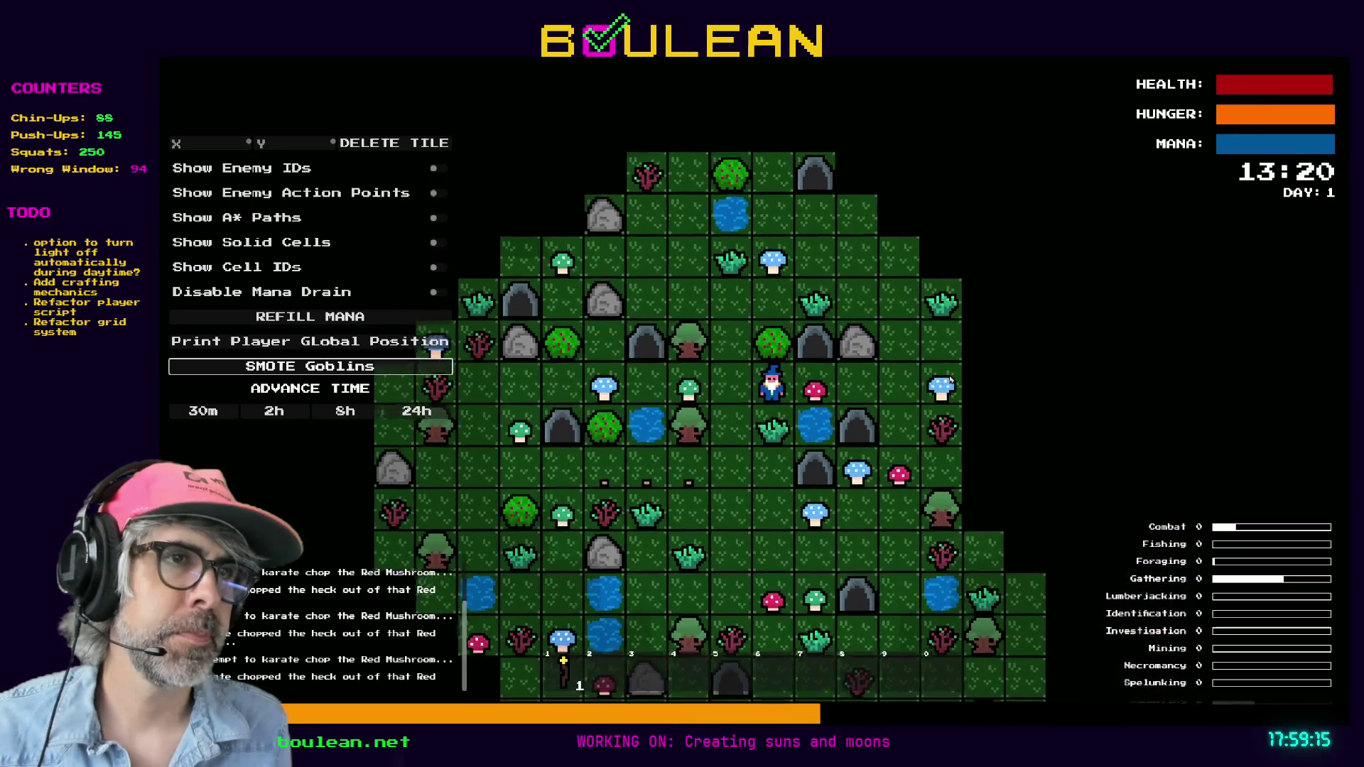
key("Right")
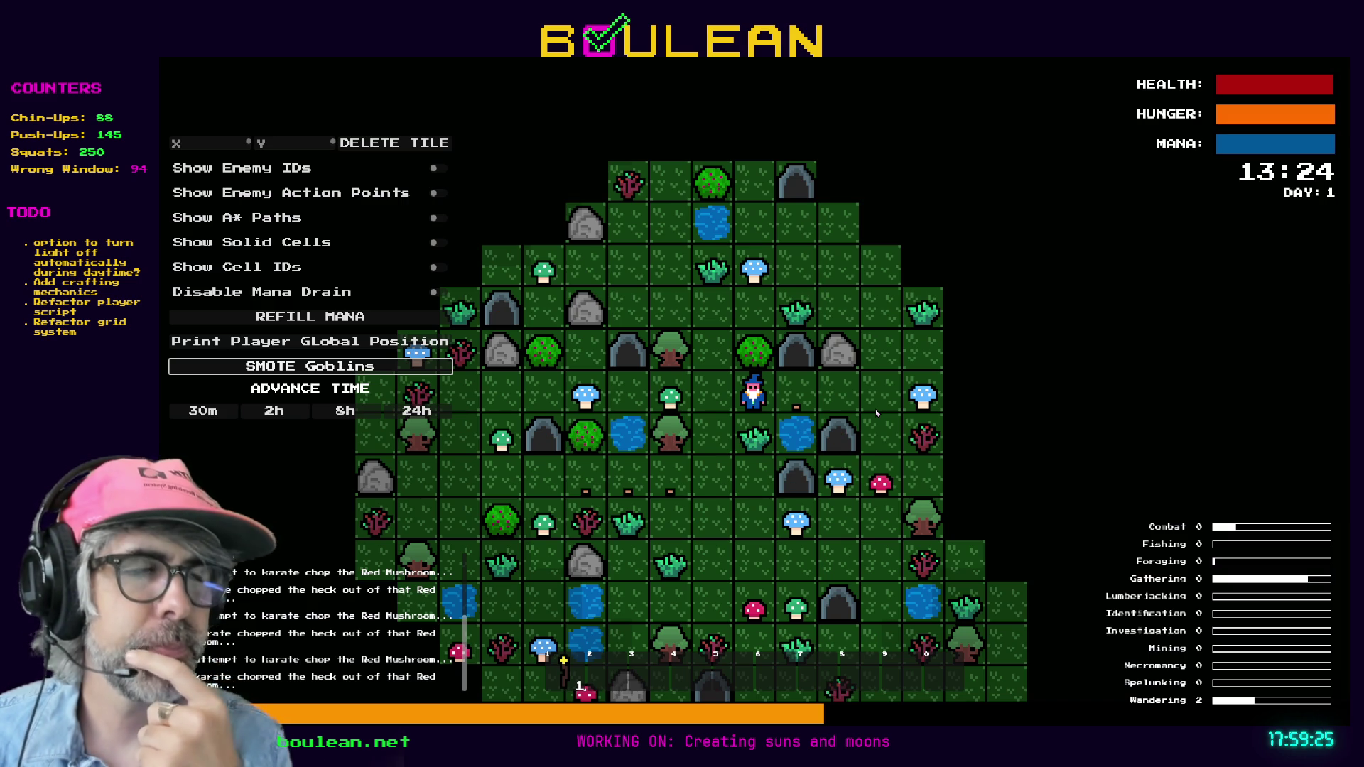
scroll(876, 413, "up", 5)
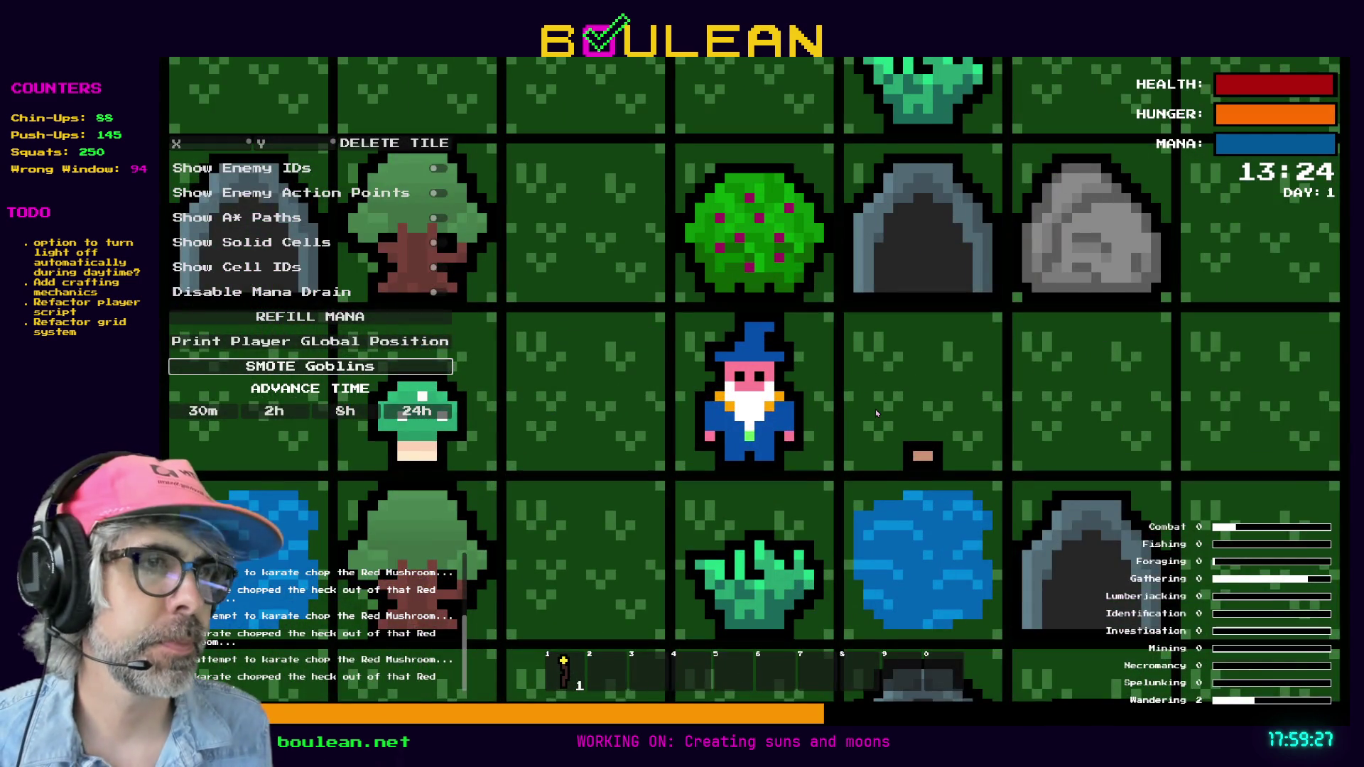
scroll(876, 413, "down", 5)
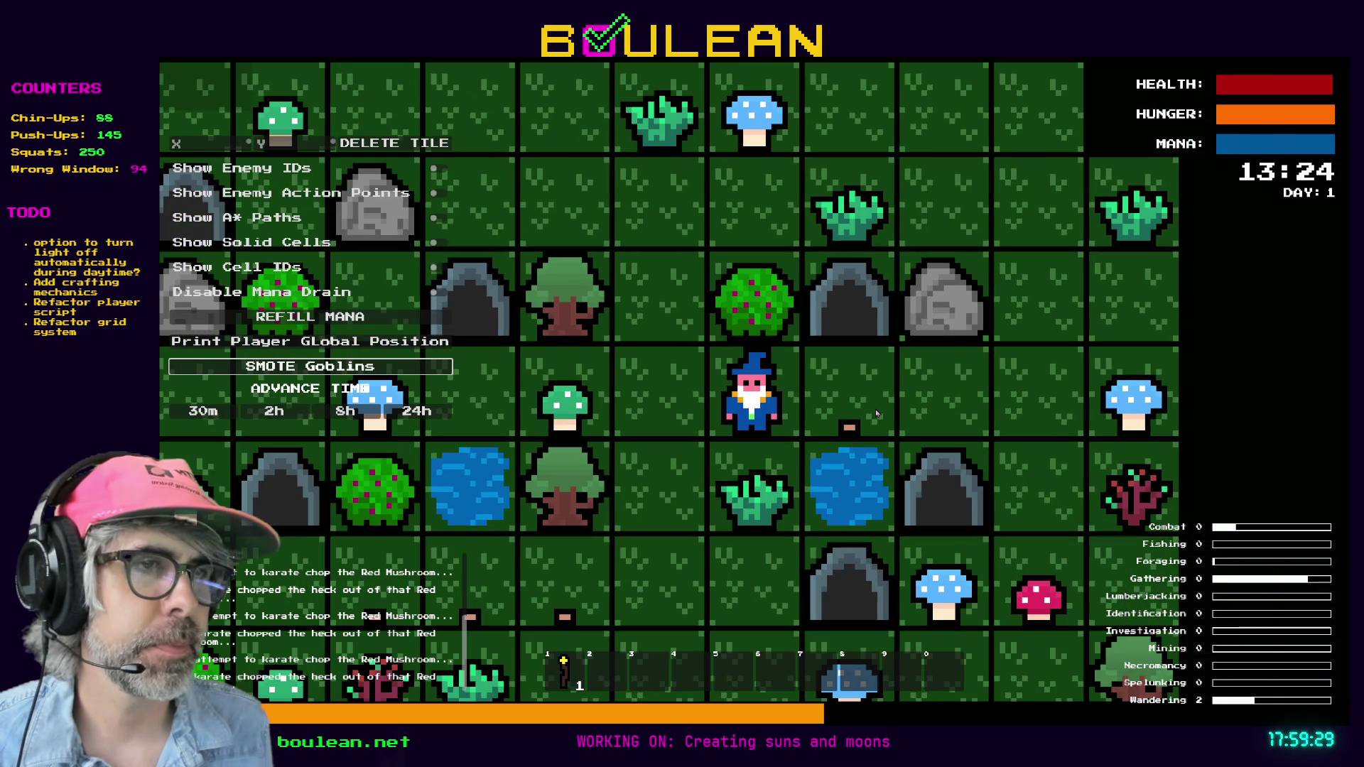
key("F8")
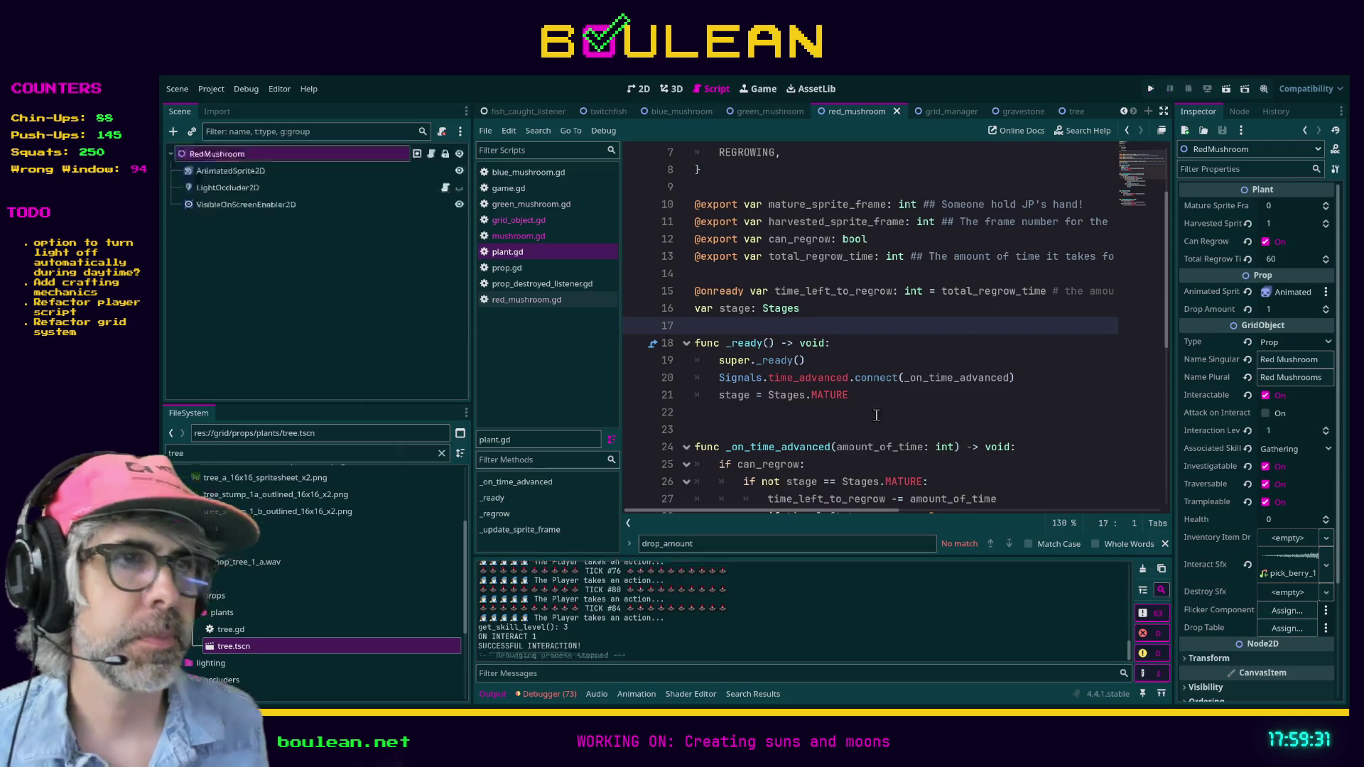
Widen the Inspector dock so RedMushroom property labels fit, then relaunch the game.
left_click(877, 416)
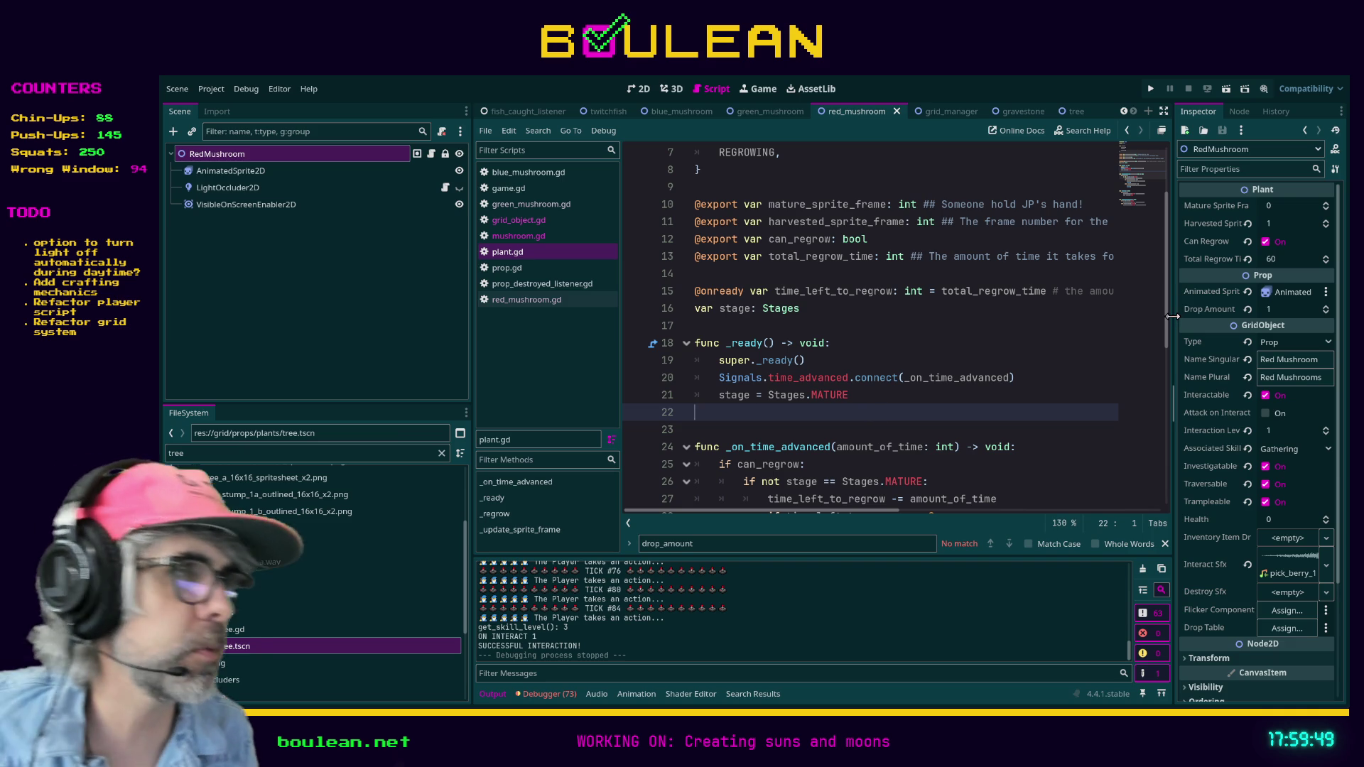
left_click_drag(1174, 404, 1140, 403)
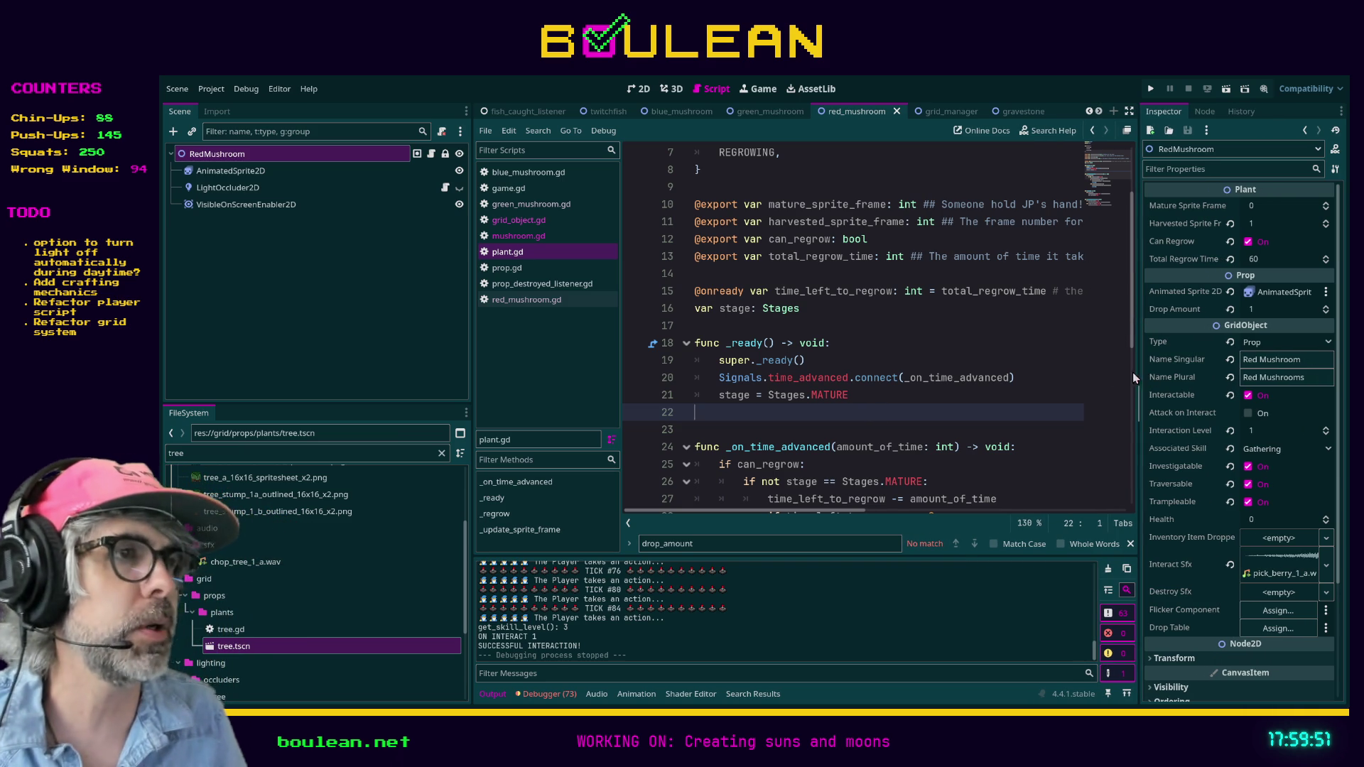
scroll(853, 320, "up", 3)
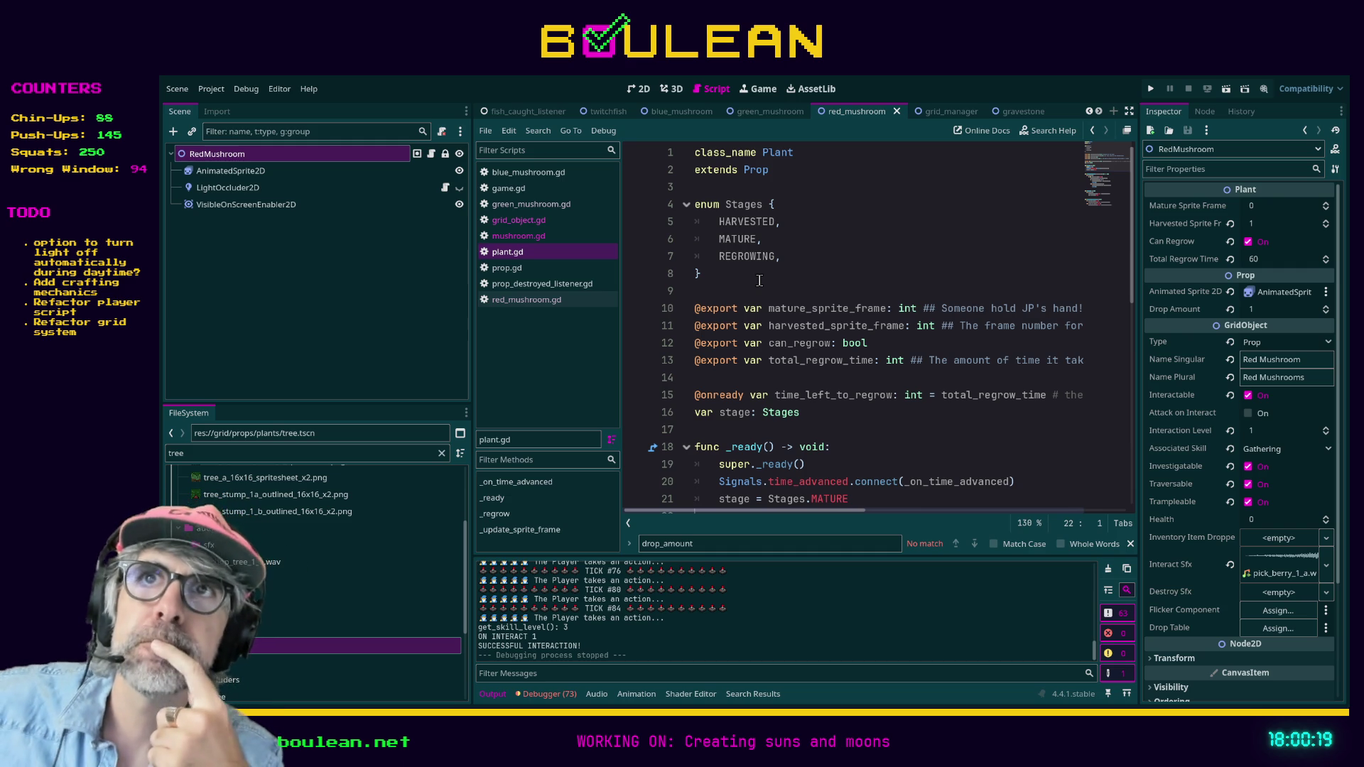
key("F5")
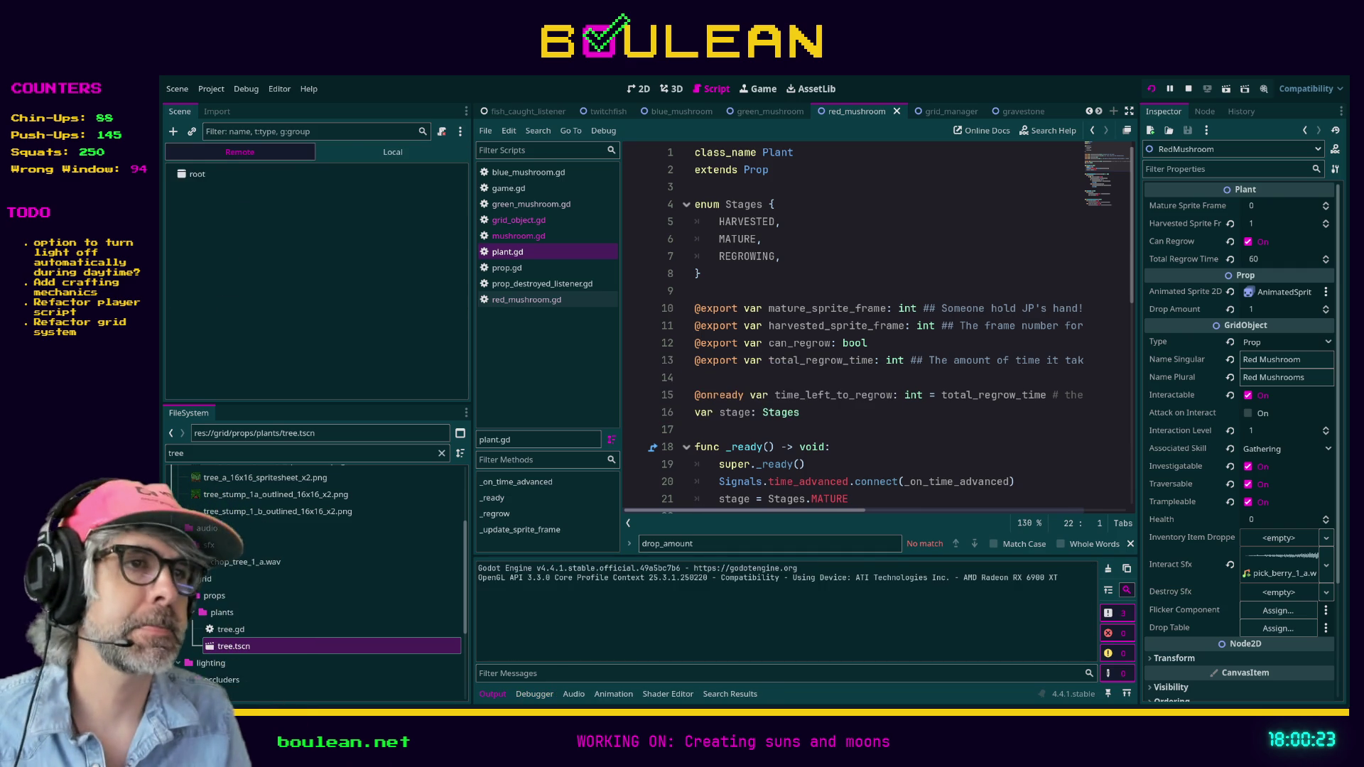
Zoom in on the wizard amid mushrooms, goblins and trees, then try stepping north.
scroll(783, 403, "up", 3)
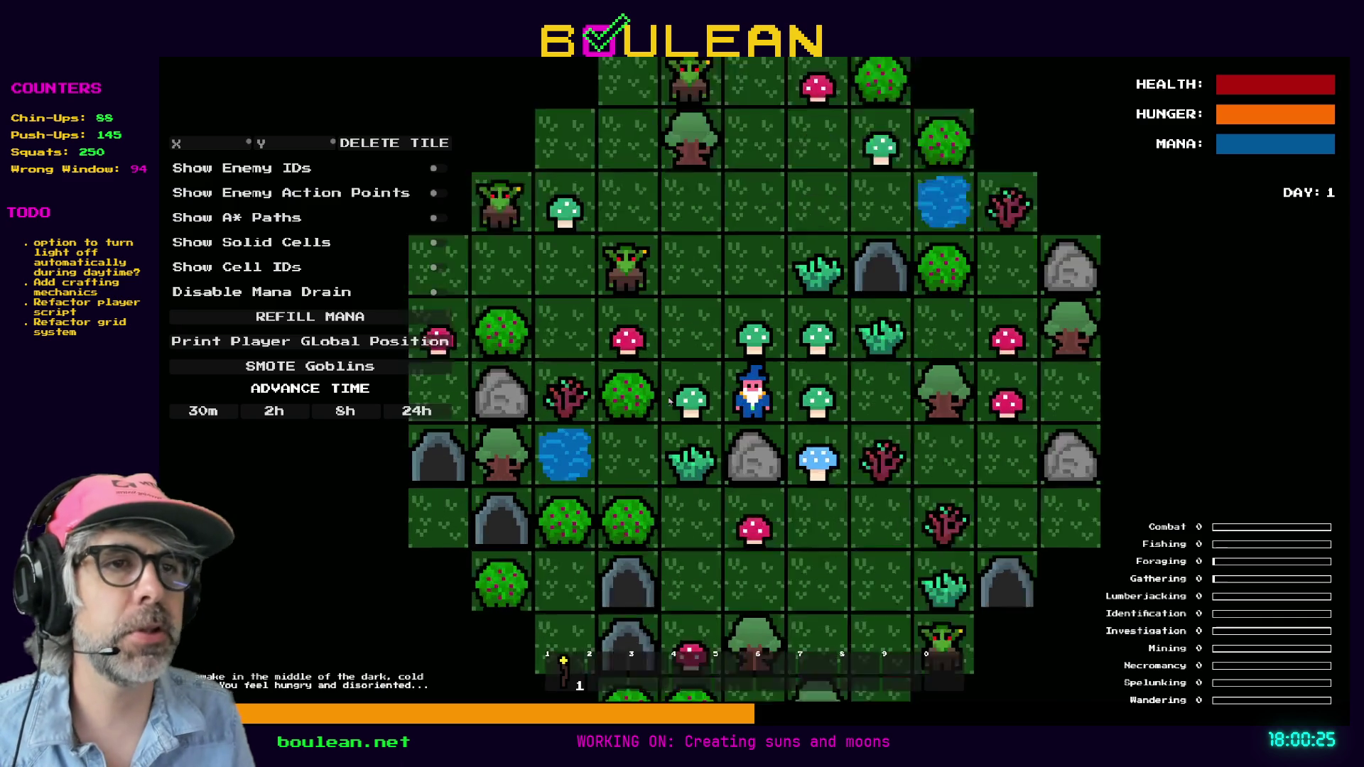
scroll(688, 372, "up", 2)
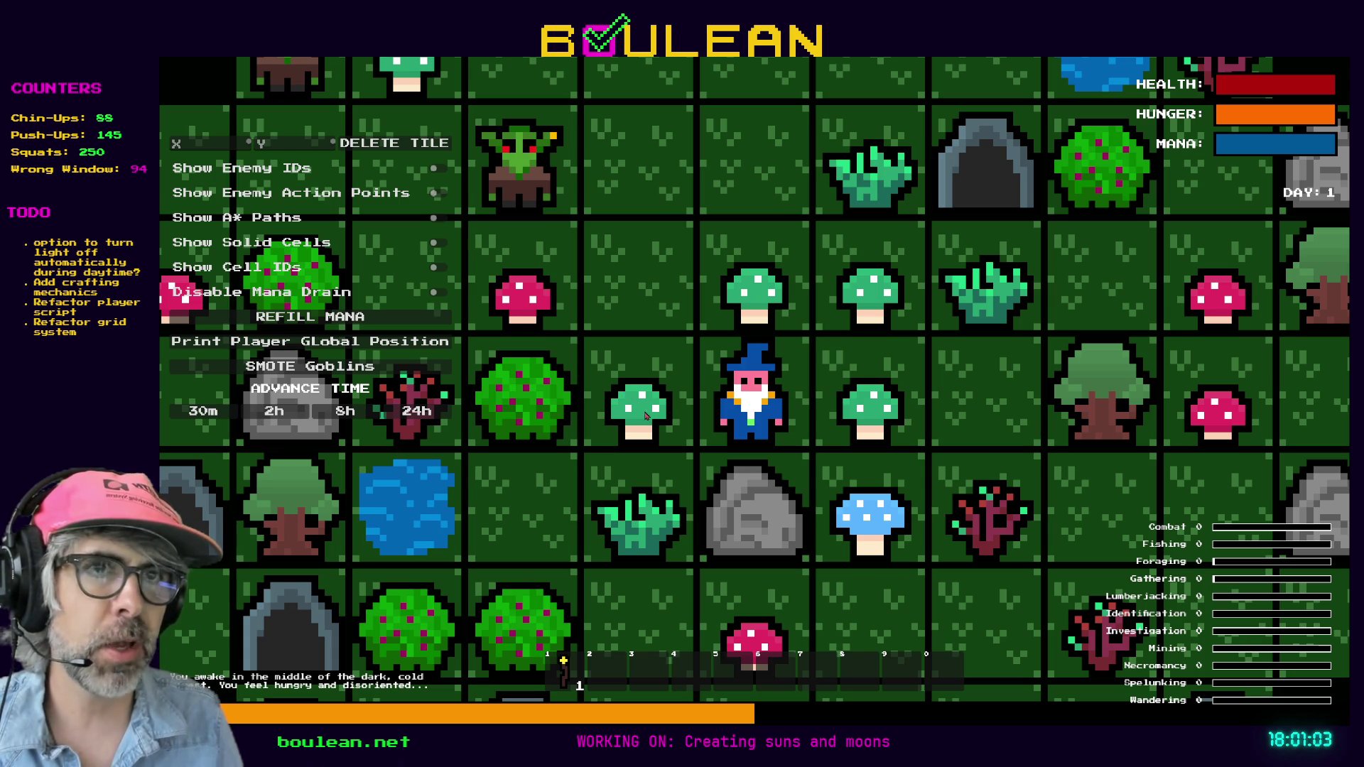
key("Up")
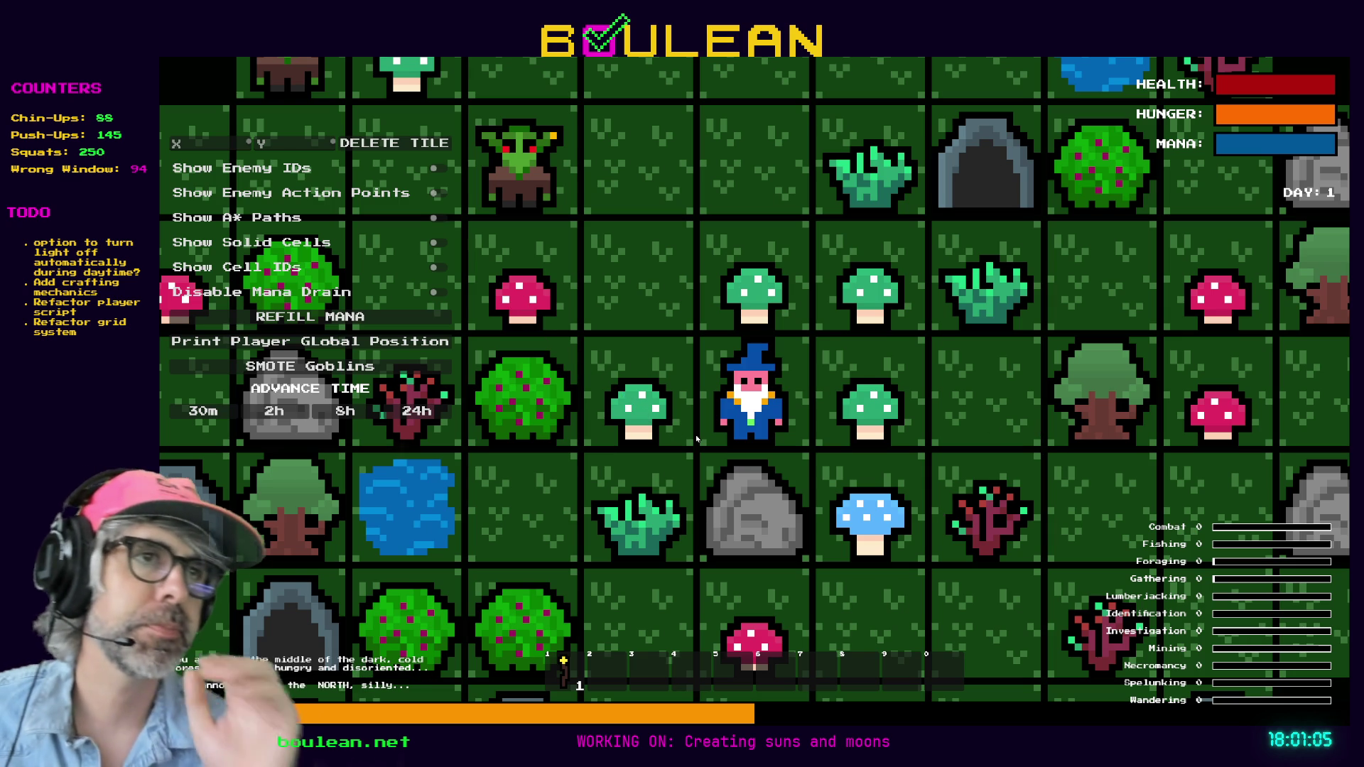
Walk the wizard west and south, chopping a red and a blue mushroom.
key("Right")
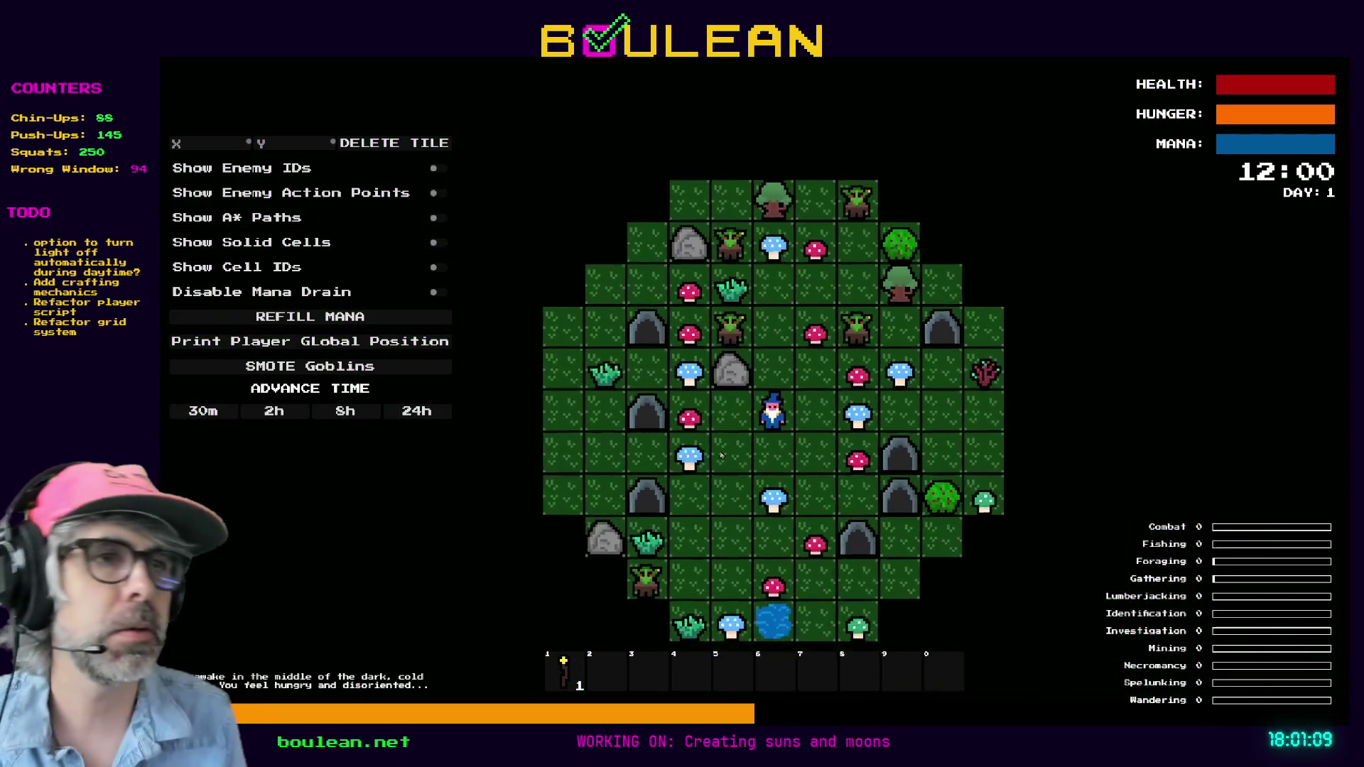
key("Left")
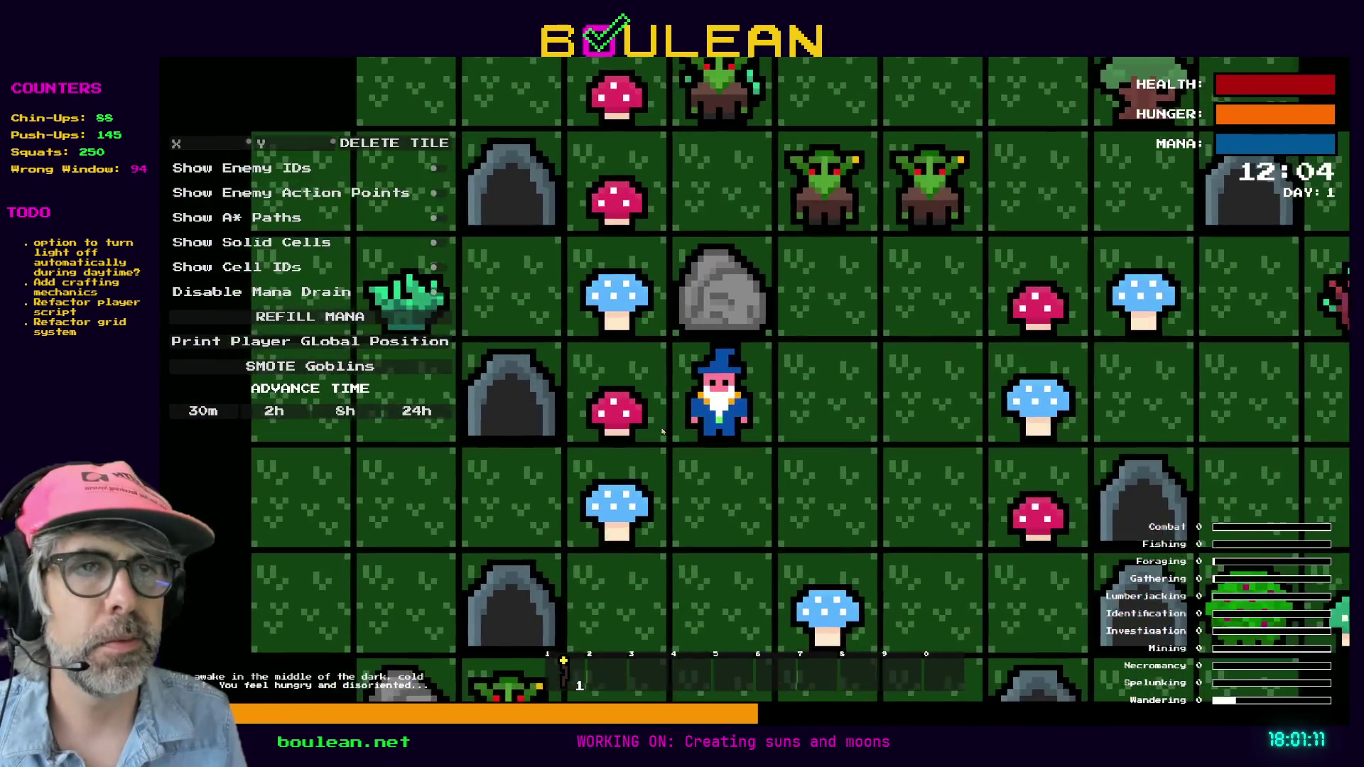
key("Left")
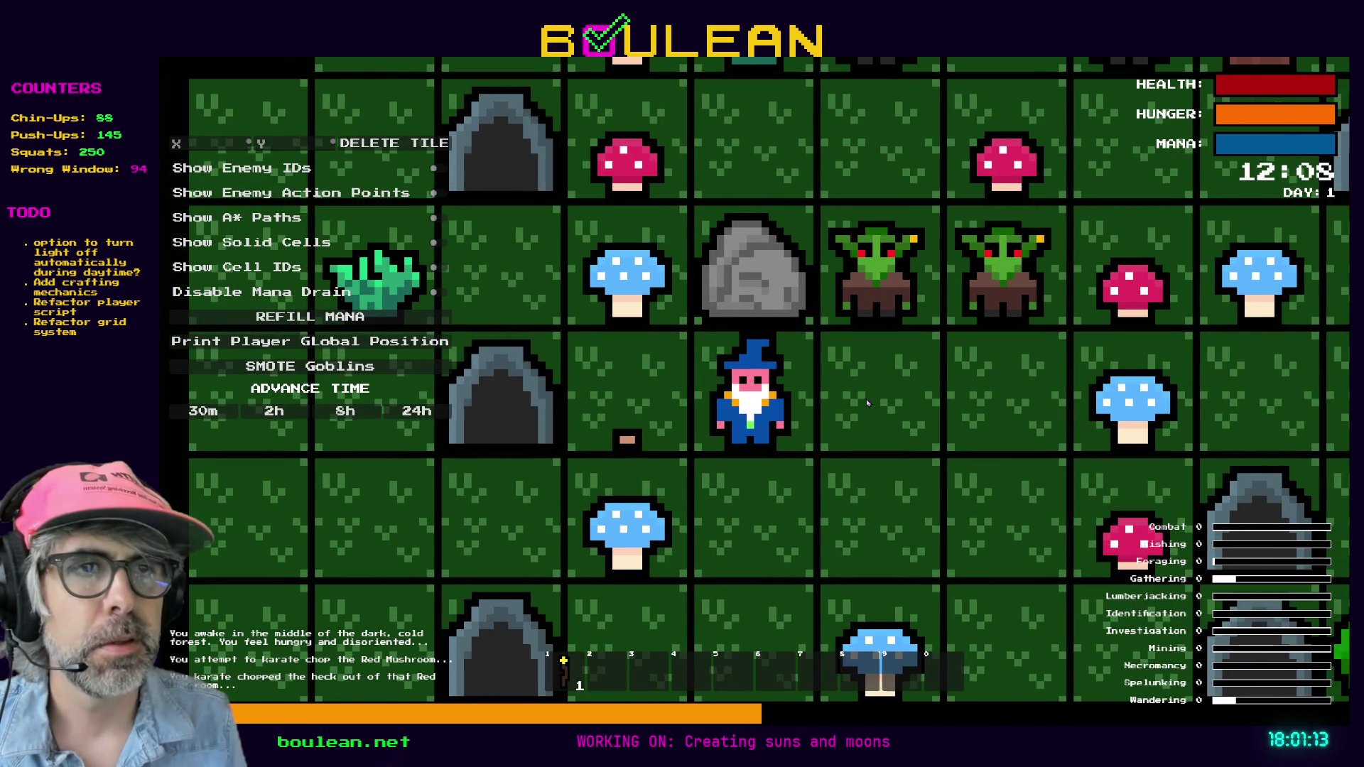
key("Down")
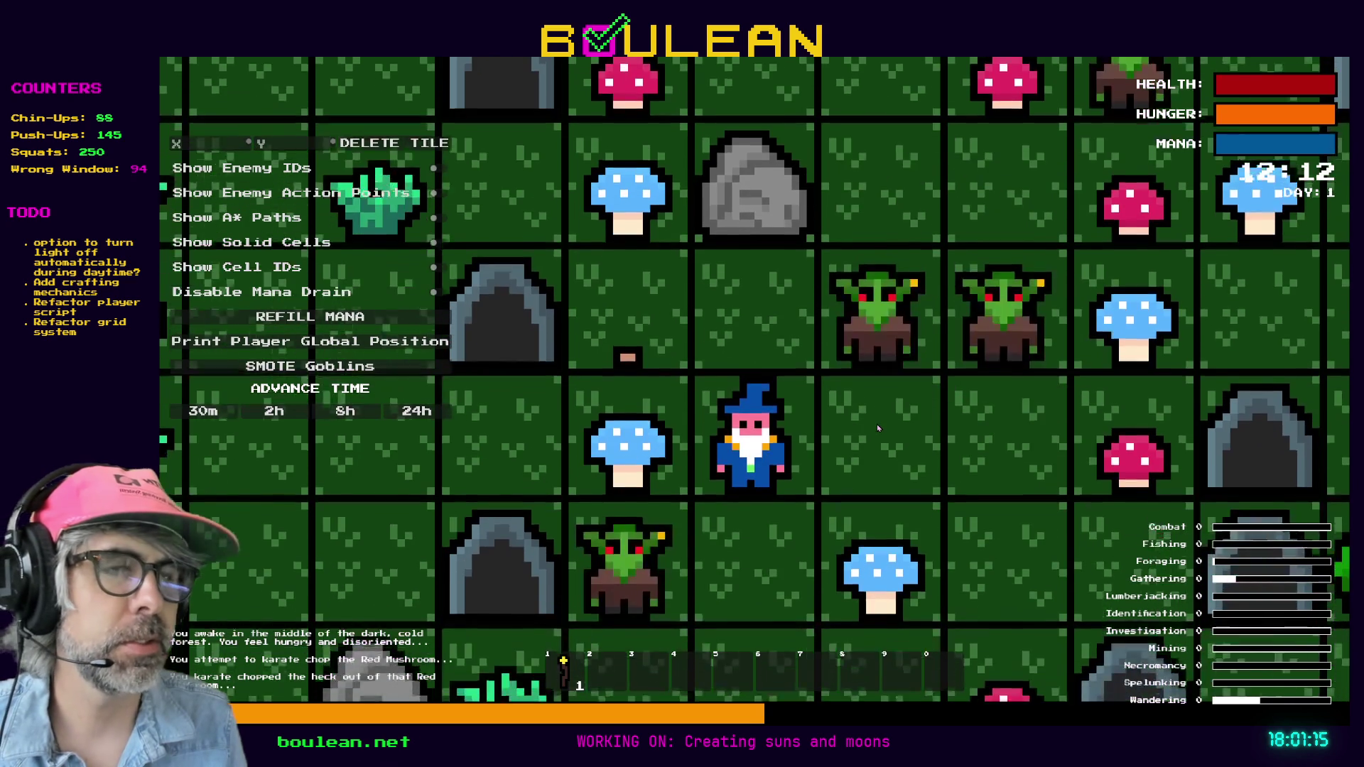
key("Left")
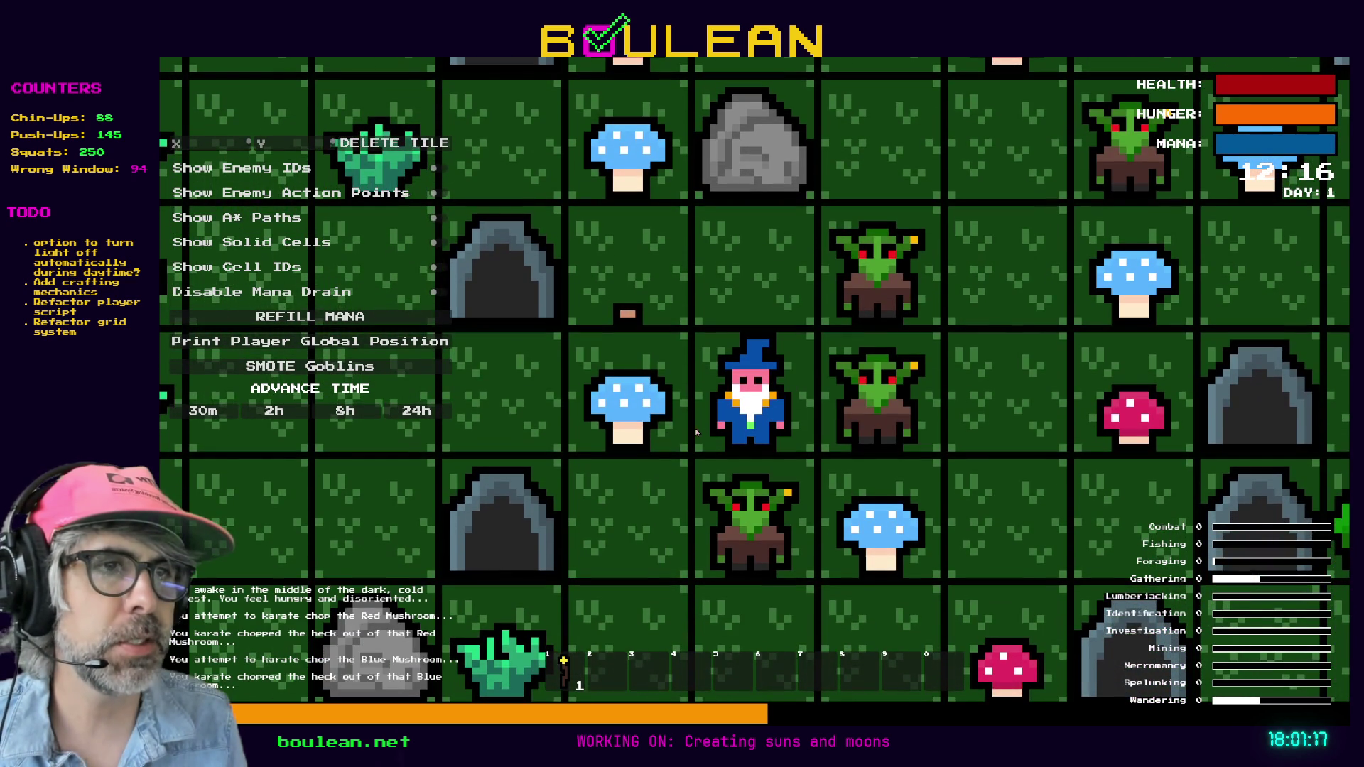
Chop the eastern goblin into a gravestone, smite all goblins, and break the gravestone for souls.
key("Right")
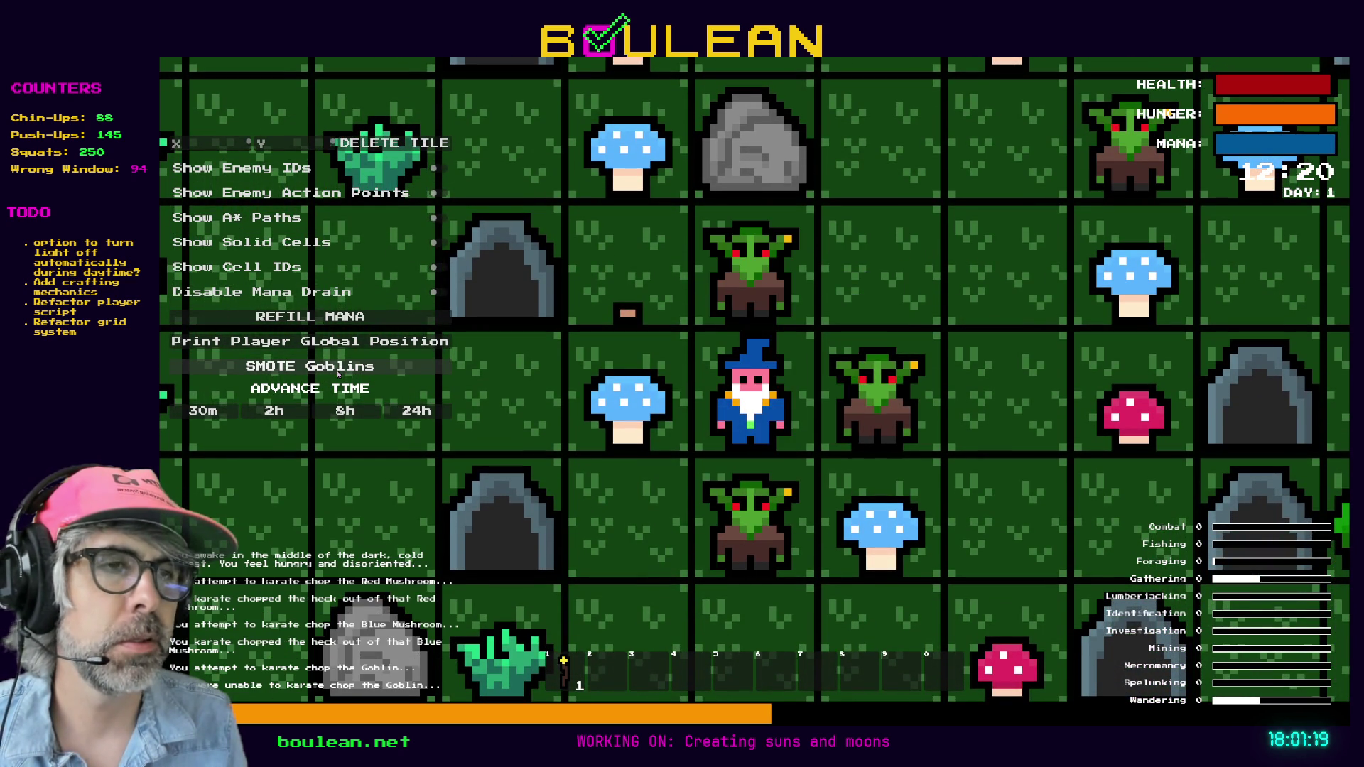
key("Right")
key("Right")
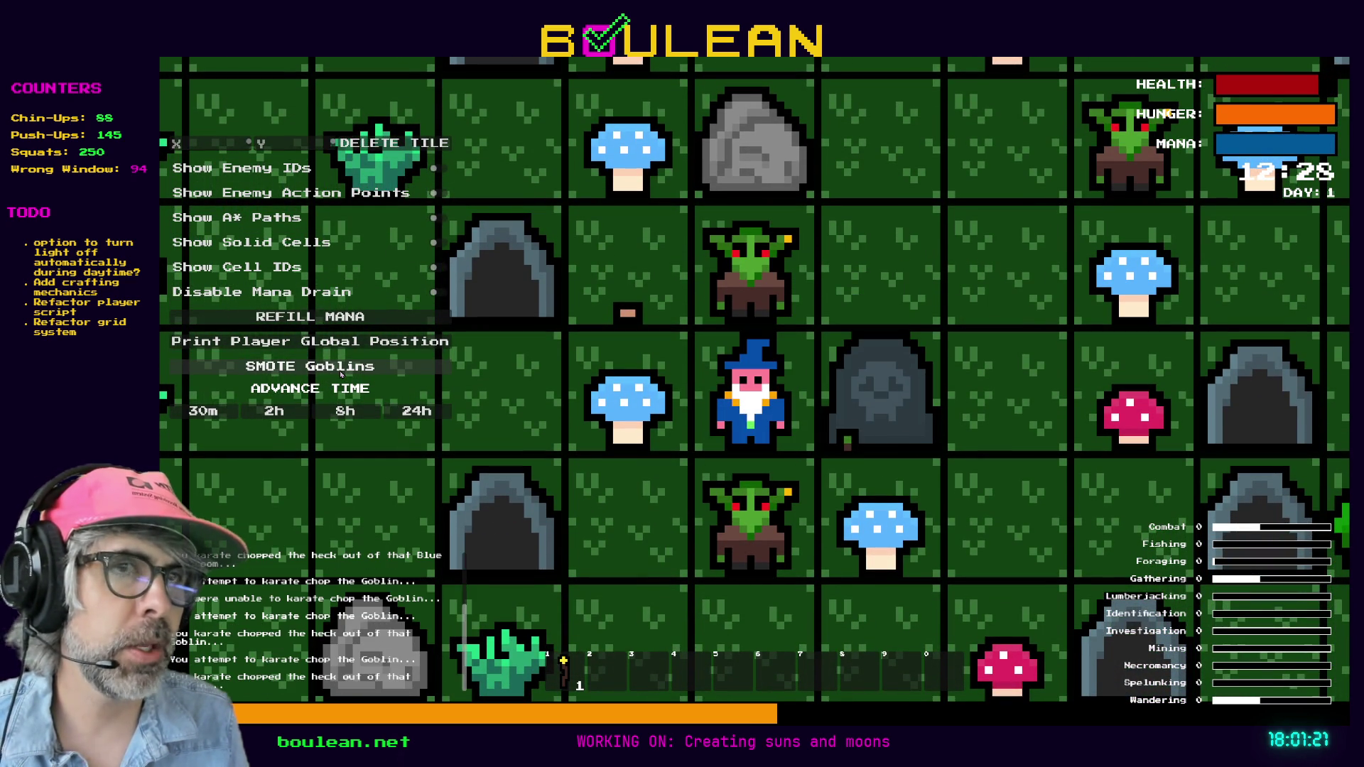
key("Right")
key("Right")
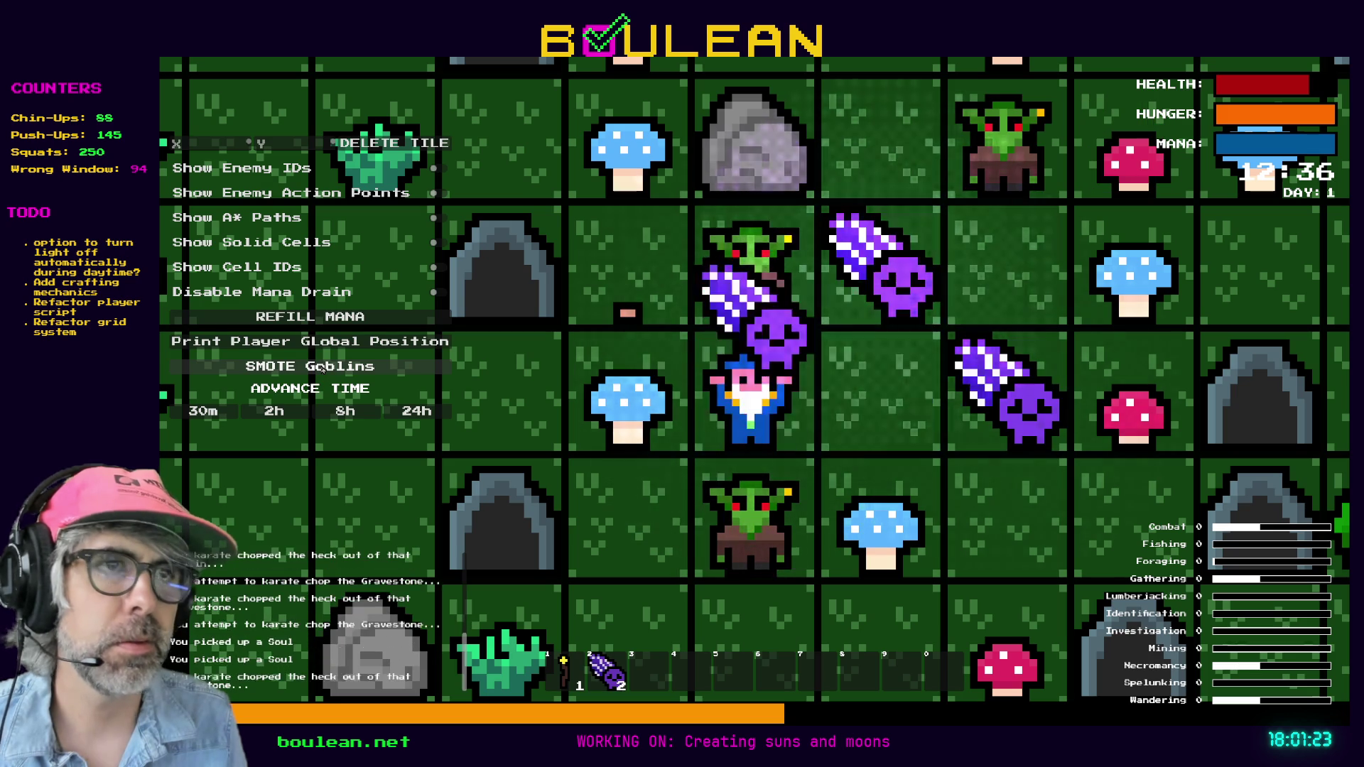
left_click(321, 368)
key("Right")
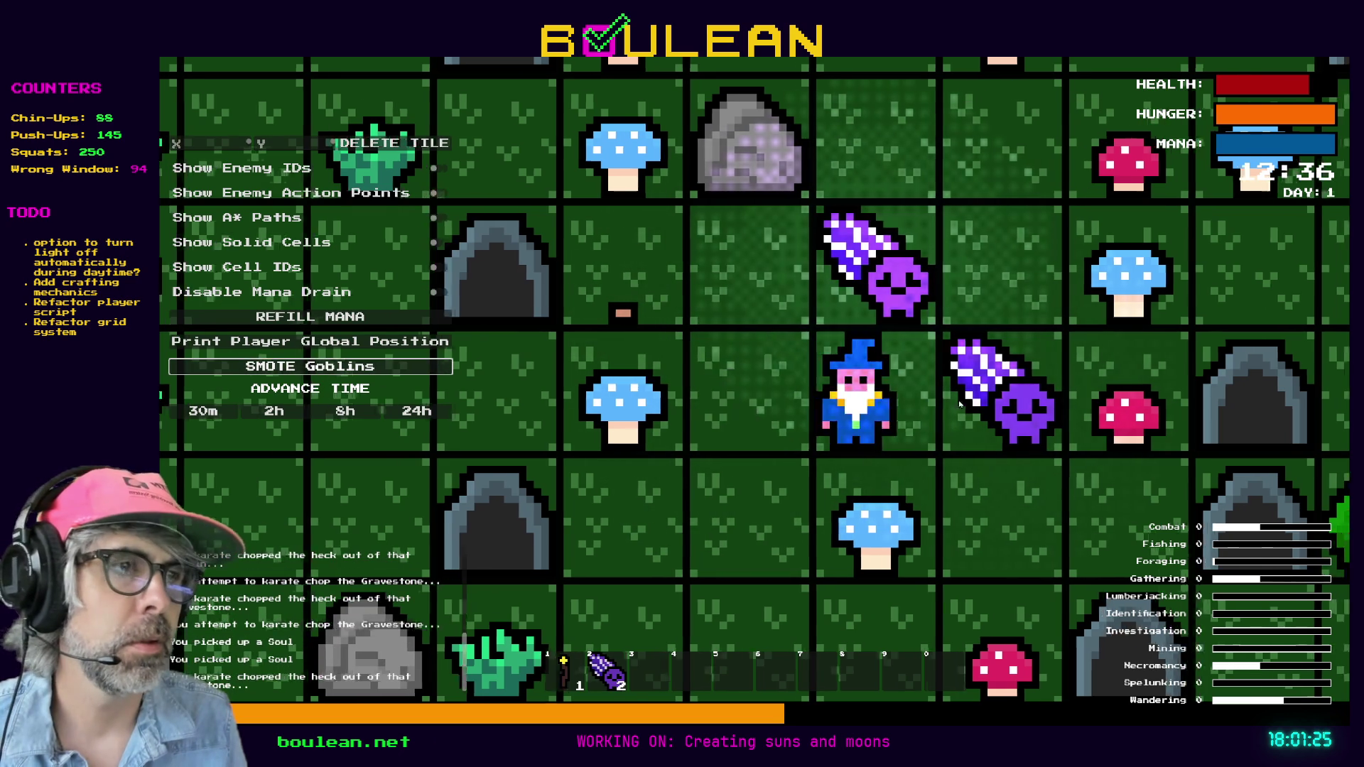
key("Right")
Walk the wizard up and left to collect the remaining souls.
scroll(980, 403, "down", 4)
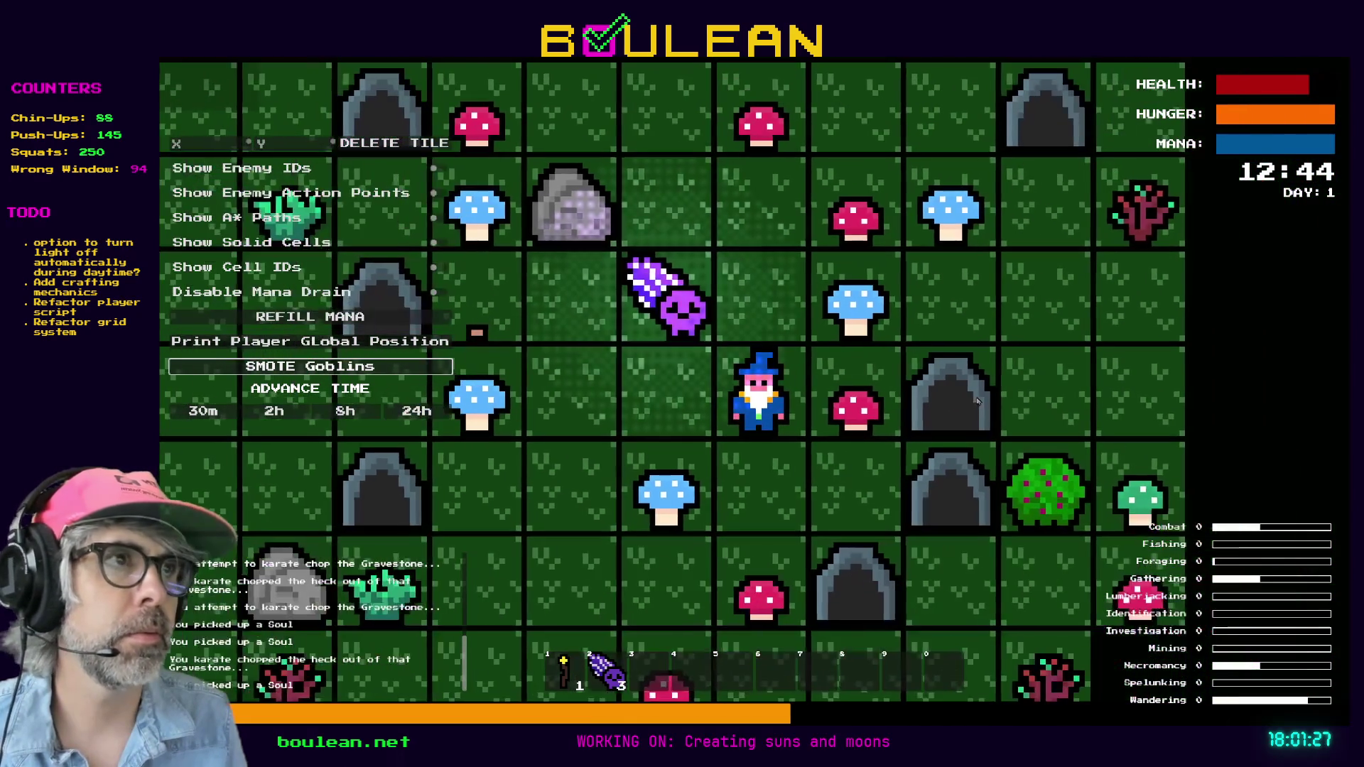
key("Up")
key("Up")
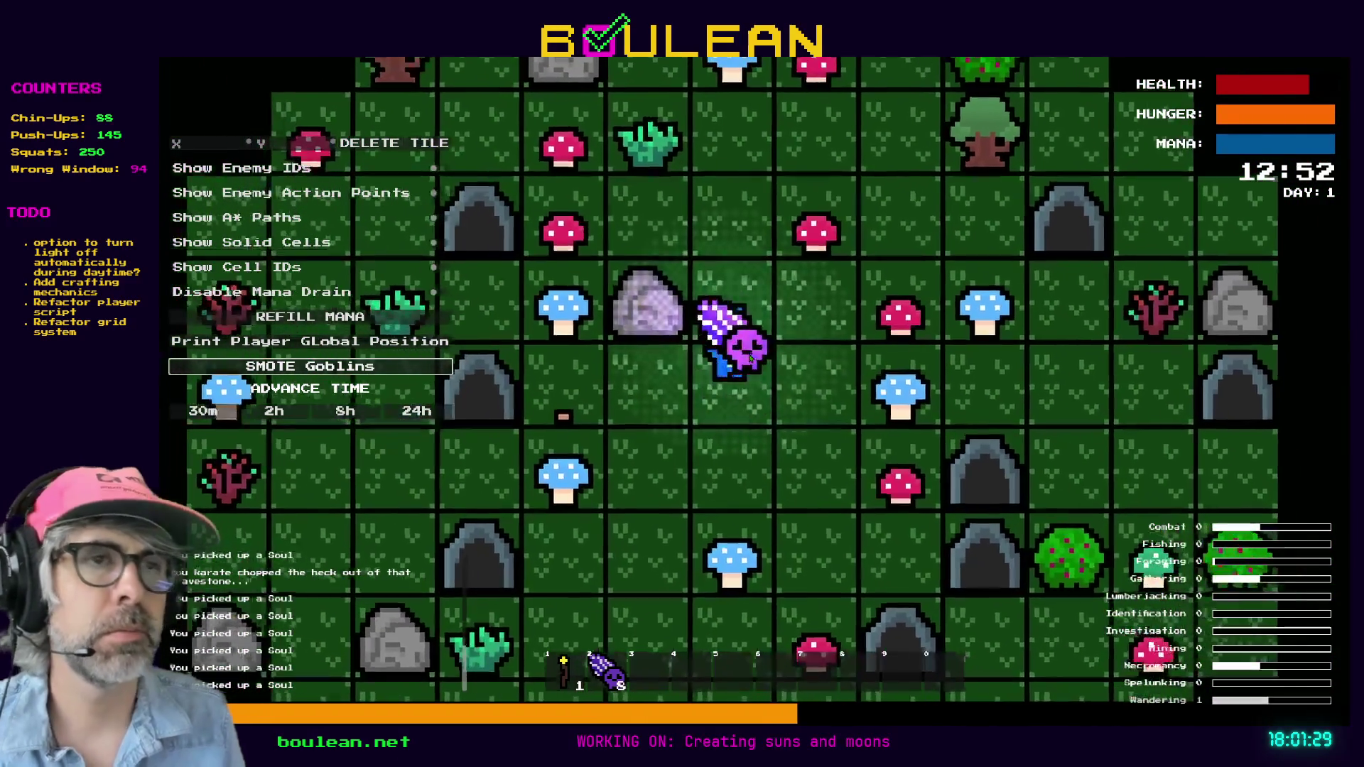
key("Left")
key("Up")
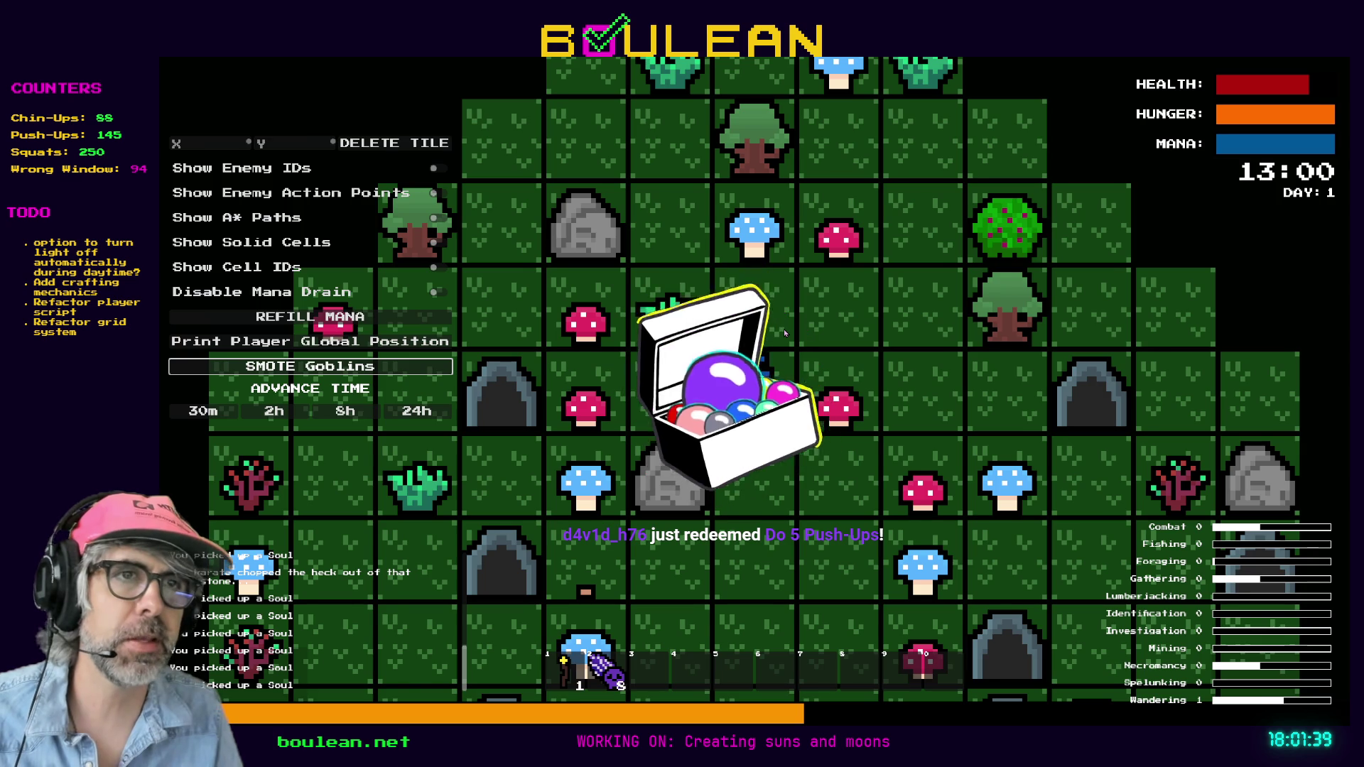
key("a")
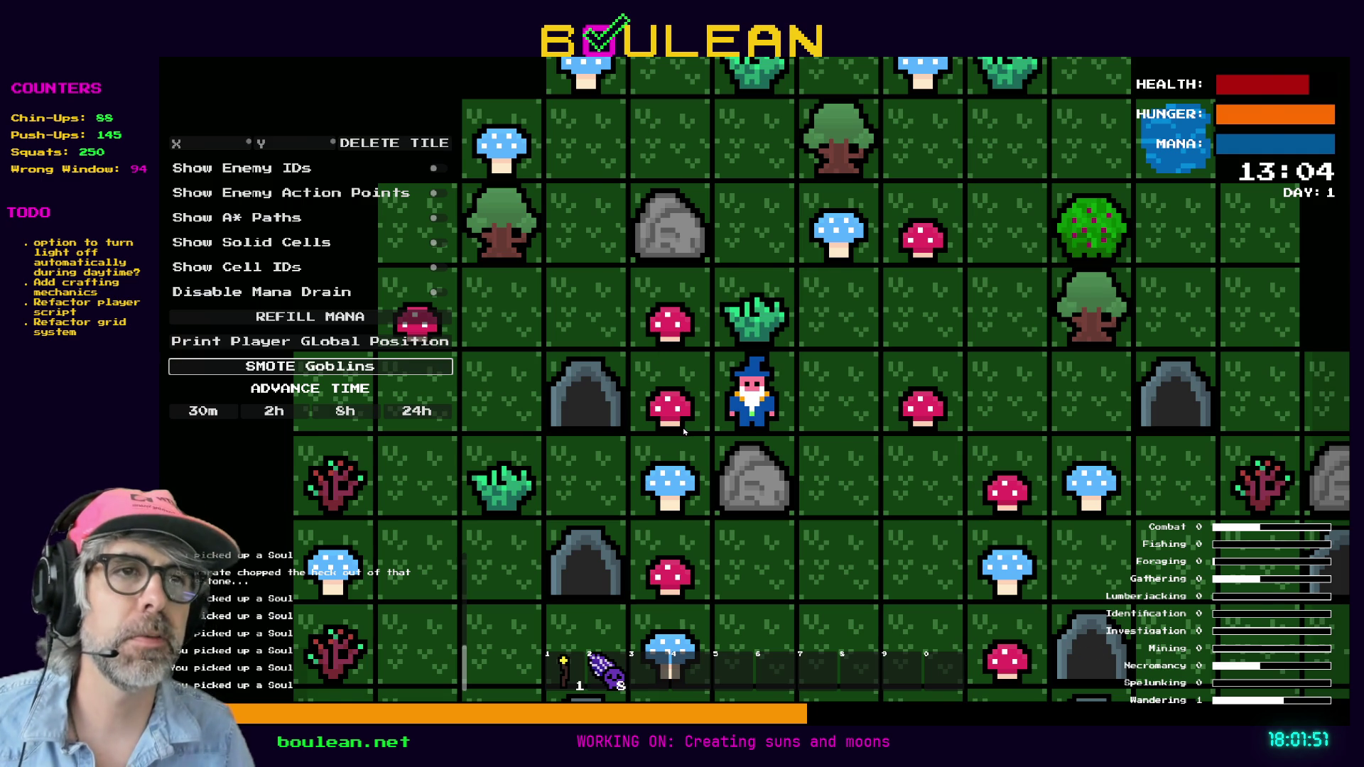
Zoom in and out while walking the wizard around the map to explore it.
scroll(683, 432, "up", 2)
scroll(684, 432, "down", 1)
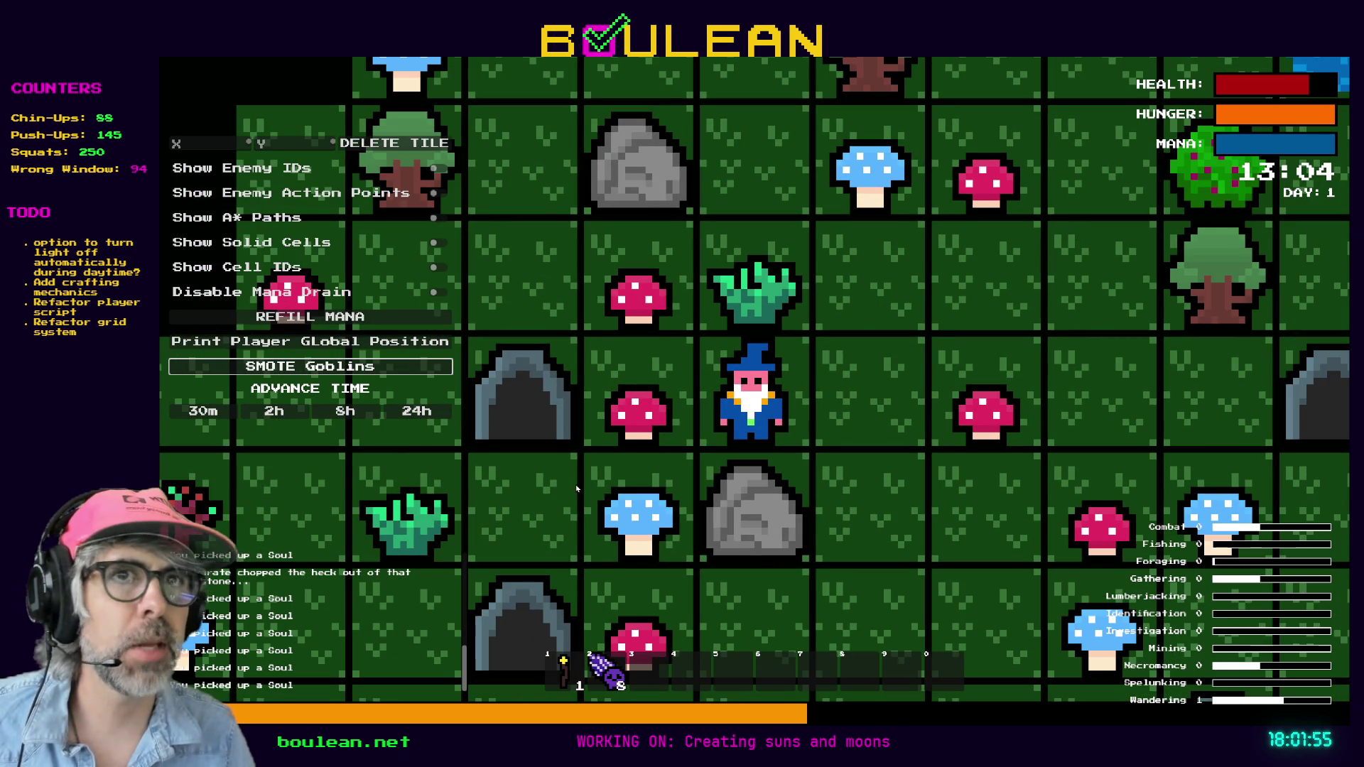
scroll(602, 481, "down", 2)
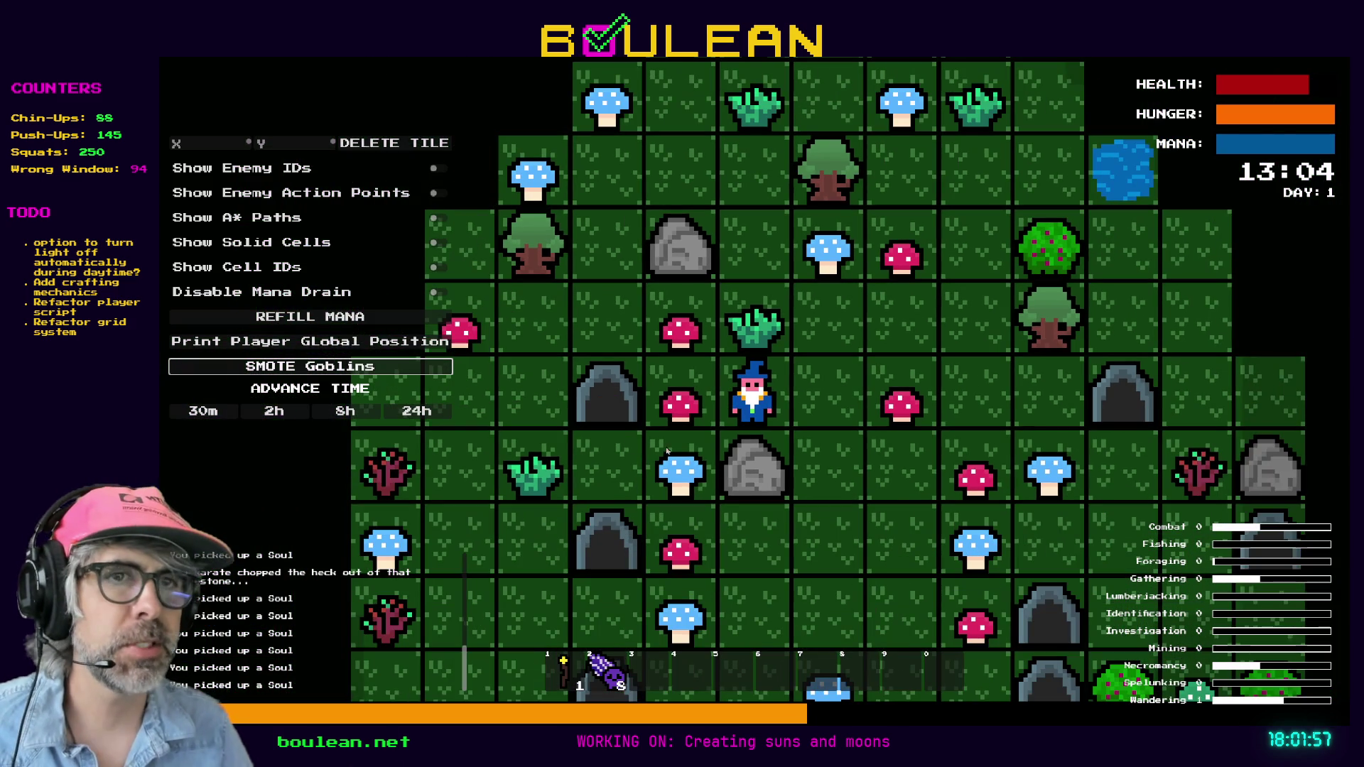
key("Right")
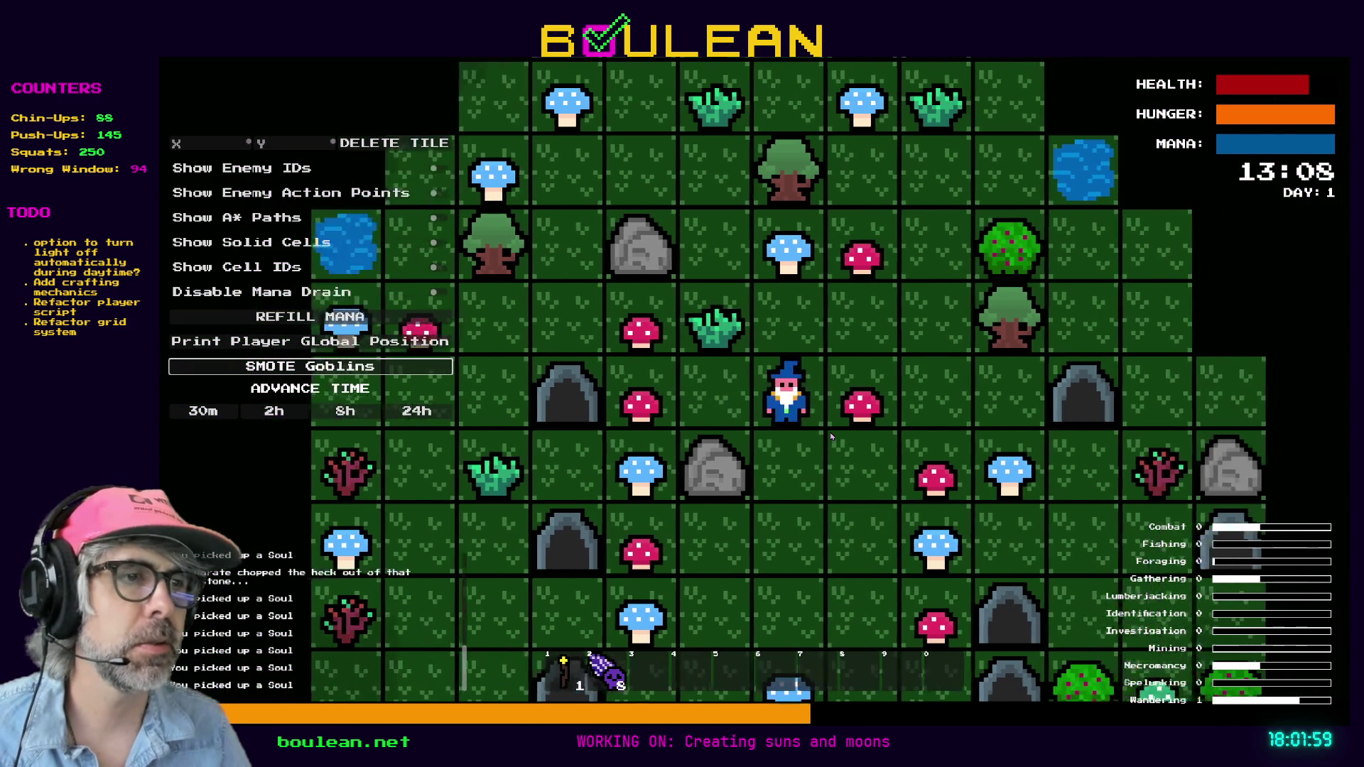
key("Down")
key("Down")
key("Down")
key("Down")
key("Down")
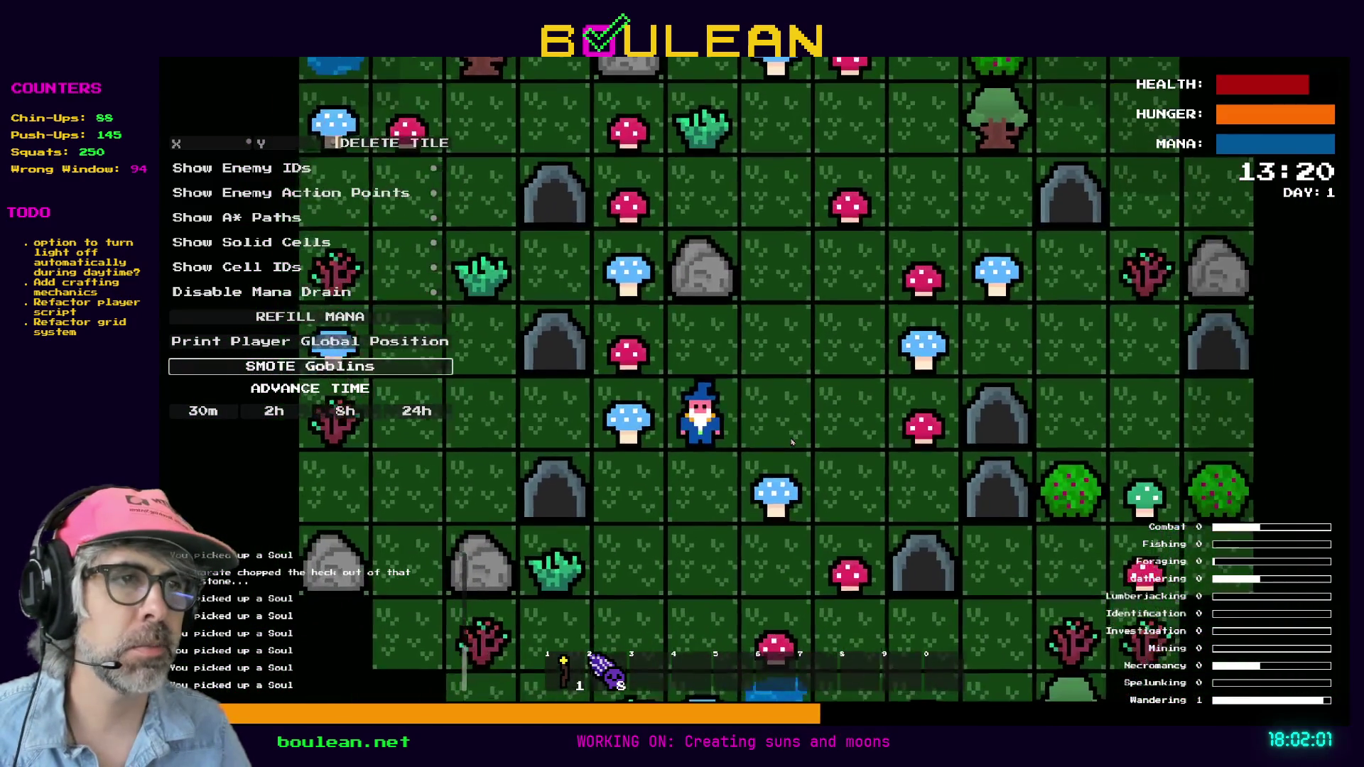
key("Left")
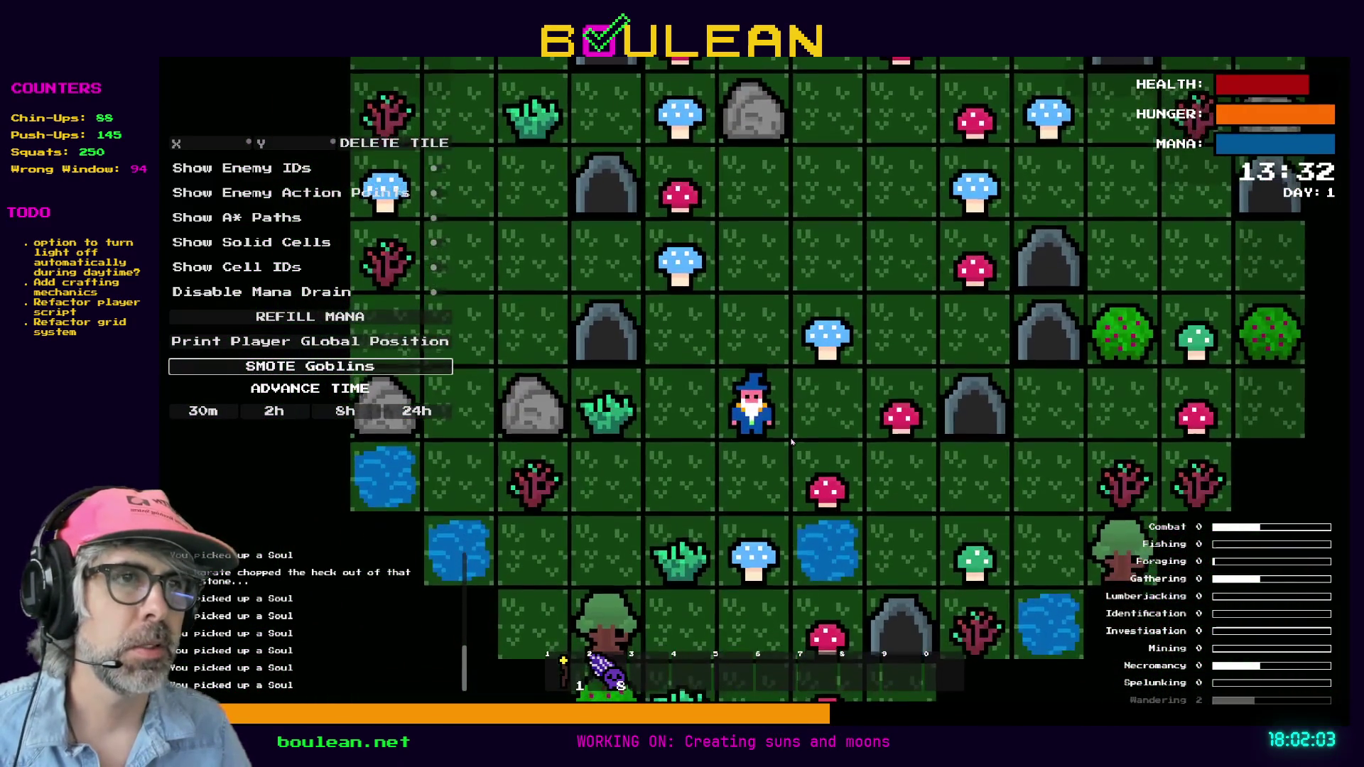
key("Down")
scroll(824, 435, "up", 2)
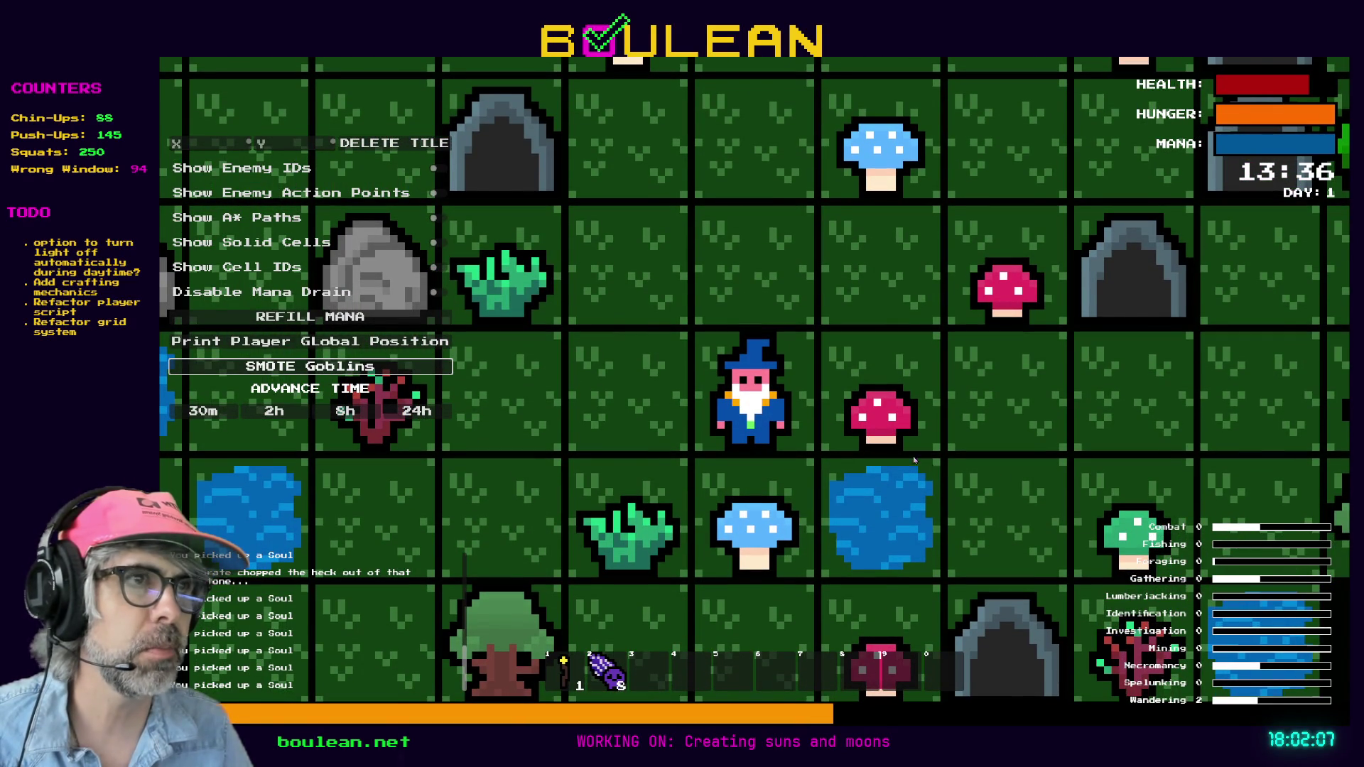
key("Right")
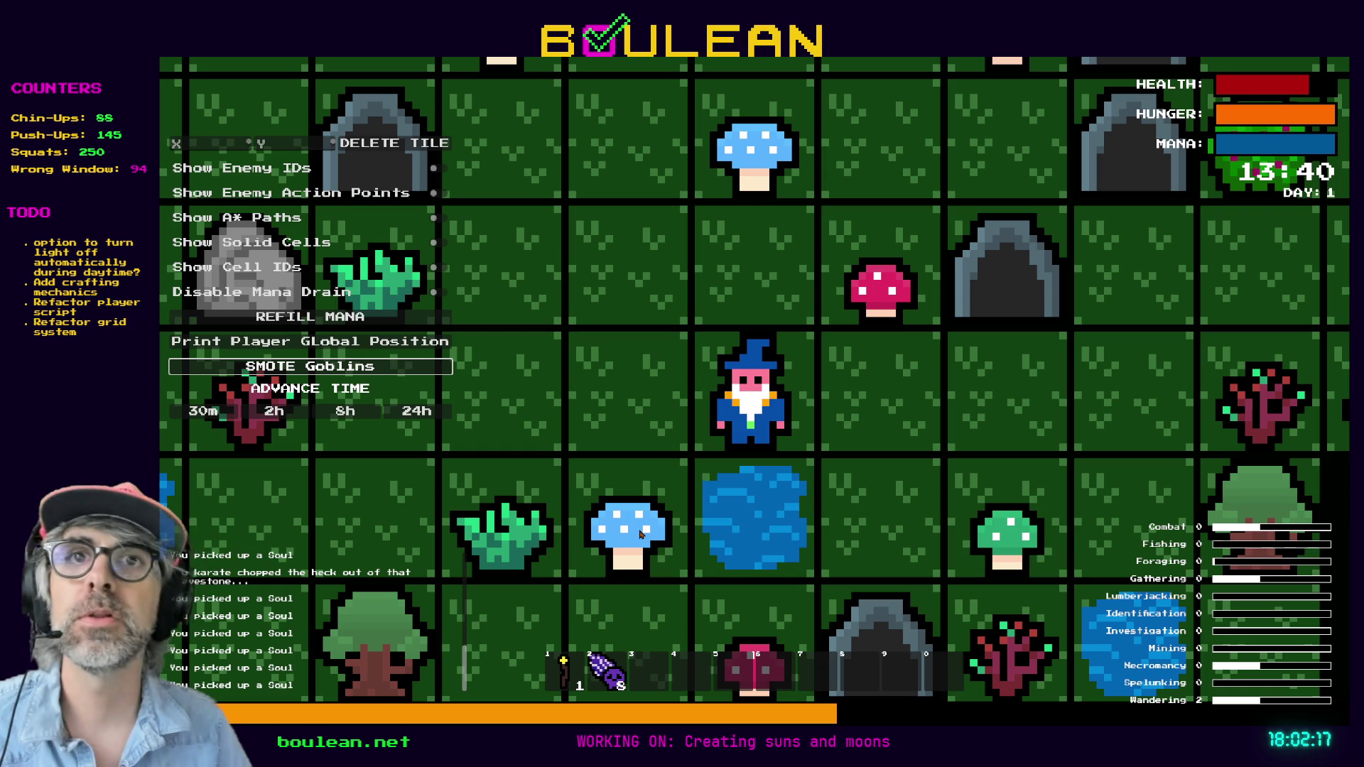
key("a")
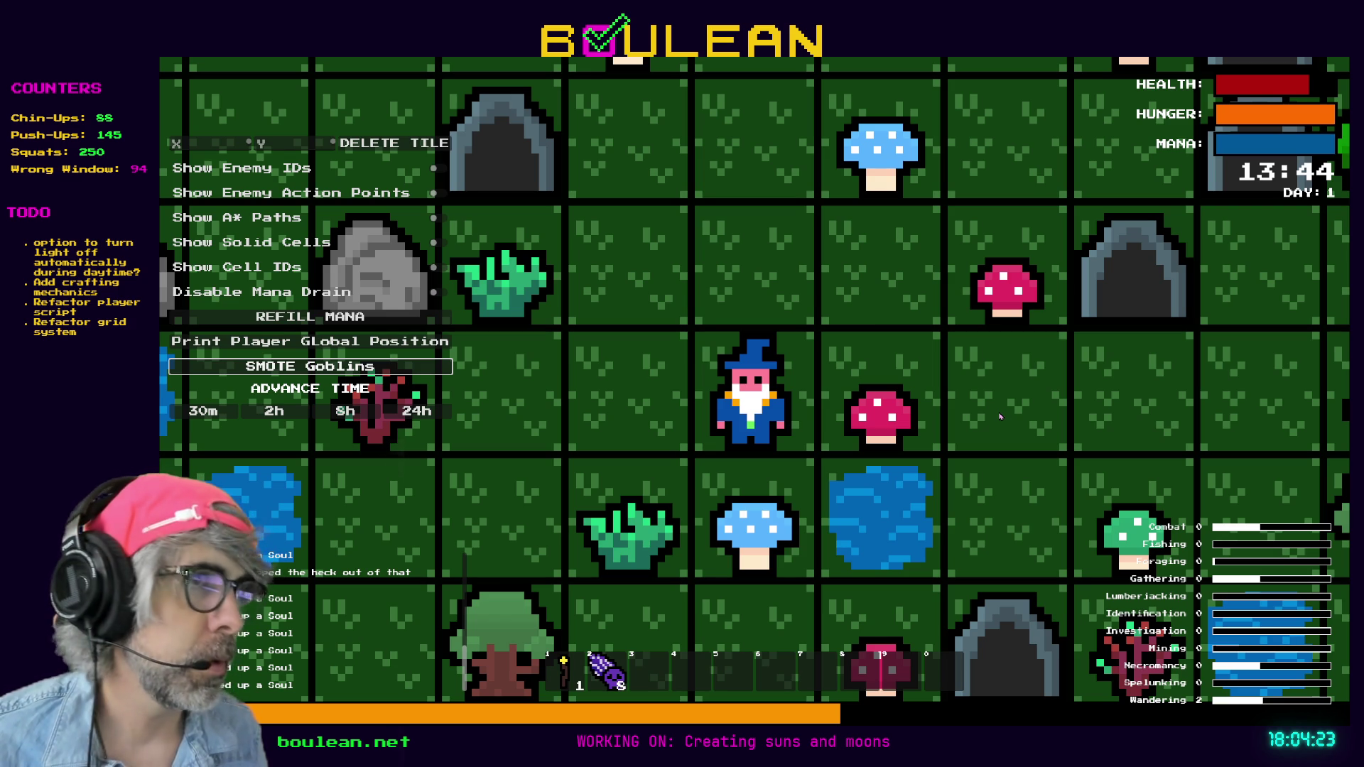
Chop two red mushrooms beside the wizard, then stop the game with F8.
left_click(938, 423)
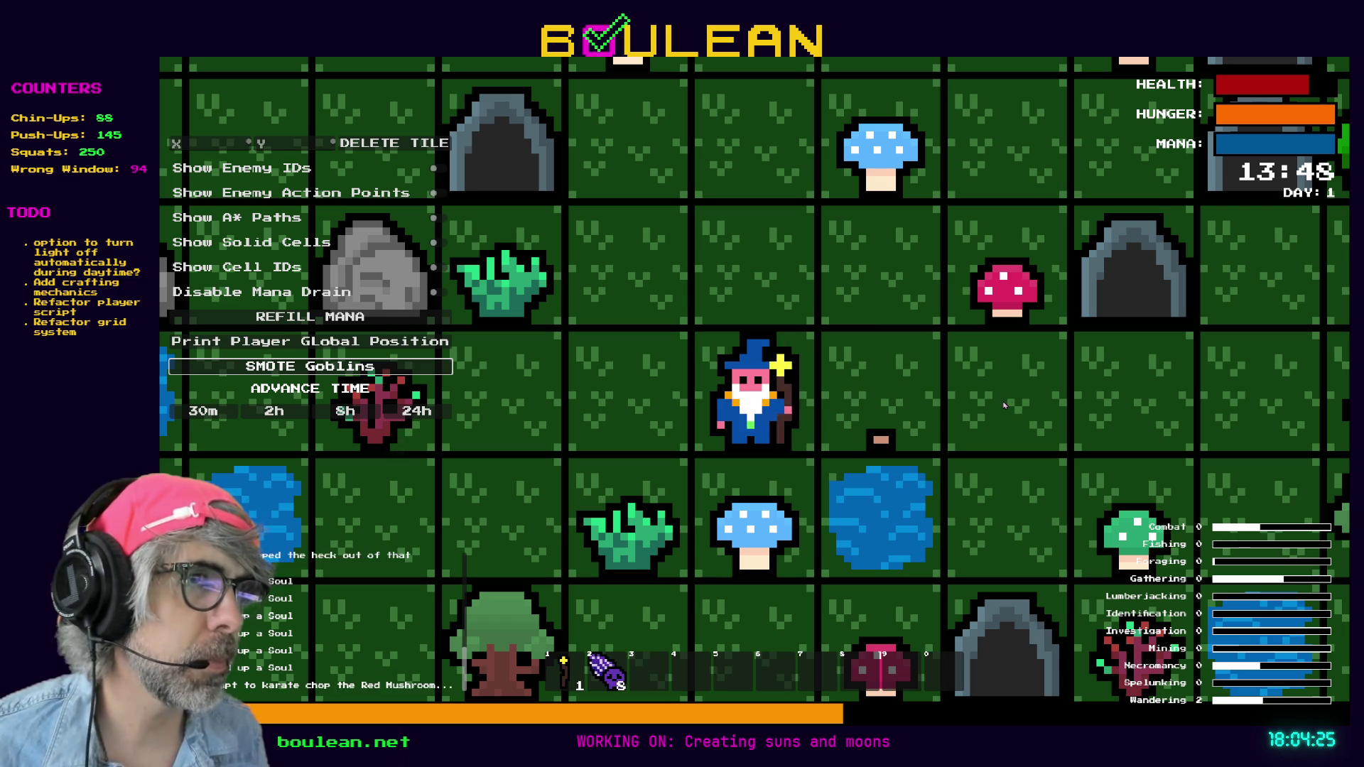
key("w")
key("d")
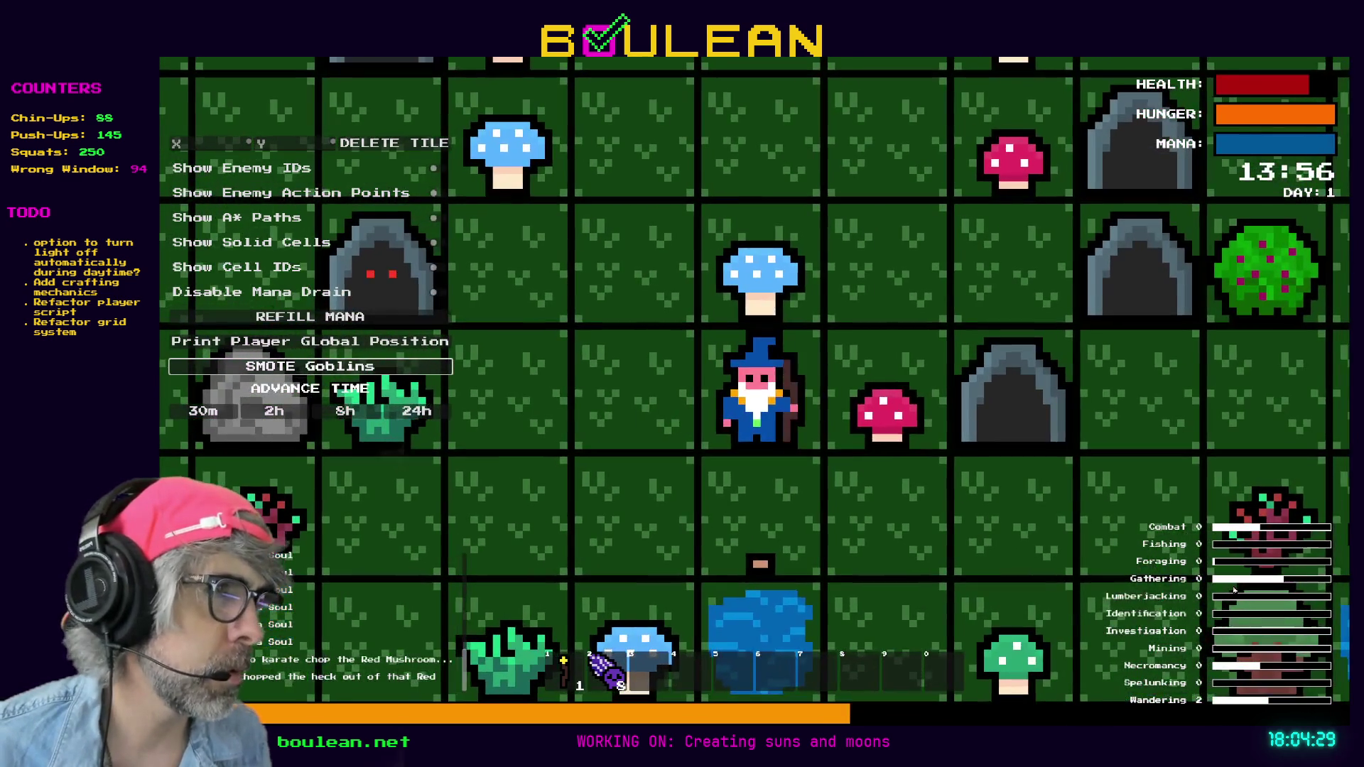
left_click(898, 412)
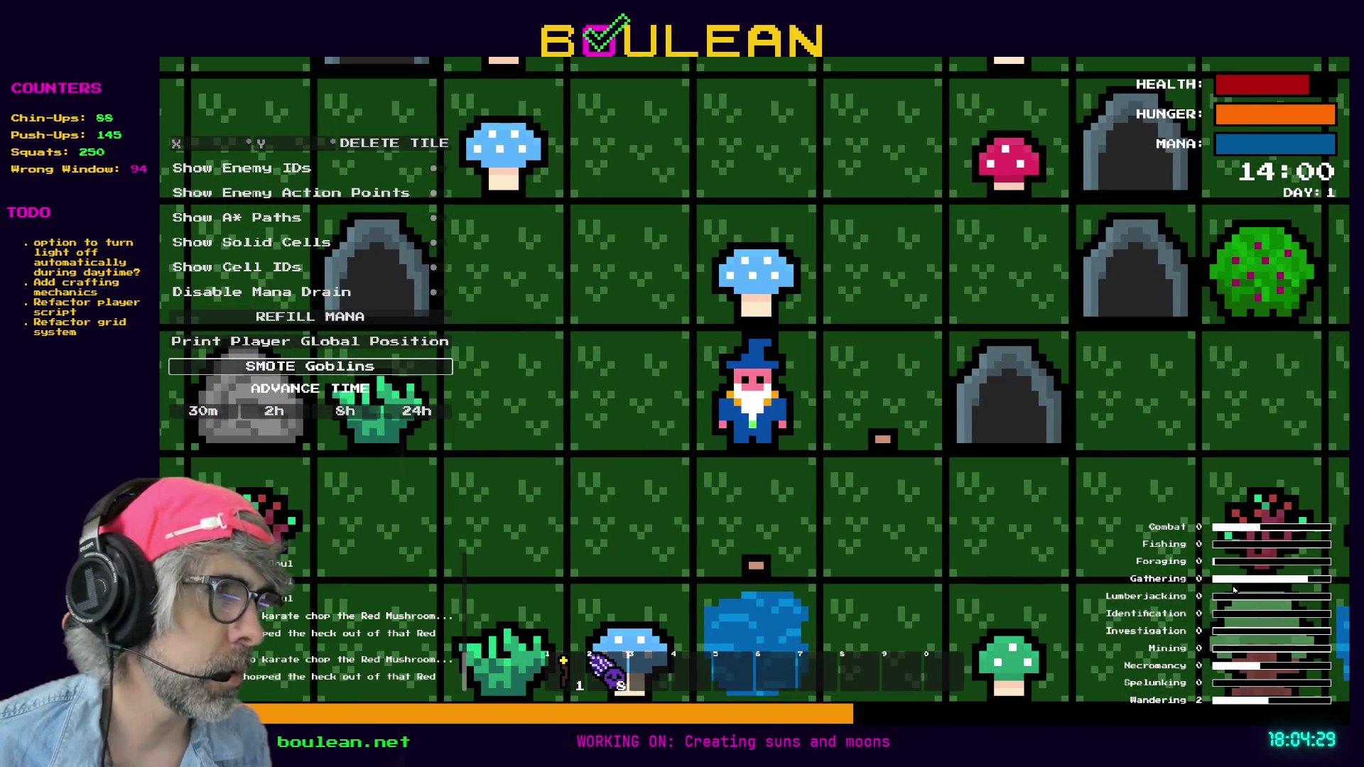
key("F8")
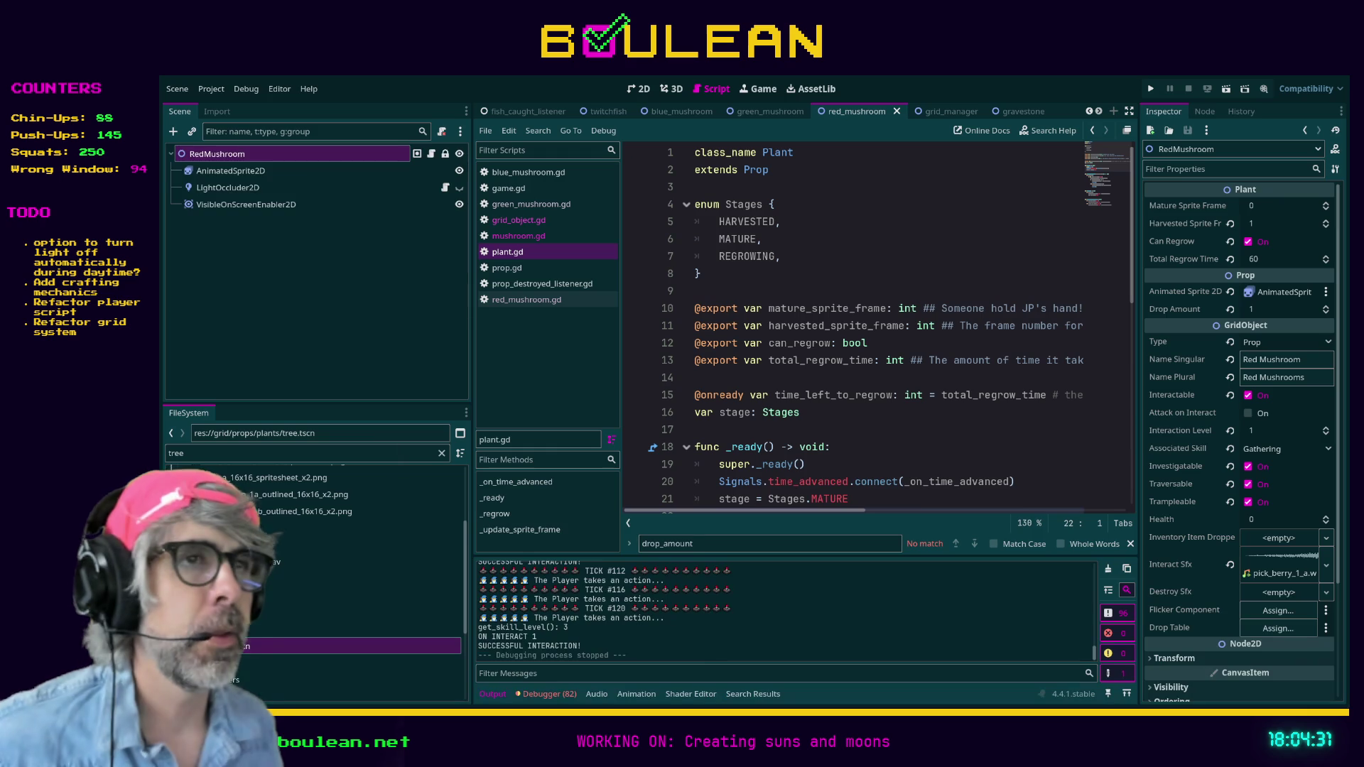
Switch to the blue_mushroom scene and select its BlueMushroom root node.
left_click(862, 246)
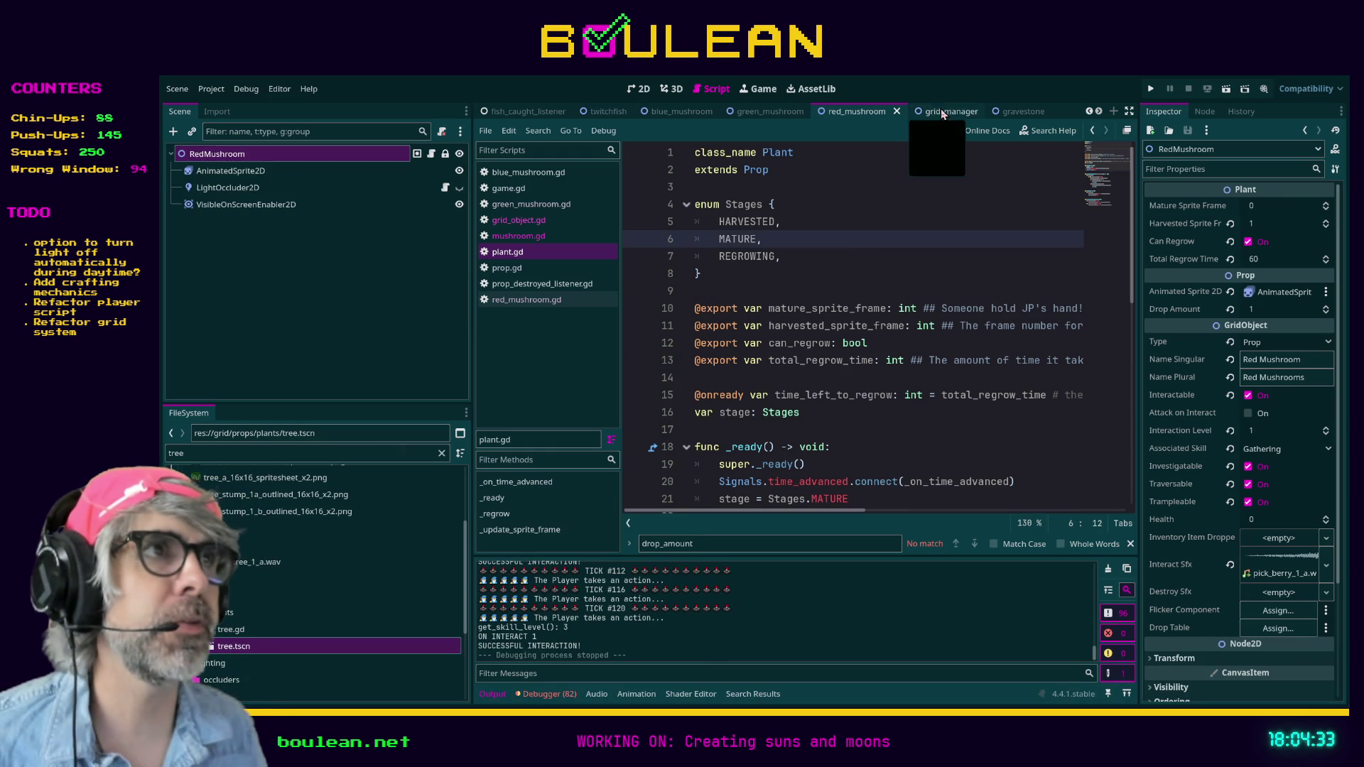
left_click(774, 114)
left_click(691, 114)
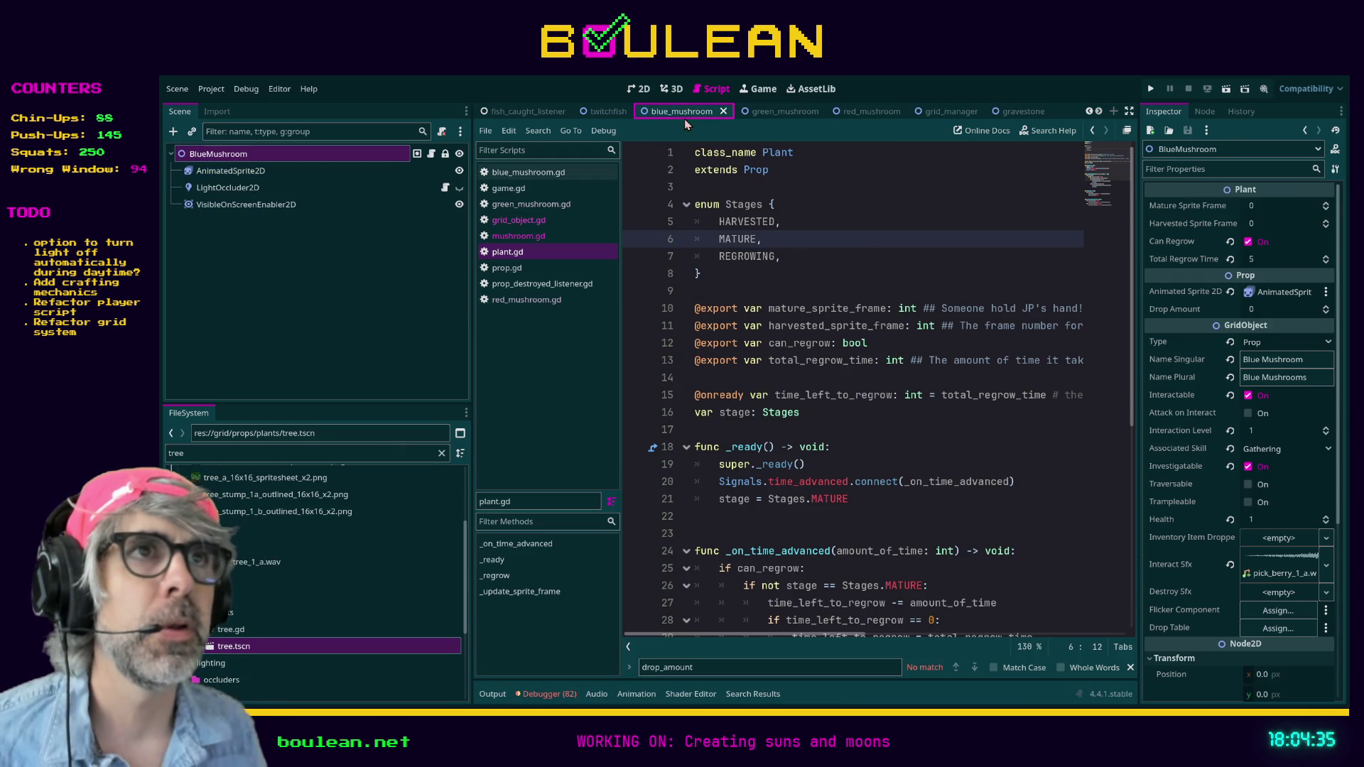
left_click(229, 174)
left_click(219, 154)
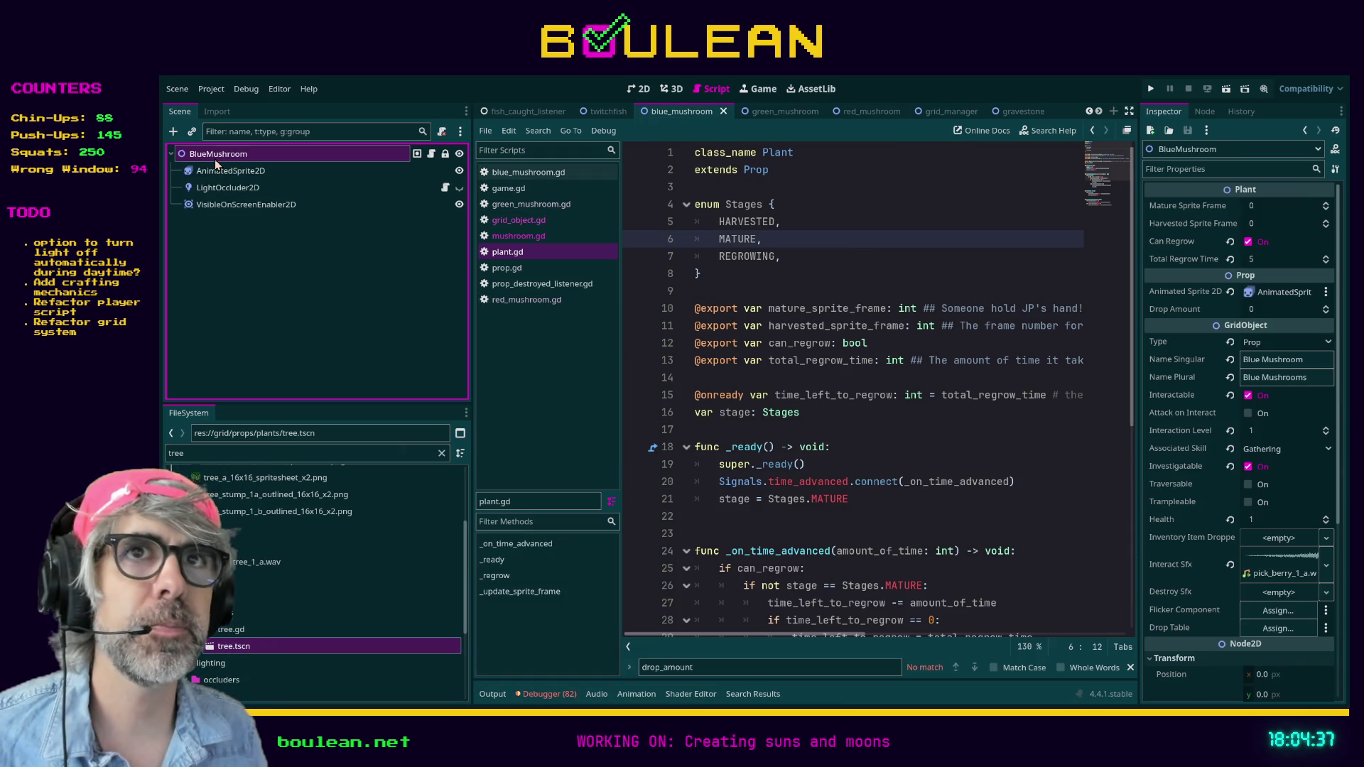
Set Harvested Sprite Frame 1, Total Regrow Time 60 and Drop Amount 1.
left_click(1261, 206)
left_click(1260, 223)
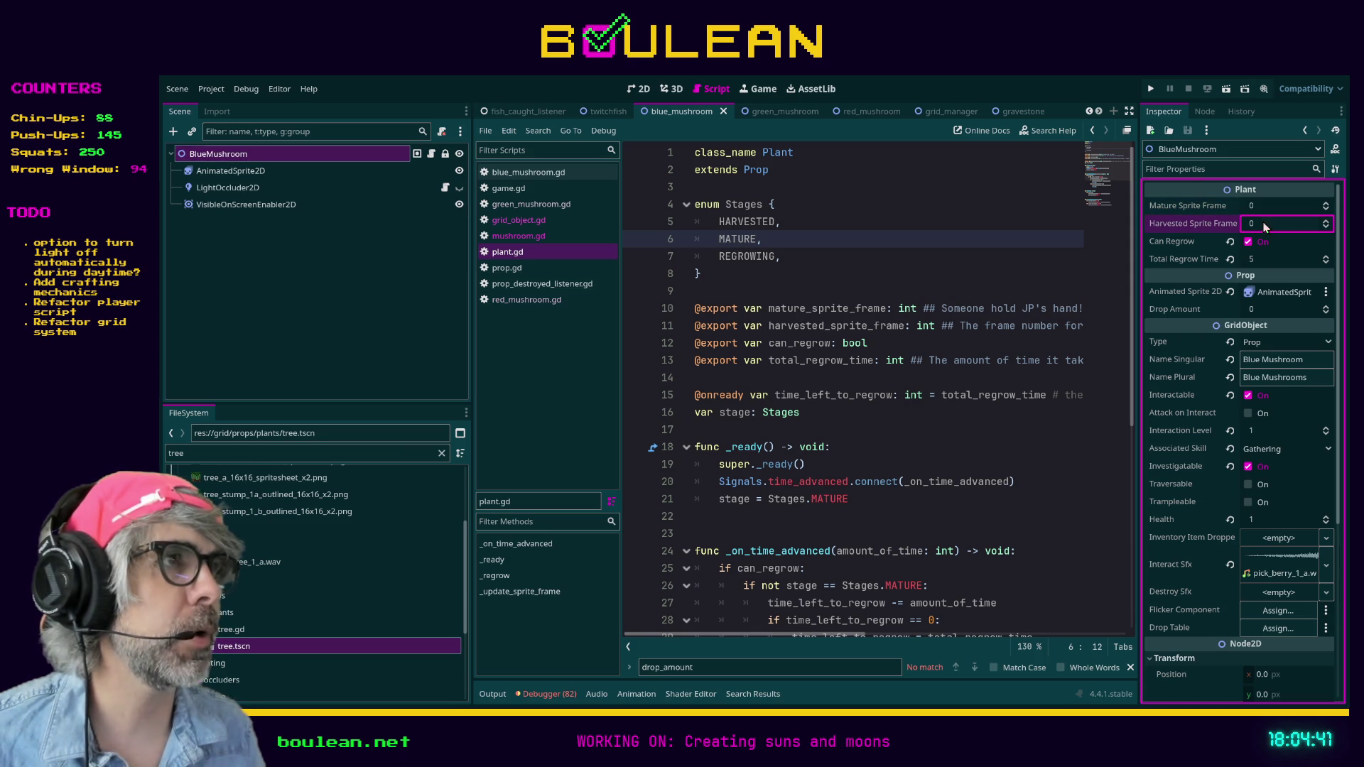
type("1")
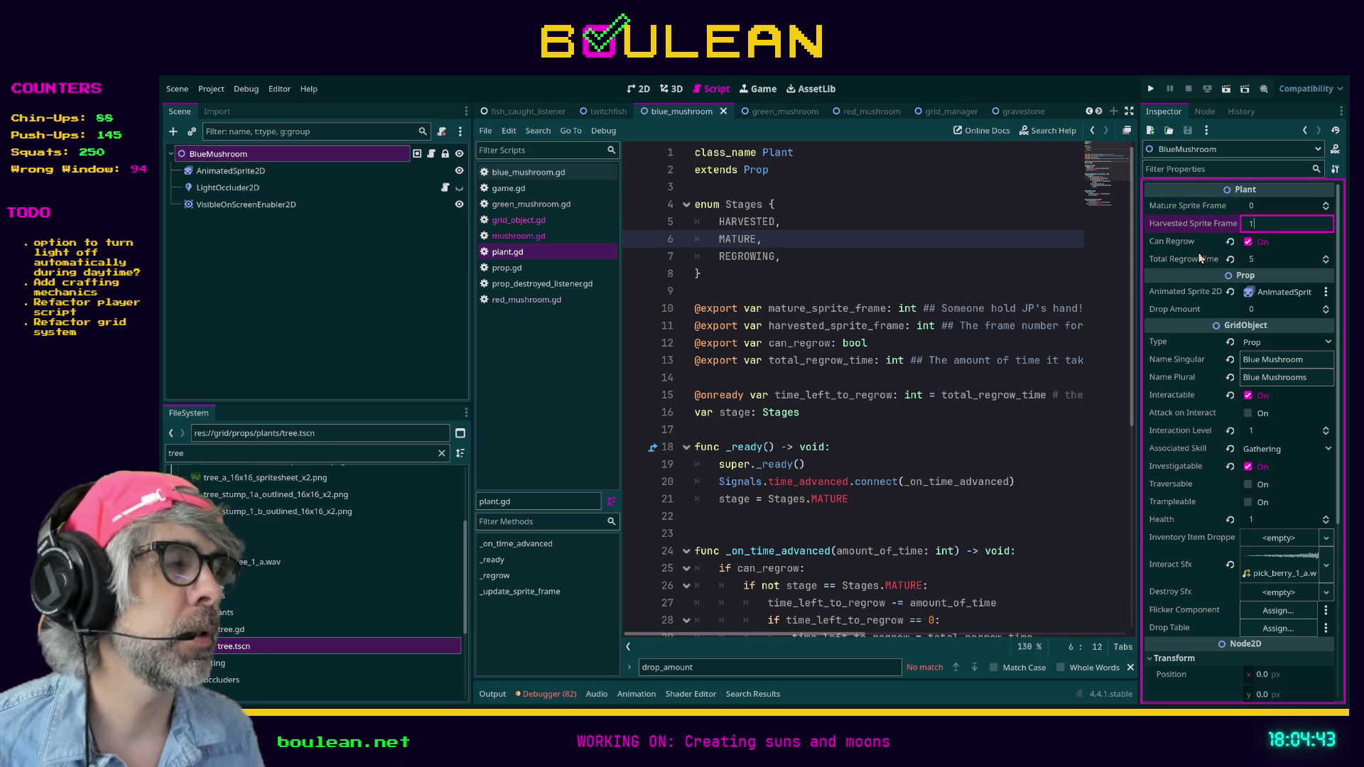
left_click(1266, 258)
type("60")
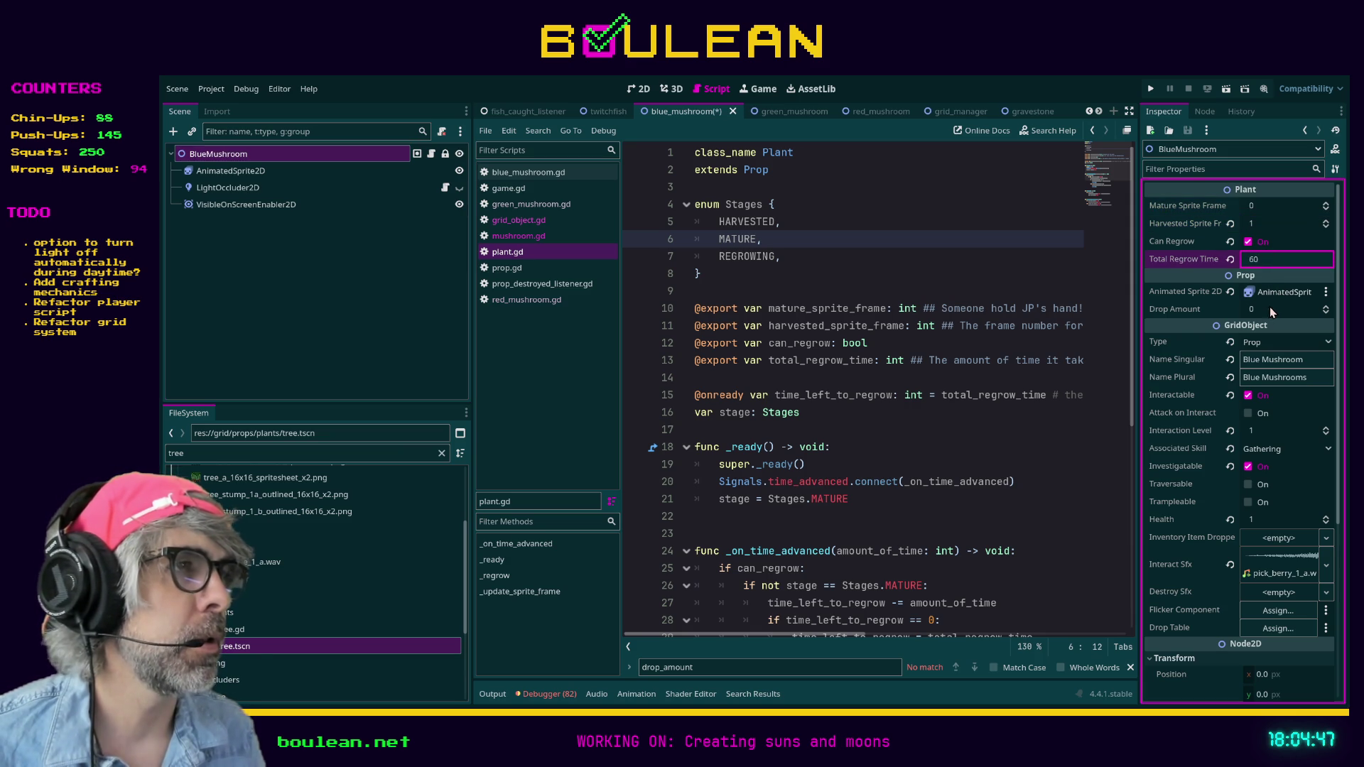
left_click(1269, 309)
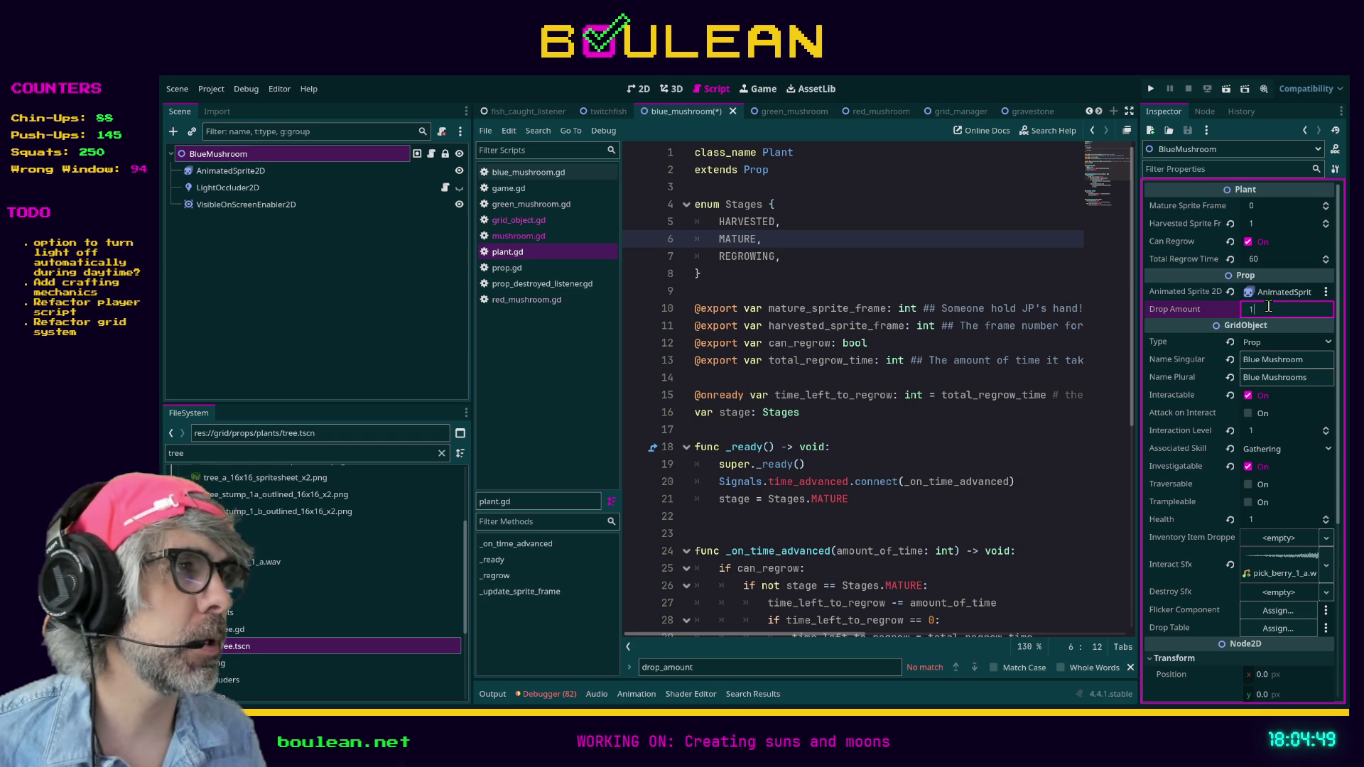
key("Return")
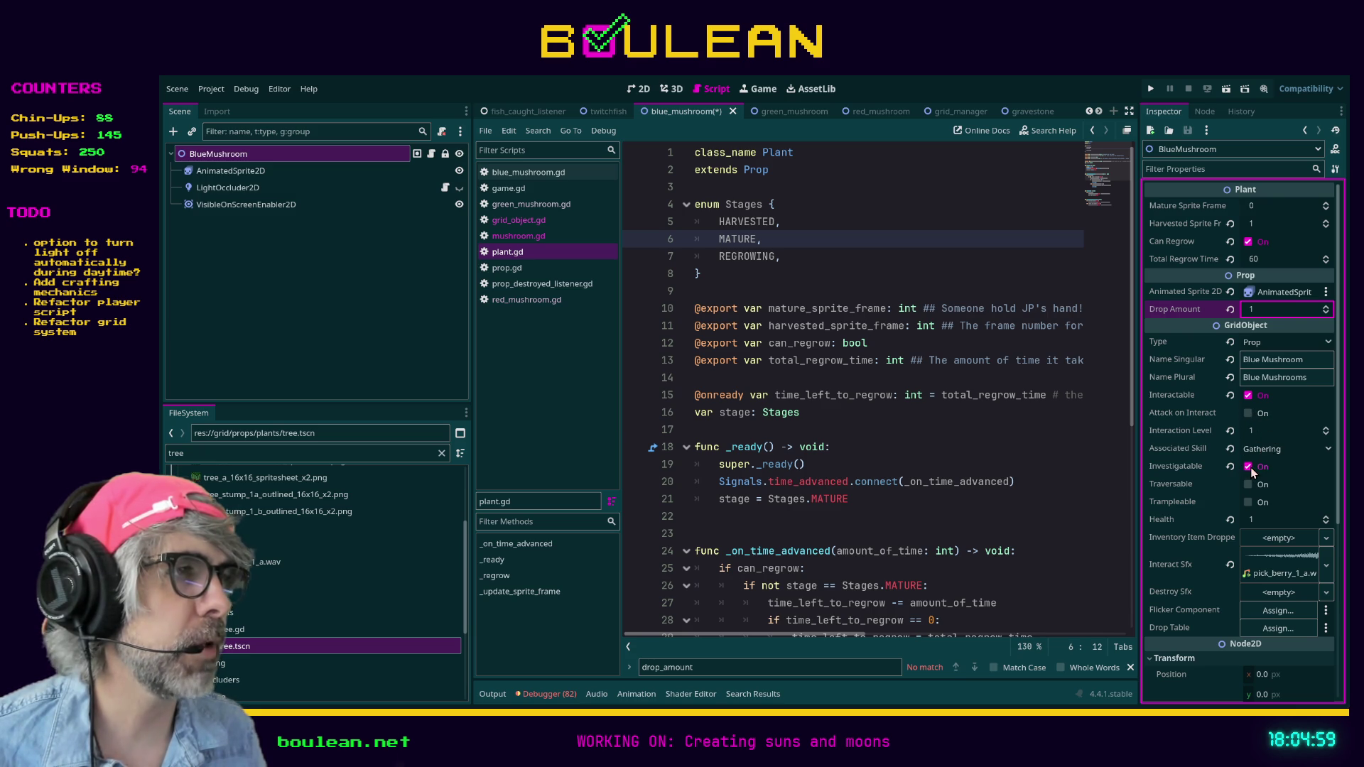
Turn on Trampleable, review the remaining properties, and save the scene.
left_click(1250, 489)
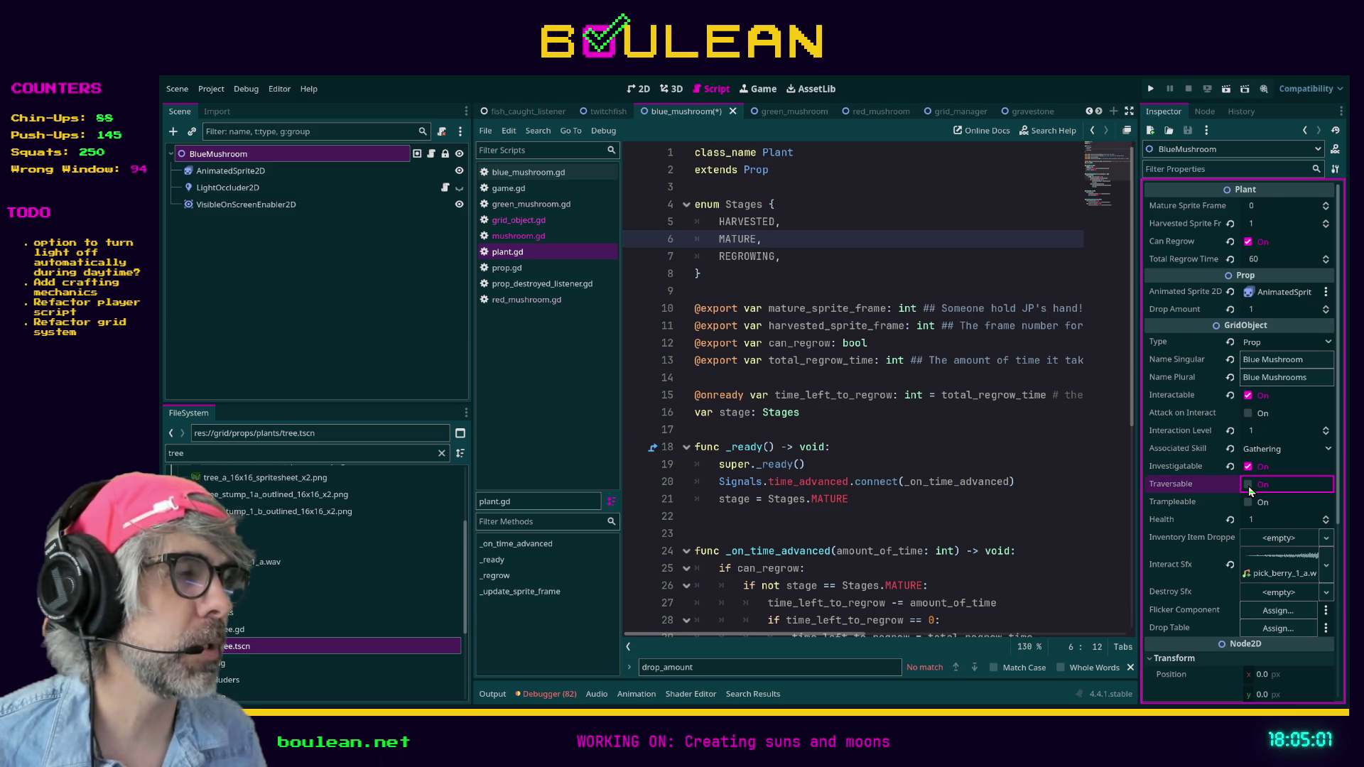
left_click(1249, 503)
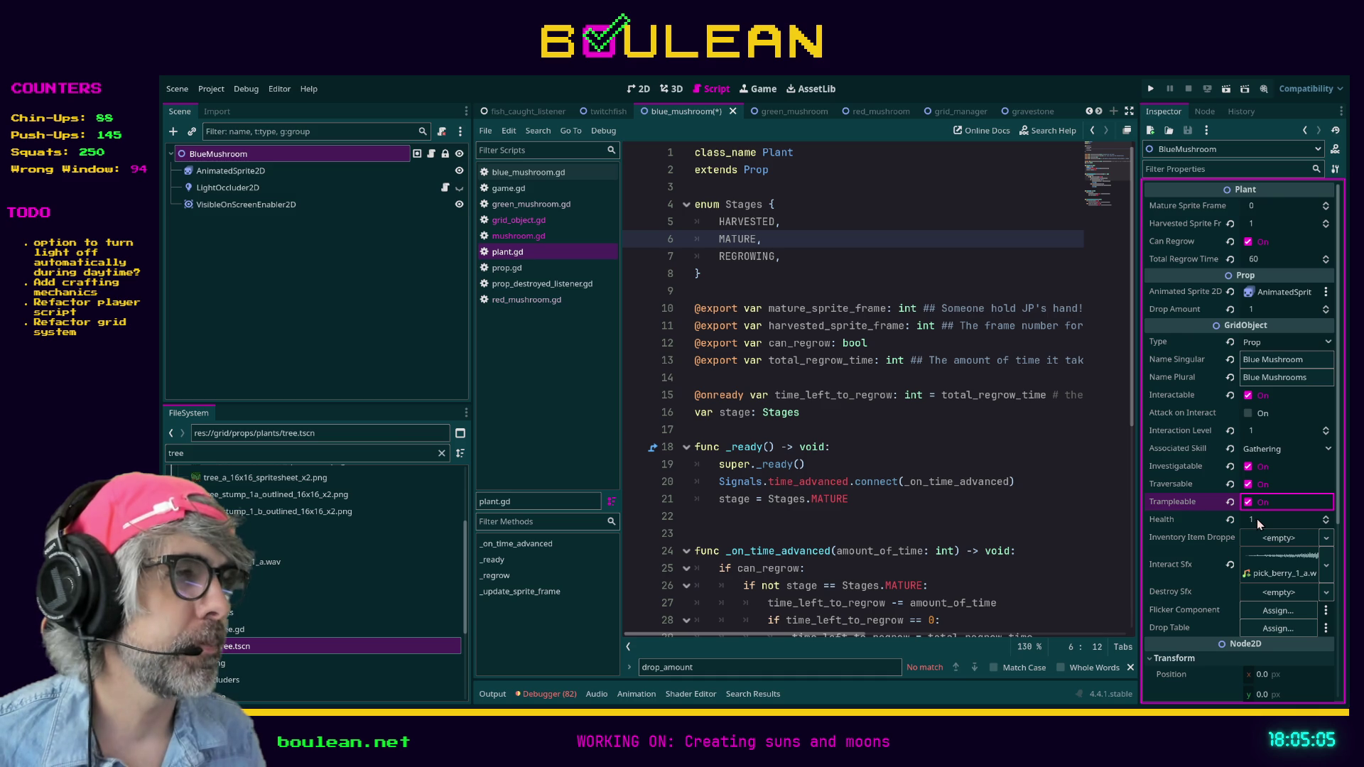
scroll(1258, 524, "down", 2)
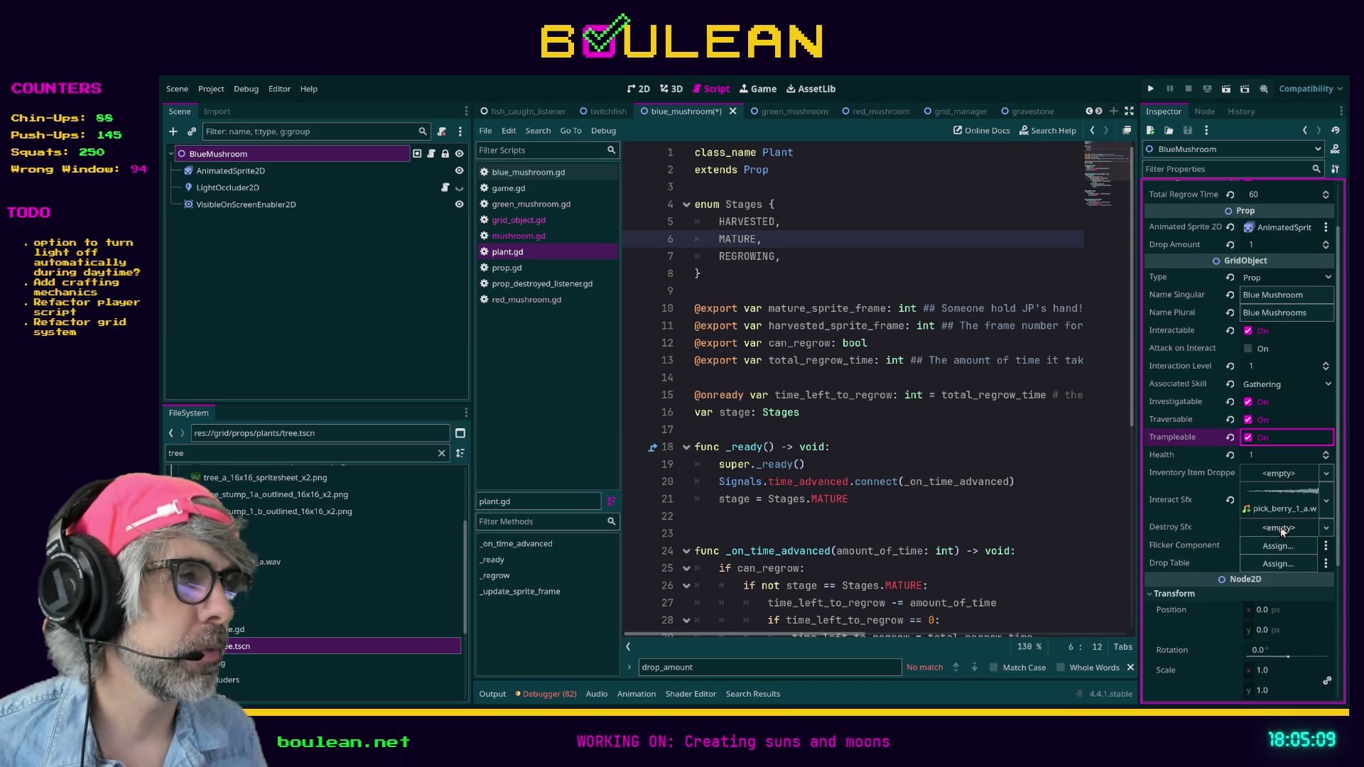
scroll(1197, 483, "down", 2)
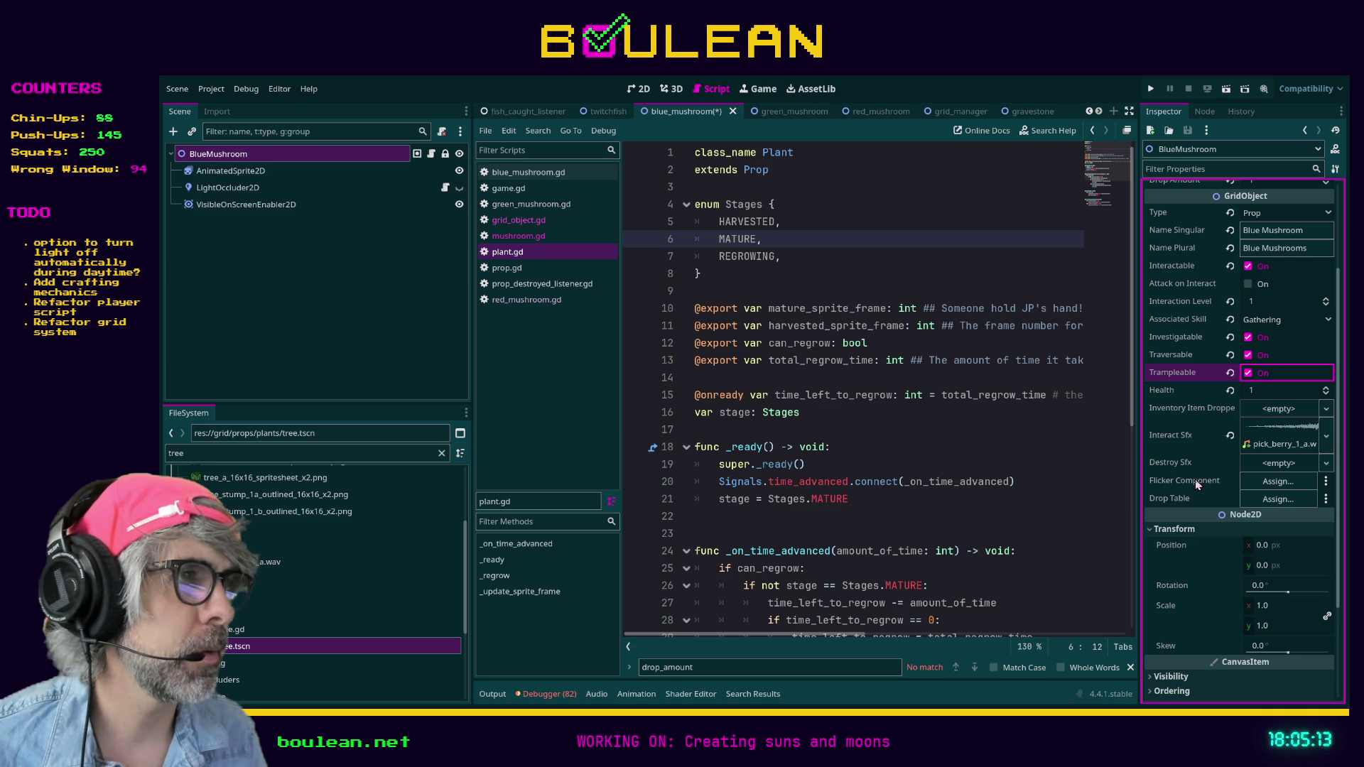
scroll(1210, 546, "down", 2)
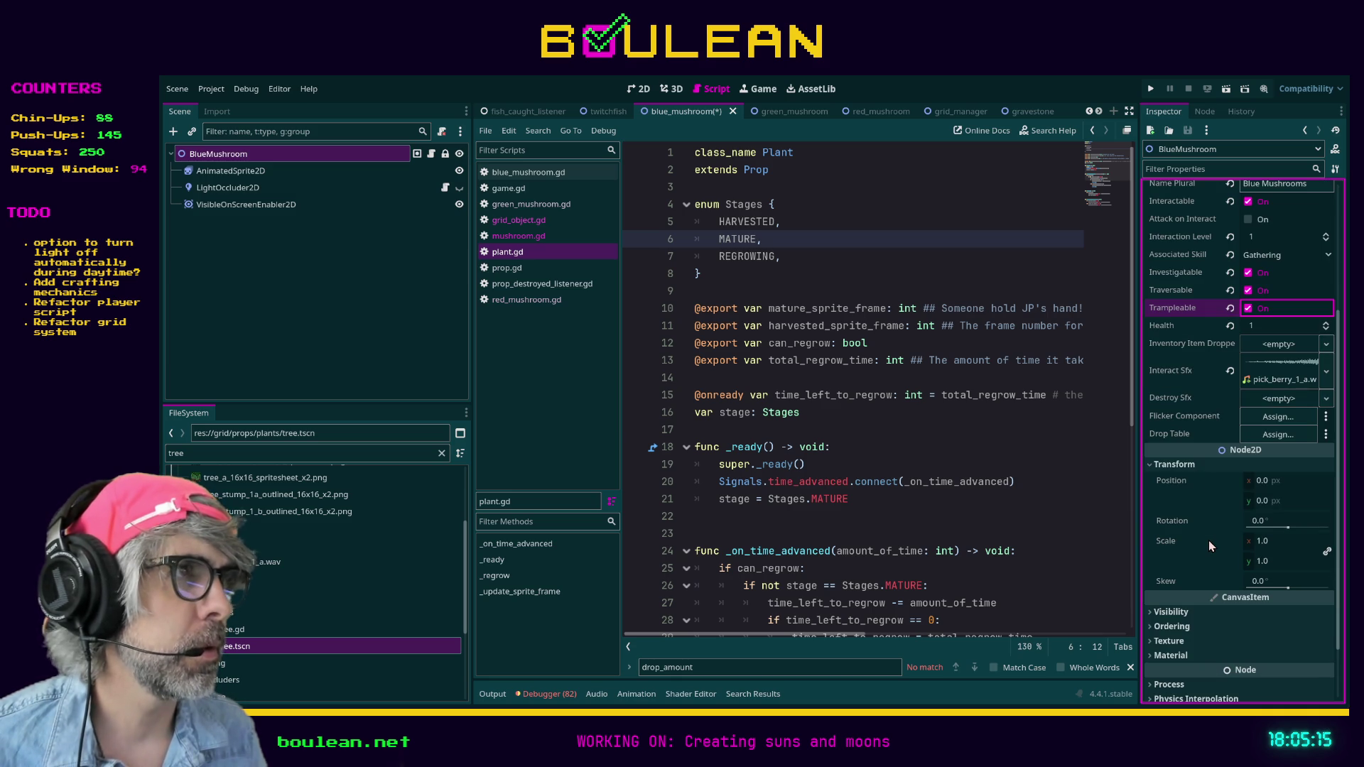
key("ctrl+s")
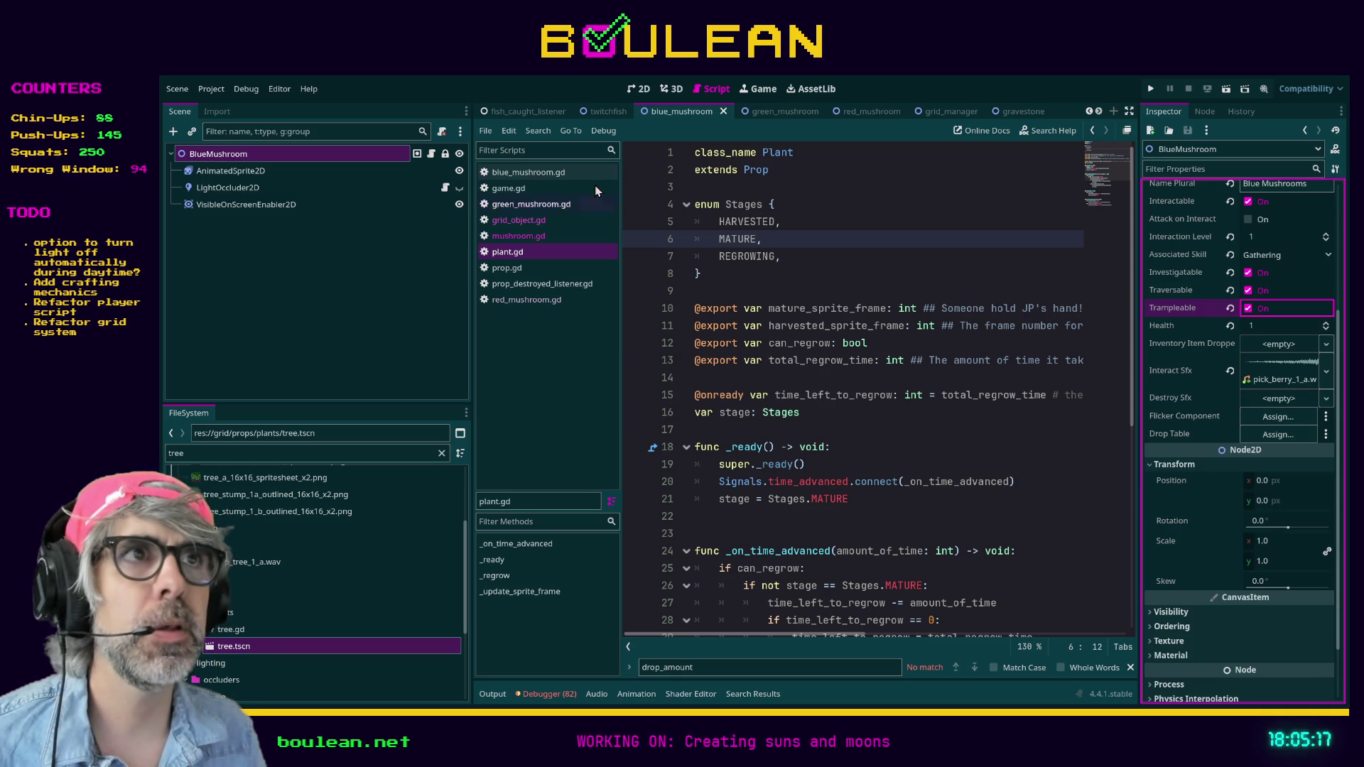
In the green_mushroom scene, set Harvested Sprite Frame 1, Total Regrow Time 45, Drop Amount 1.
left_click(774, 112)
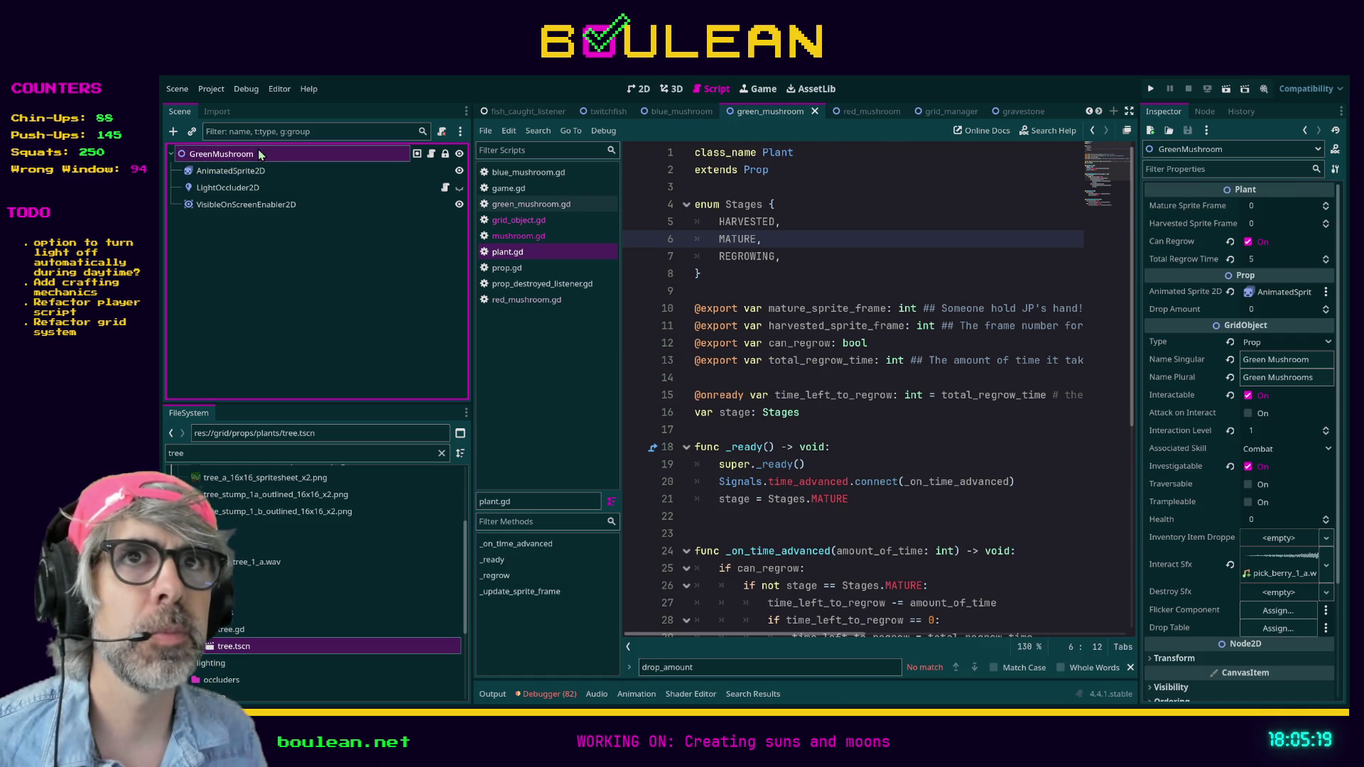
left_click(1270, 225)
type("1")
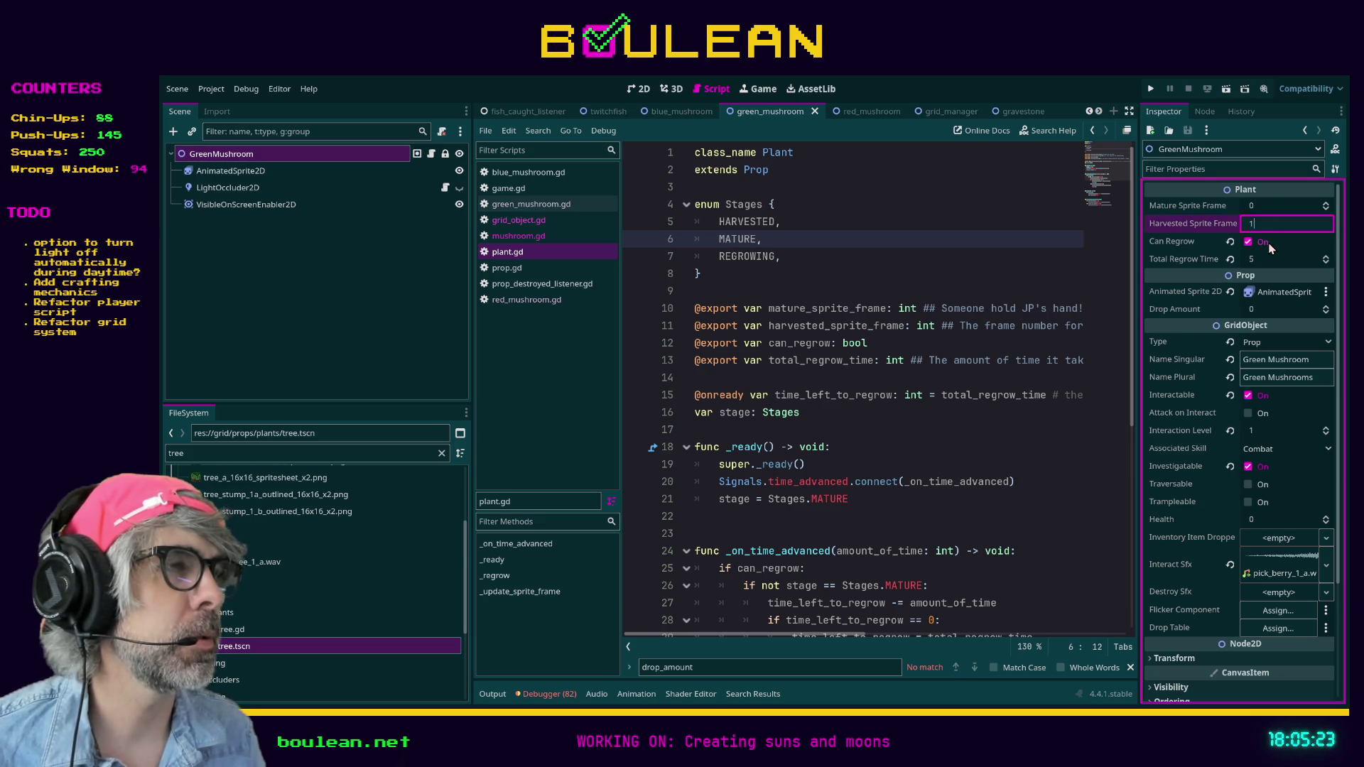
left_click(1278, 257)
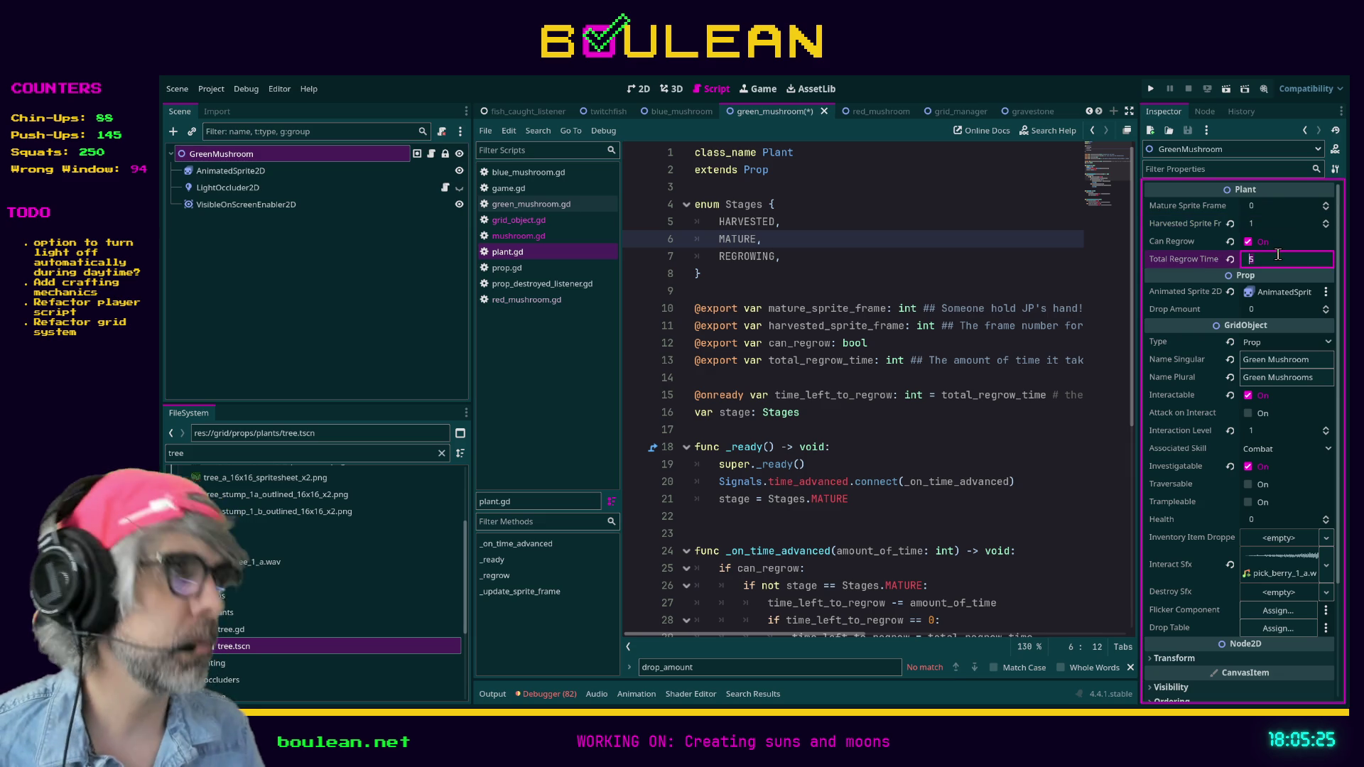
type("45")
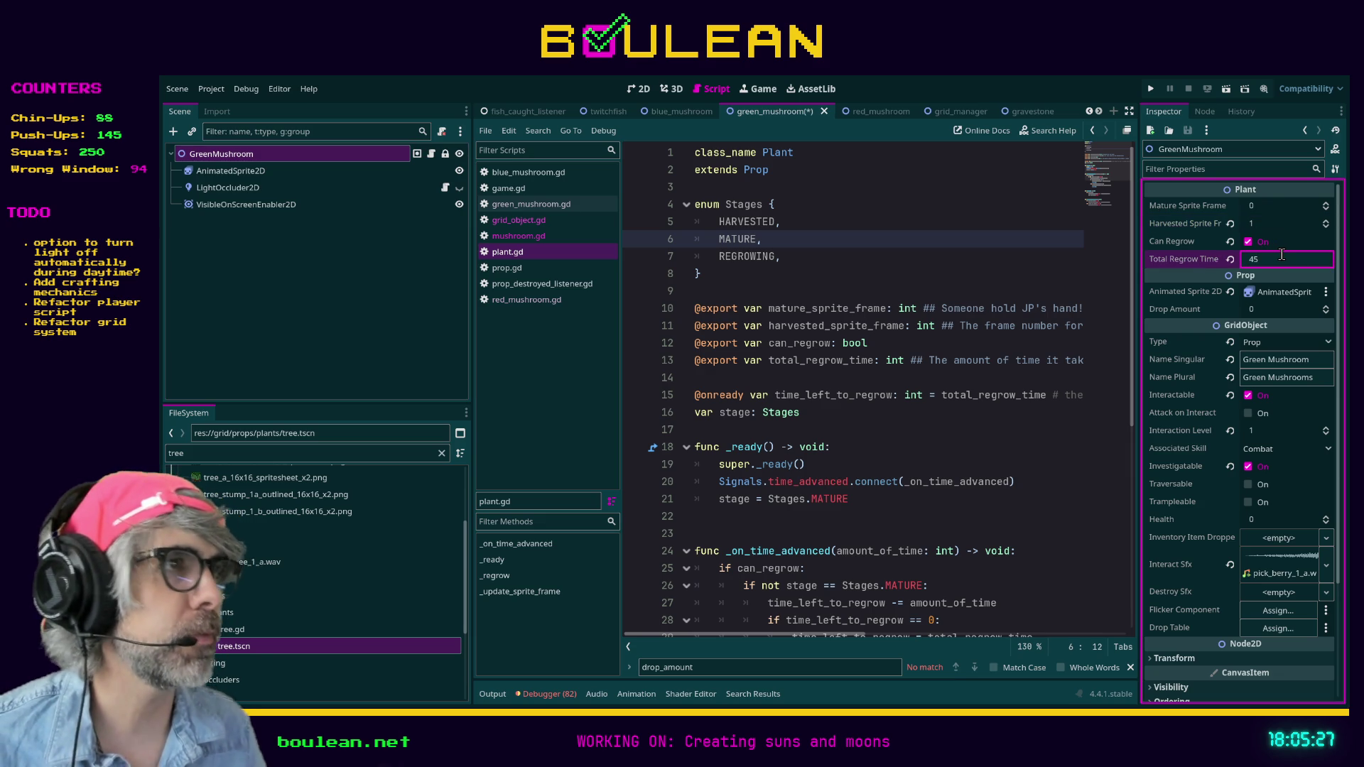
left_click(1267, 310)
type("1")
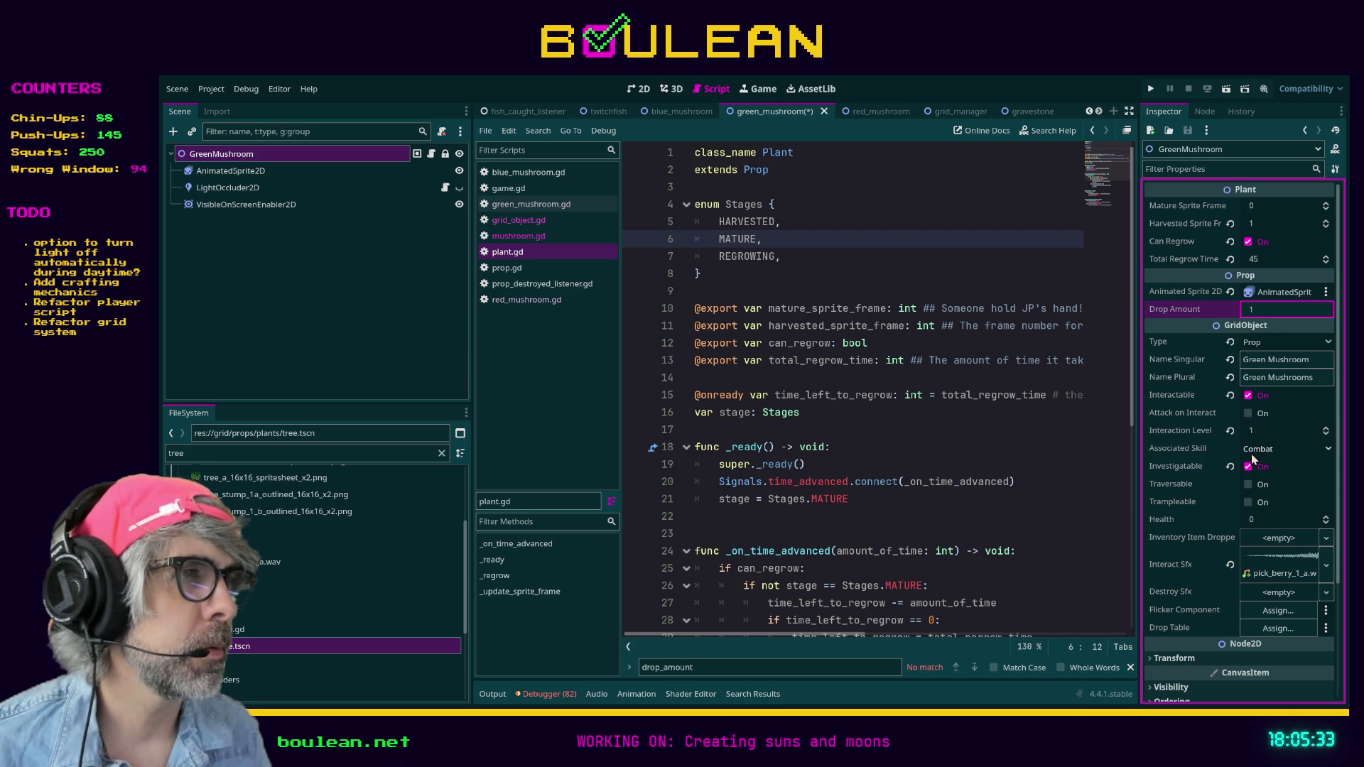
Tick Traversable and Trampleable and set Health to 1 for the green mushroom.
left_click(1248, 485)
left_click(1249, 502)
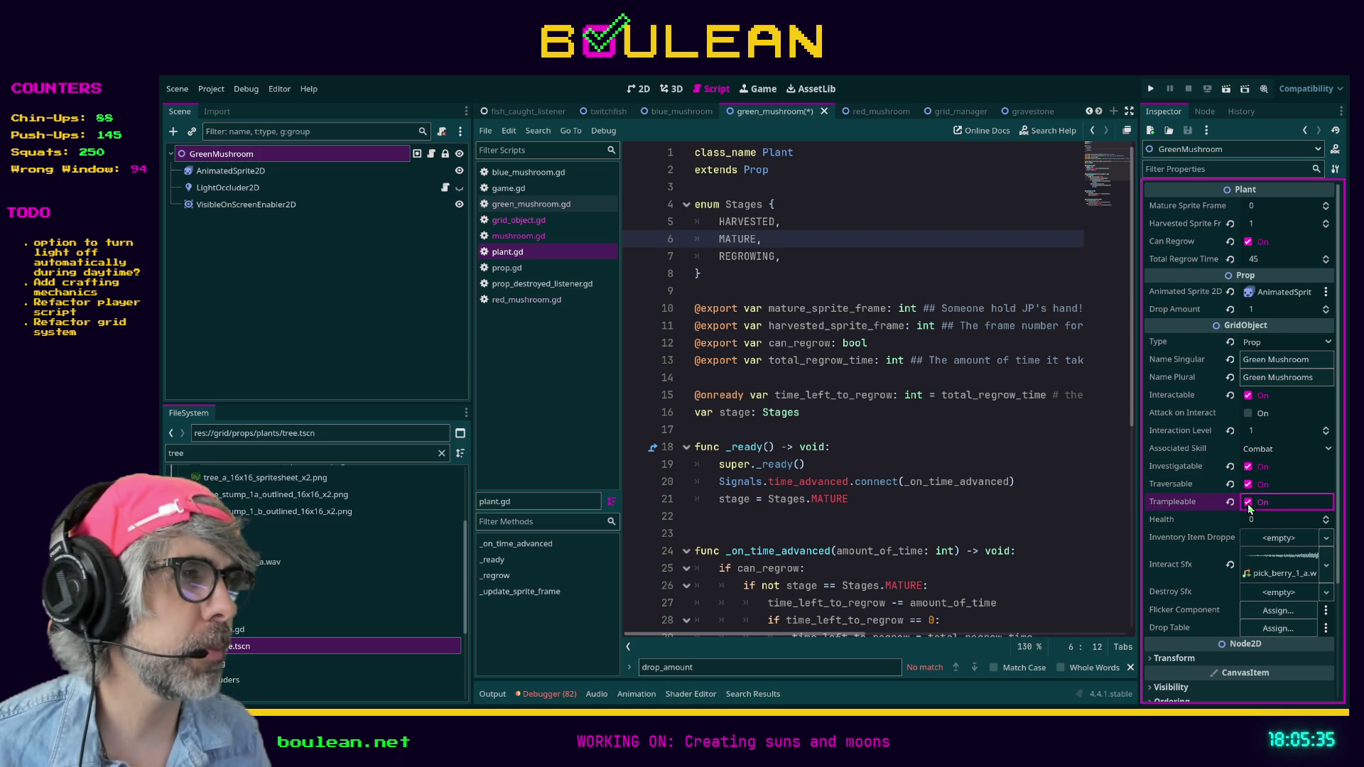
left_click(1254, 519)
type("1")
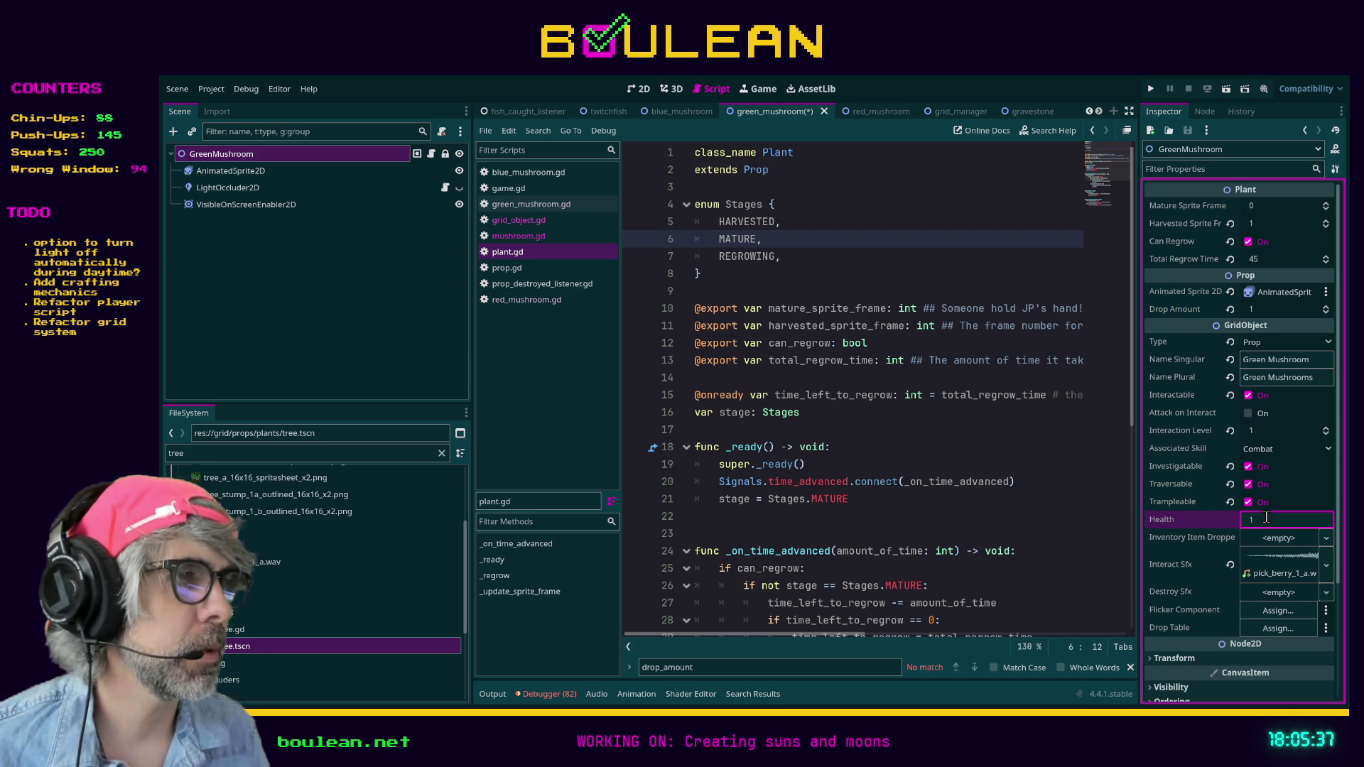
key("Return")
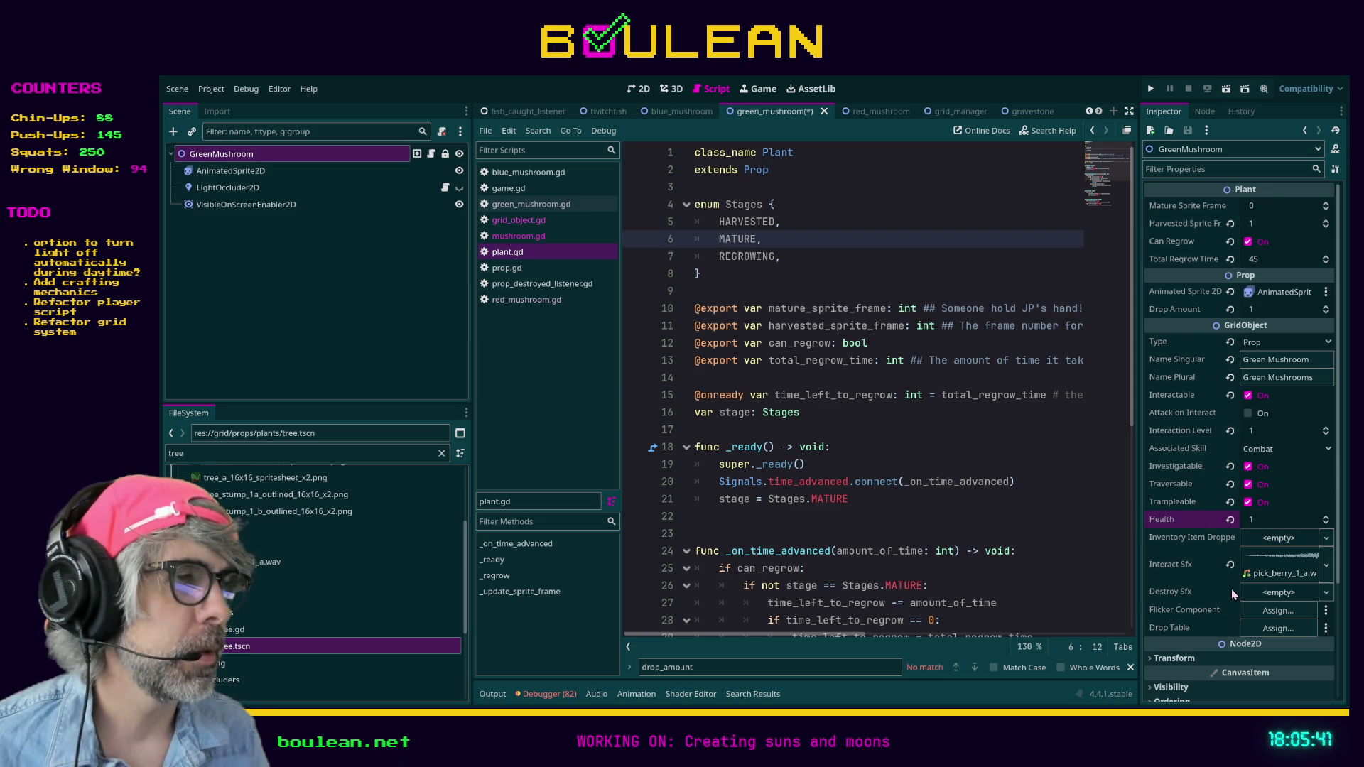
scroll(1249, 569, "down", 3)
scroll(1247, 560, "up", 2)
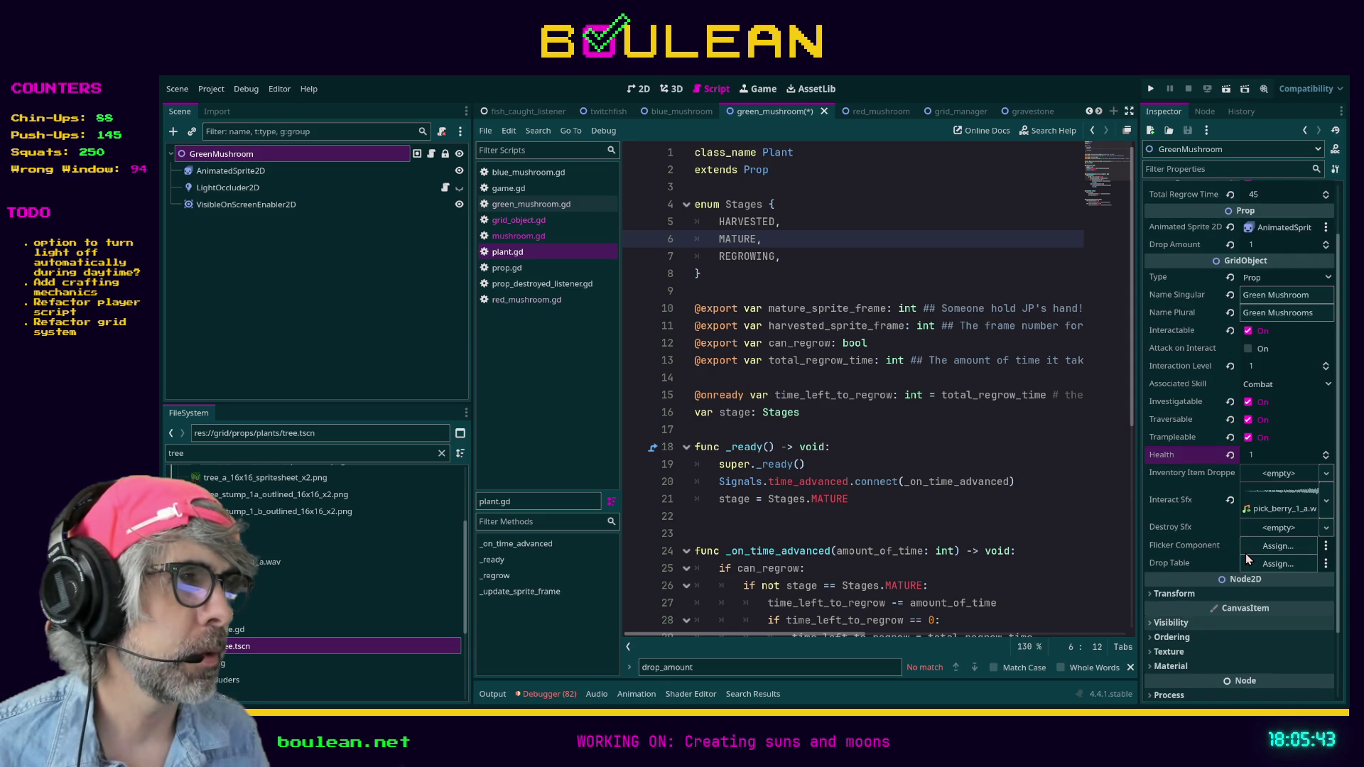
scroll(1259, 498, "up", 2)
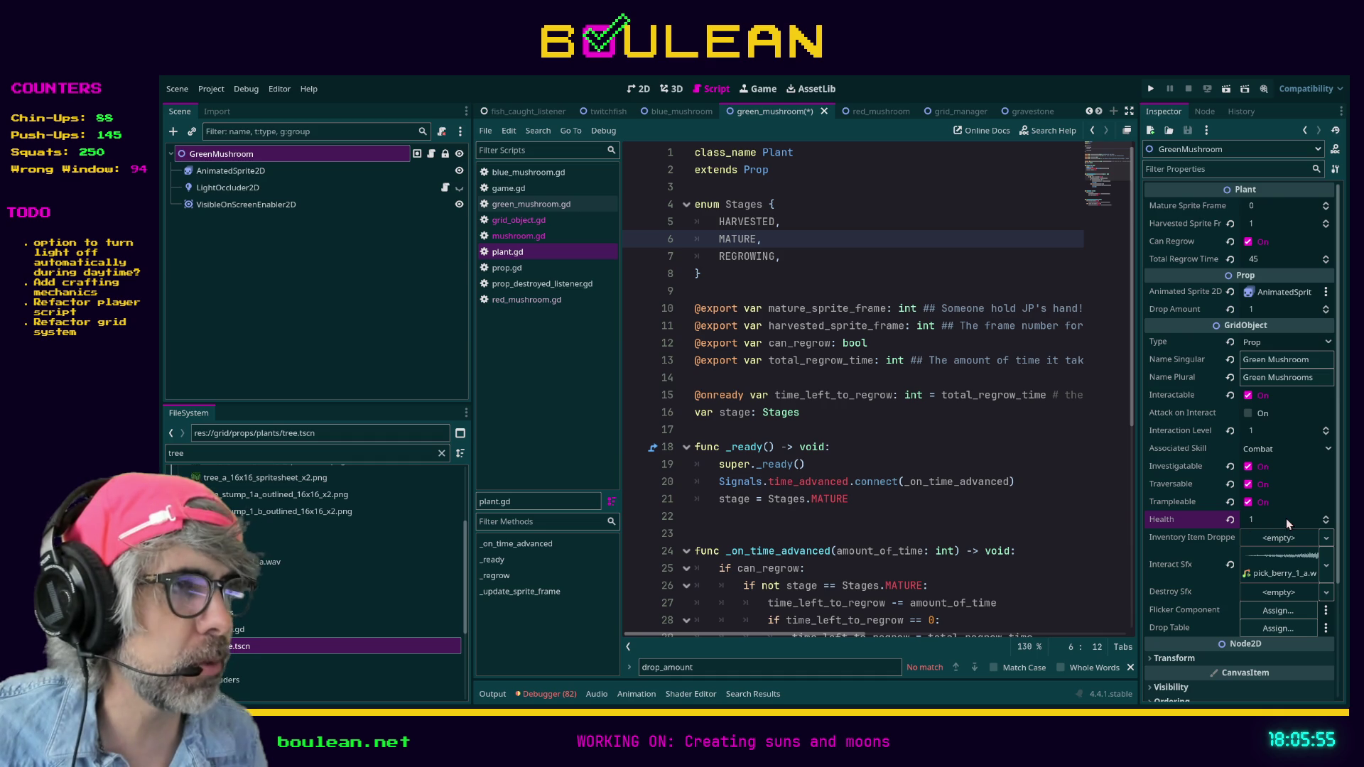
scroll(1222, 526, "down", 3)
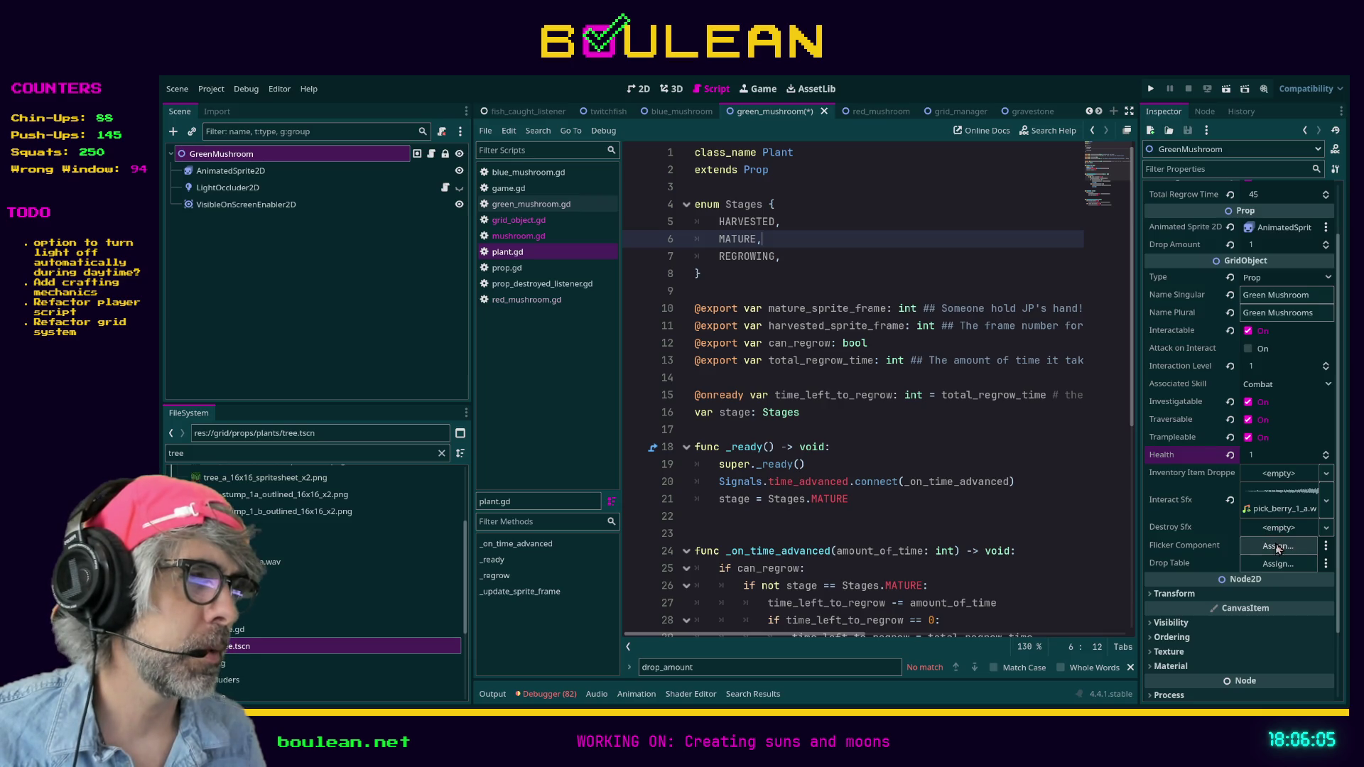
left_click(970, 445)
Save the green mushroom, run the game with F5, and step the wizard down-left.
key("ctrl+s")
key("F5")
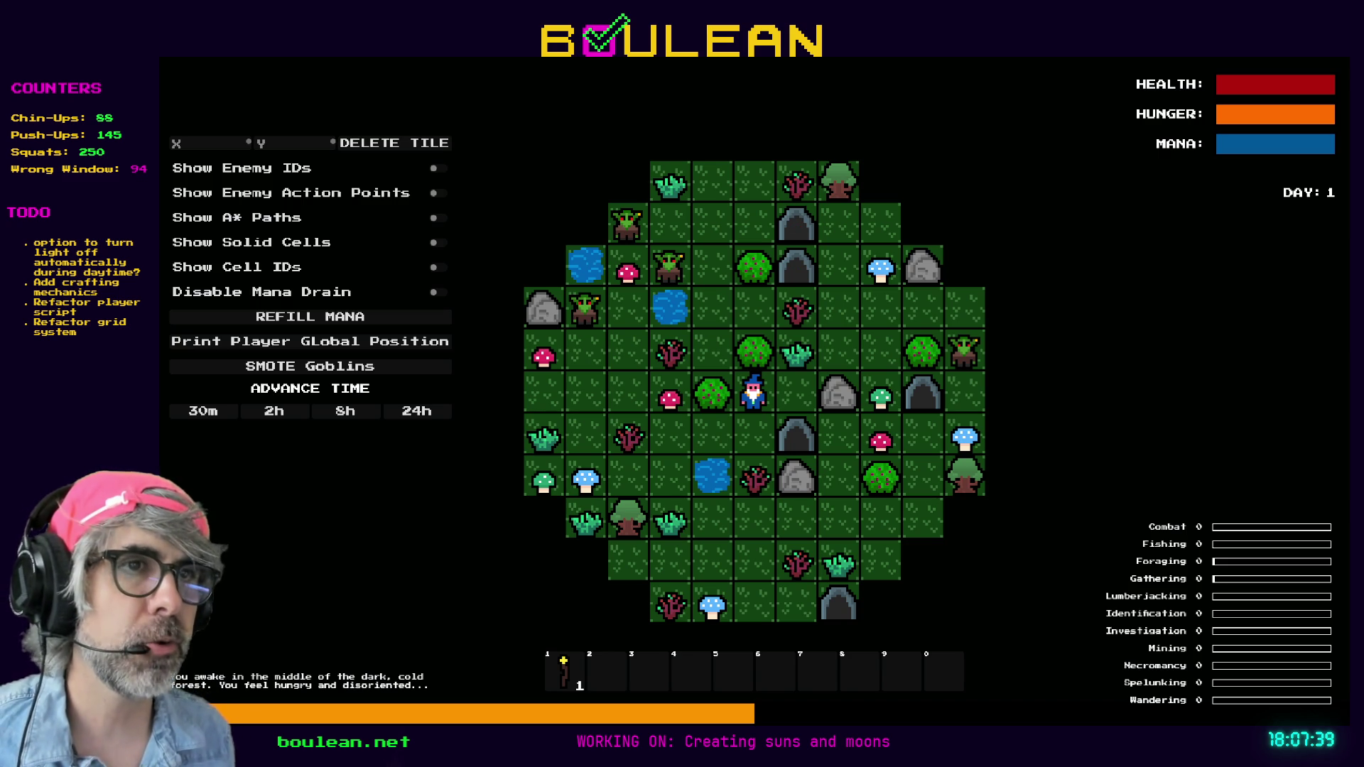
key("Left")
key("Down")
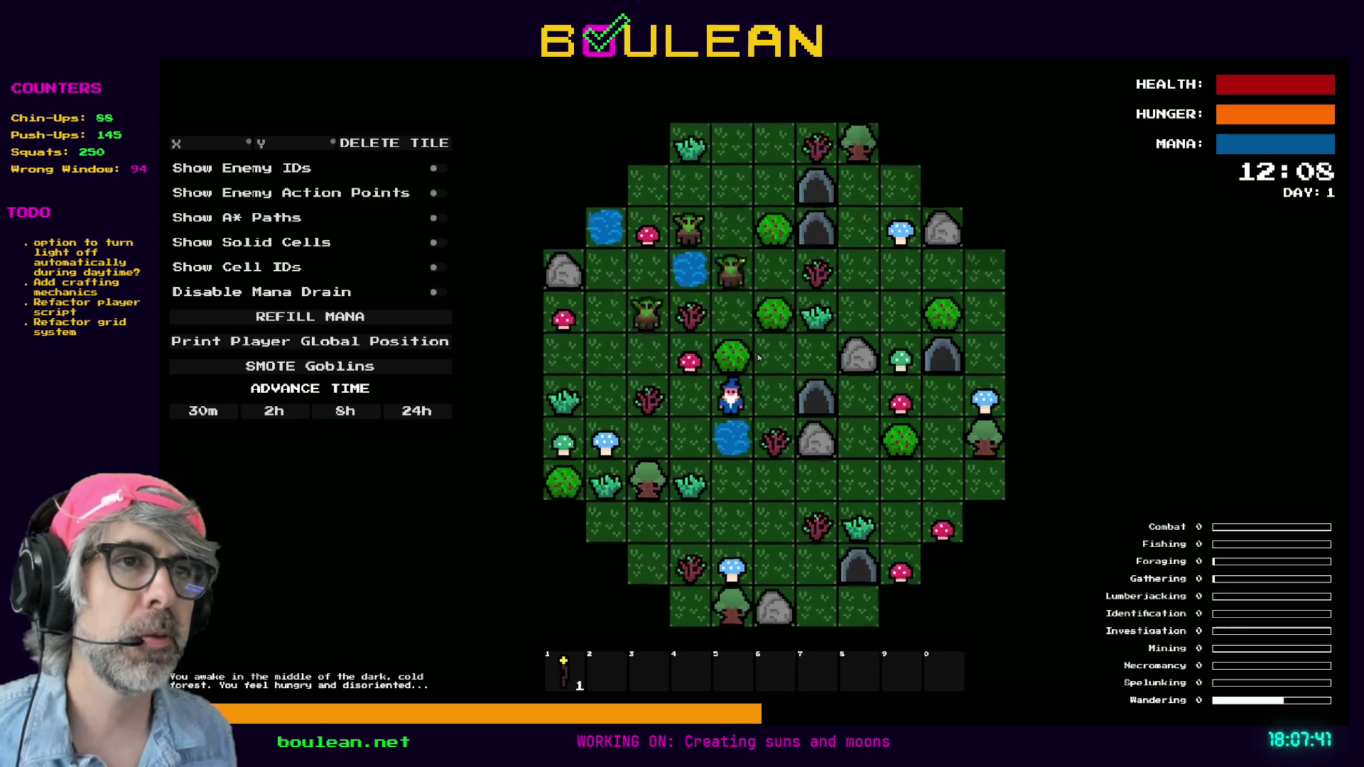
Step left, chop the red mushroom above the wizard, and smite all goblins.
key("Left")
scroll(759, 358, "up", 2)
left_click(759, 358)
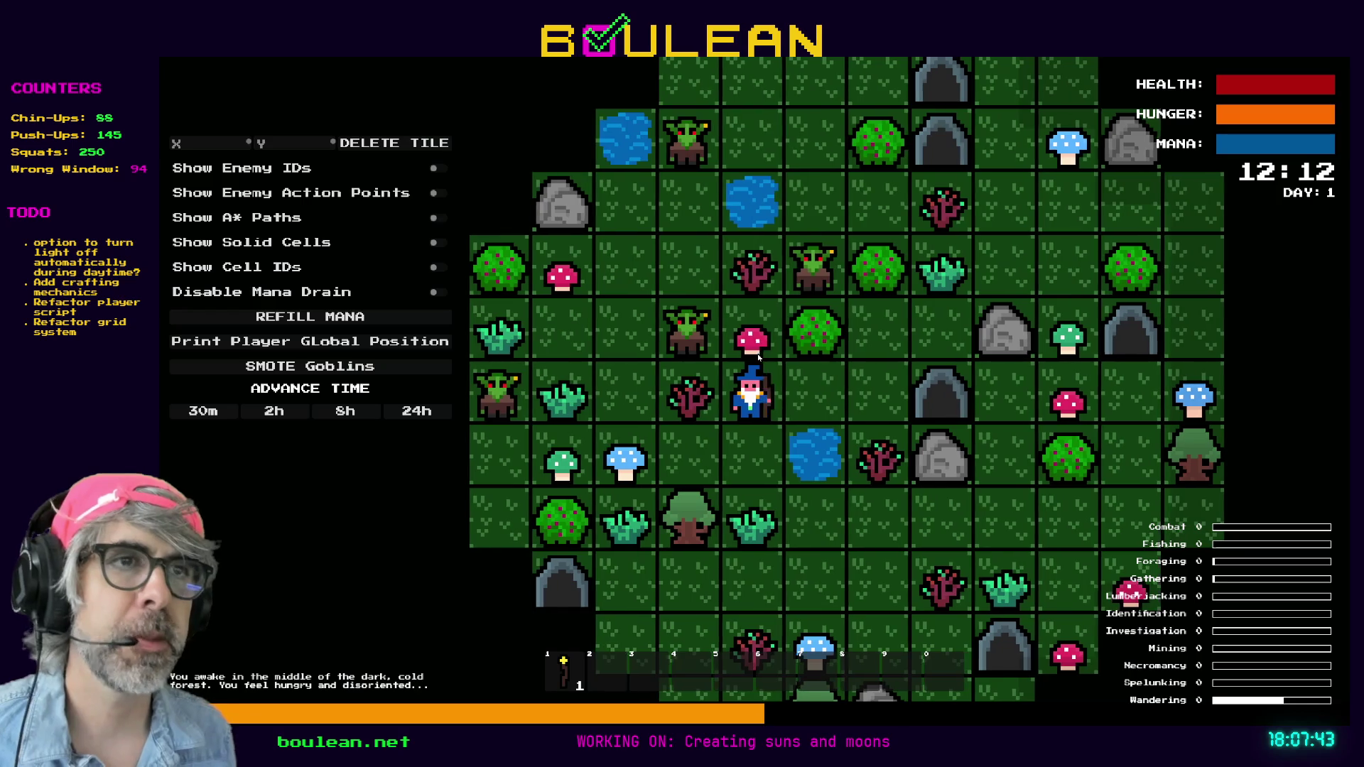
left_click(309, 366)
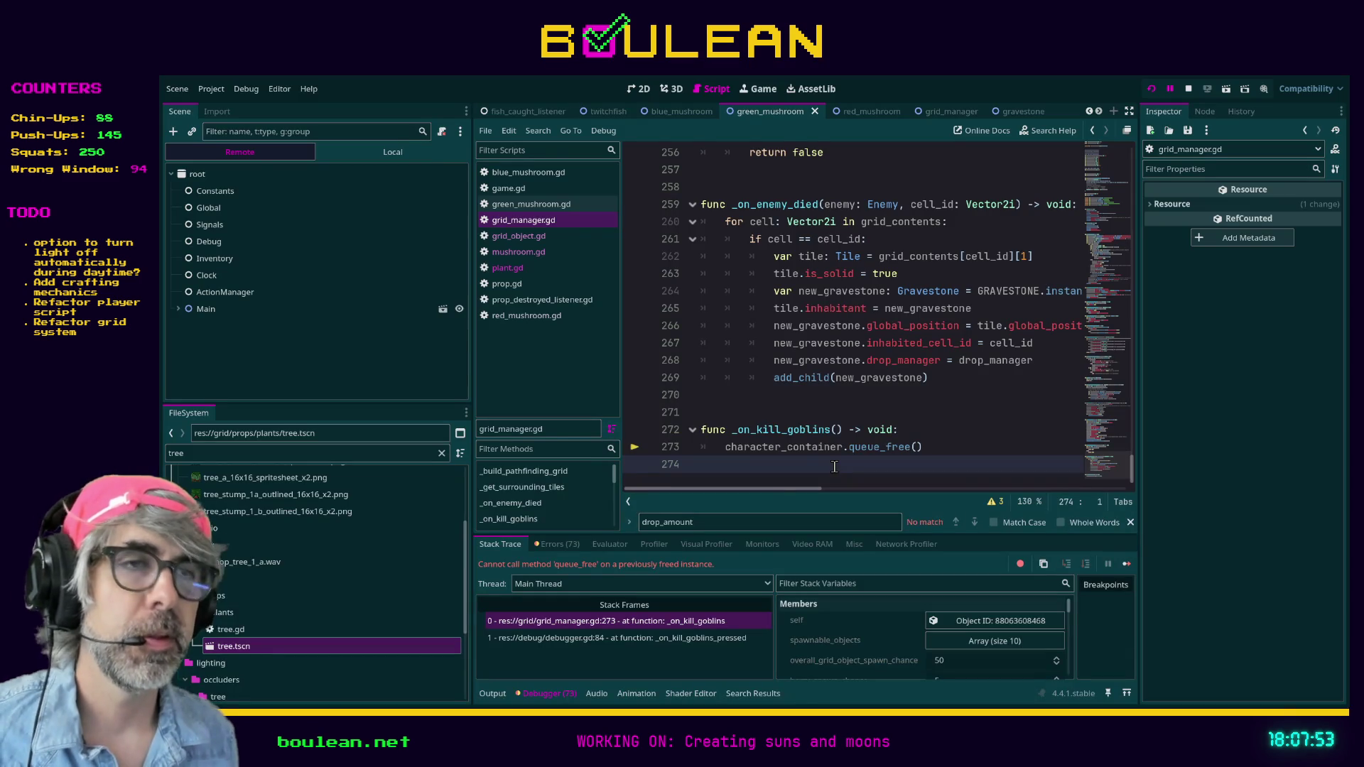
Rerun the project with F5 after the queue_free debugger break.
key("F5")
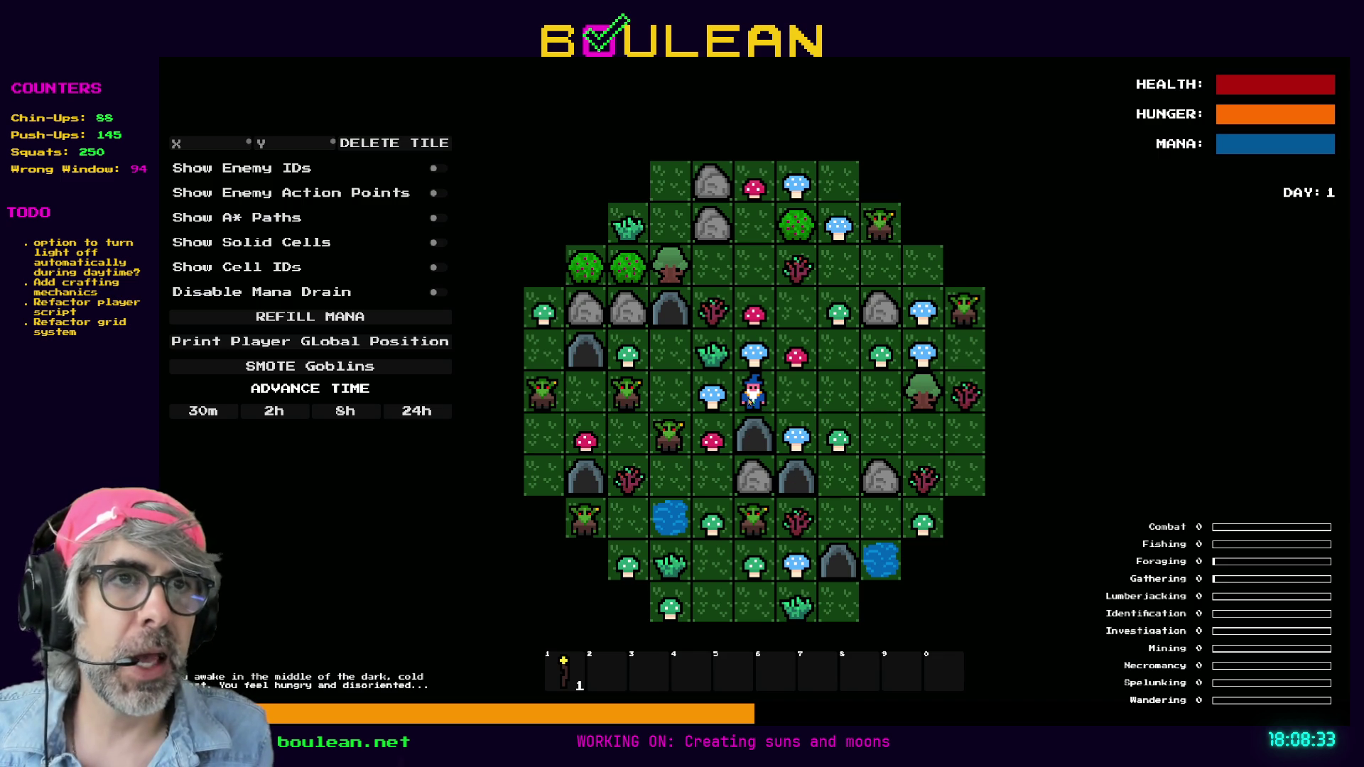
Stop the running game and put the caret on empty line 270 of grid_manager.gd.
scroll(765, 406, "up", 2)
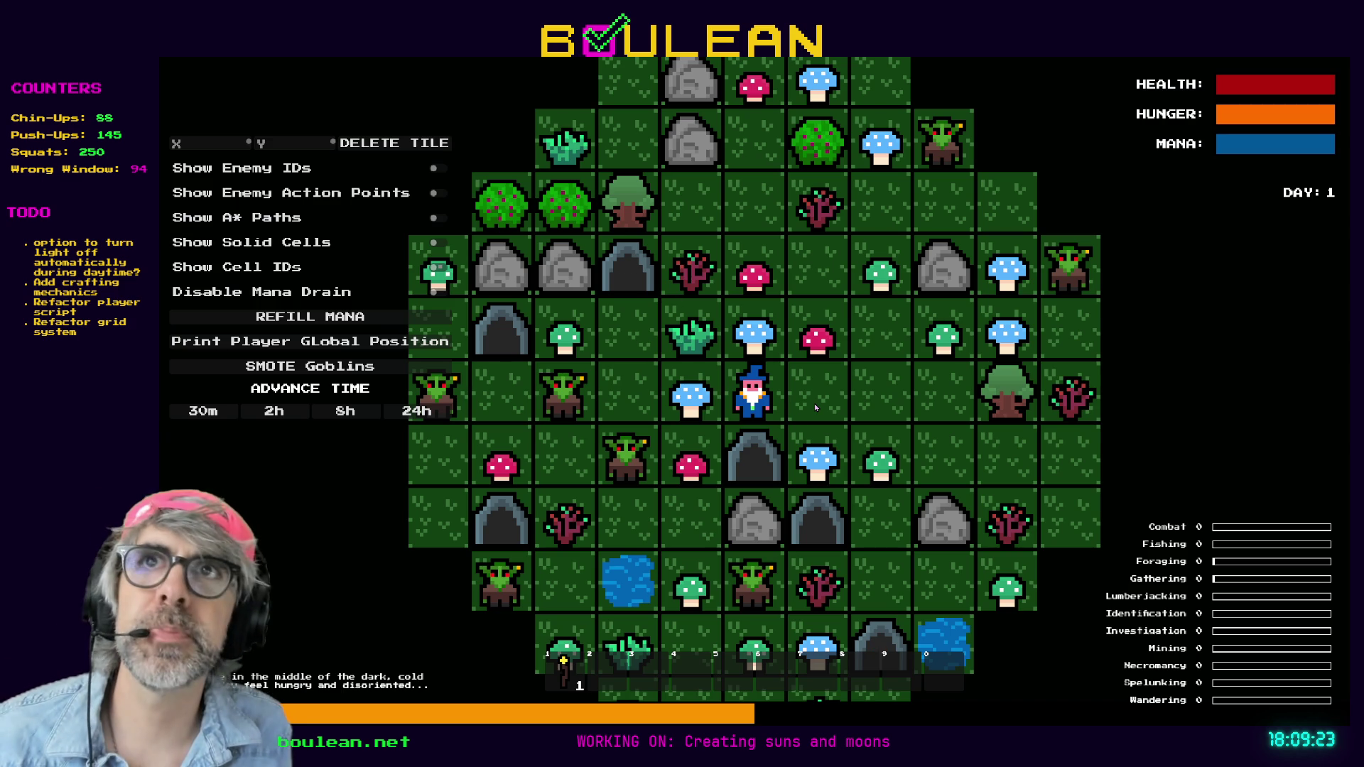
key("F8")
left_click(769, 414)
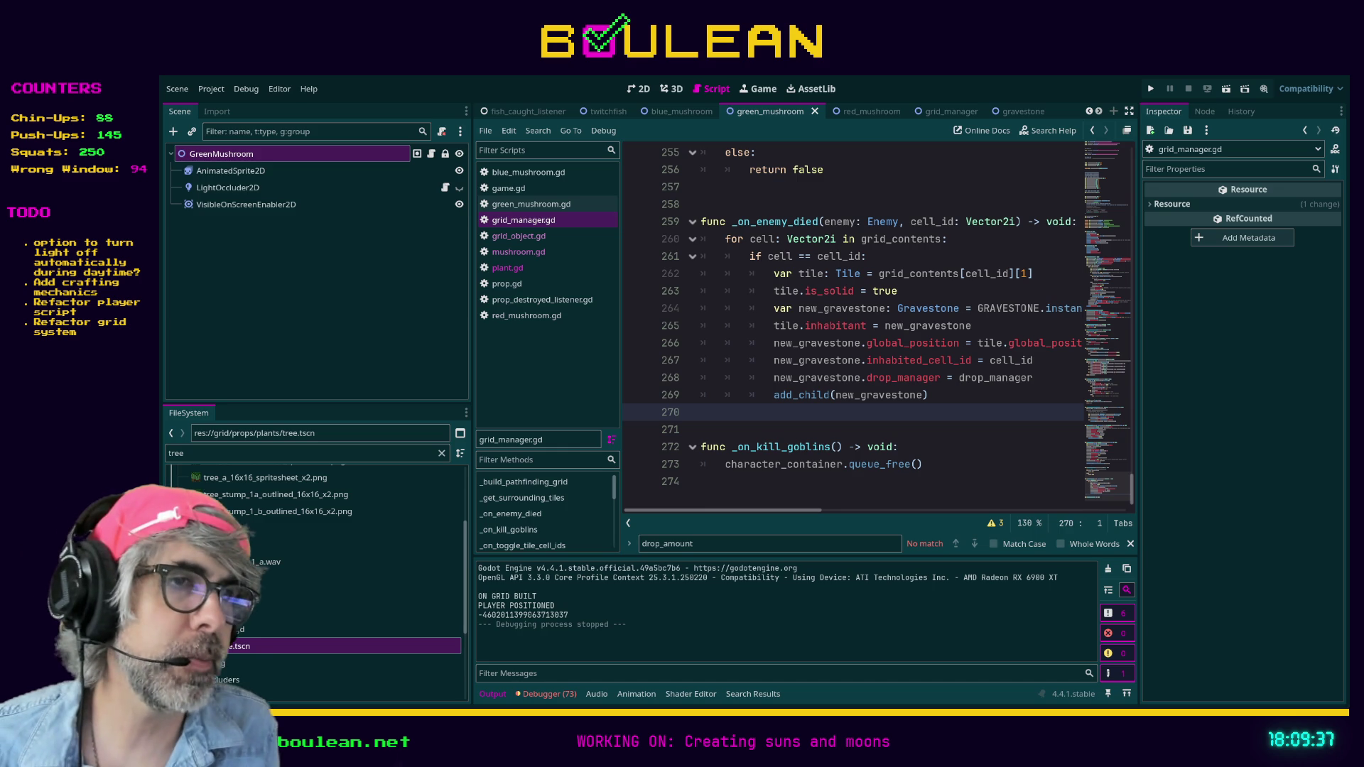
mouse_move(770, 511)
left_mouse_down()
mouse_move(795, 511)
mouse_move(771, 511)
left_mouse_up()
left_click(720, 435)
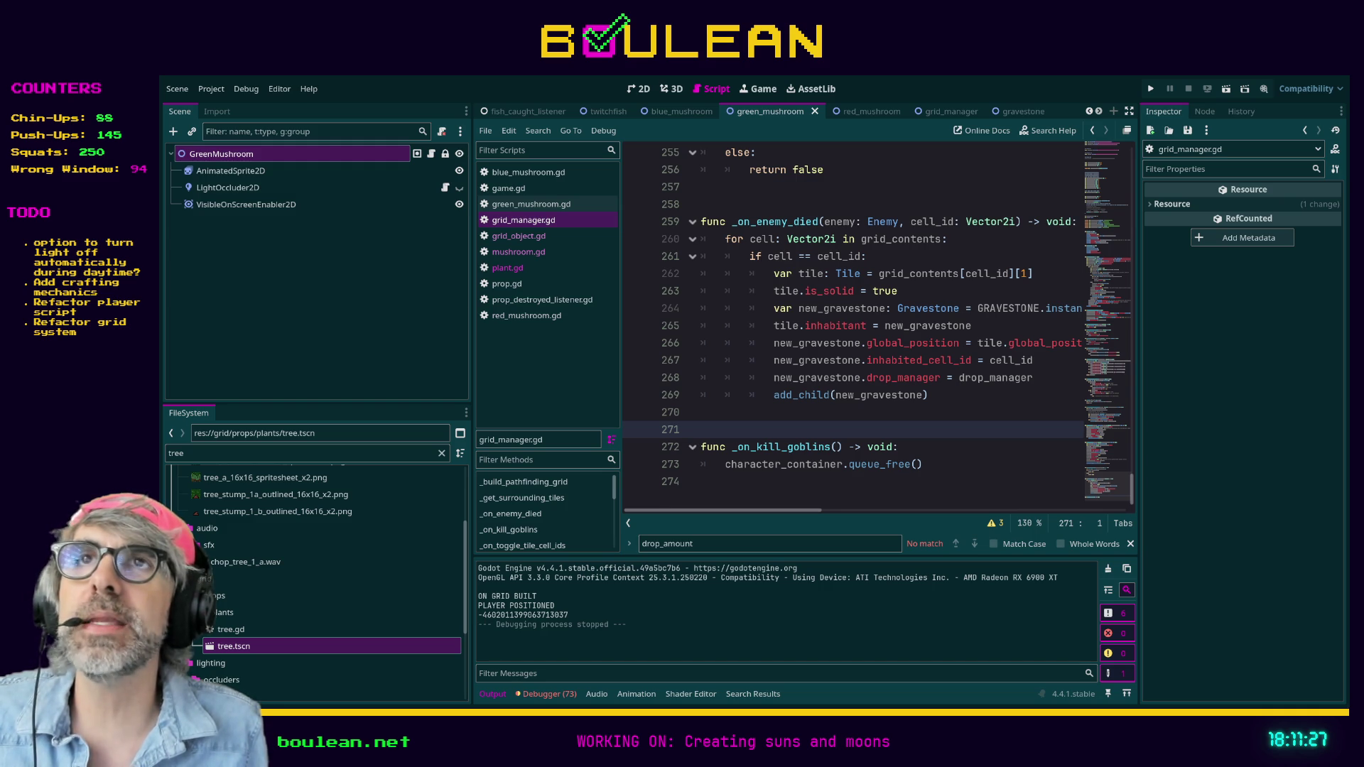
Place the caret on blank line 270 of grid_manager.gd and save with Ctrl+S.
left_click(739, 373)
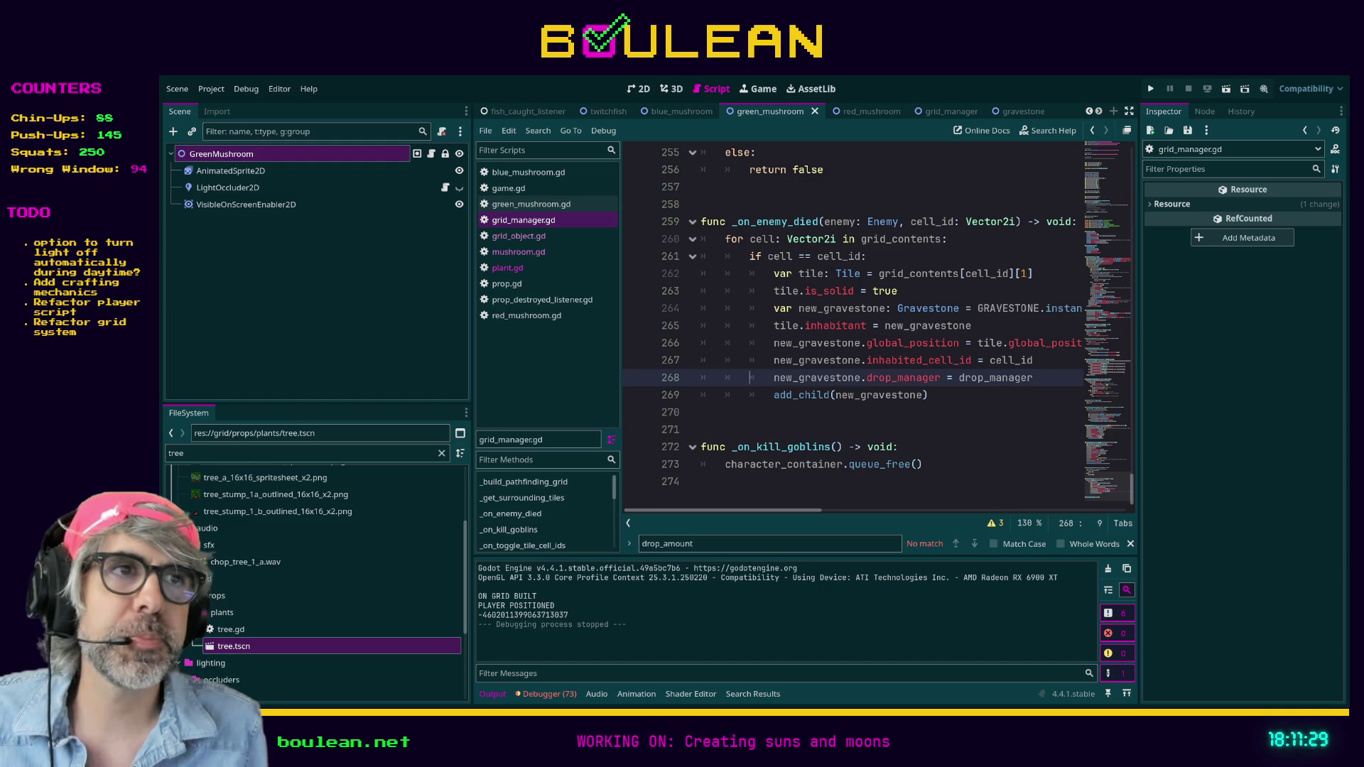
left_click(728, 430)
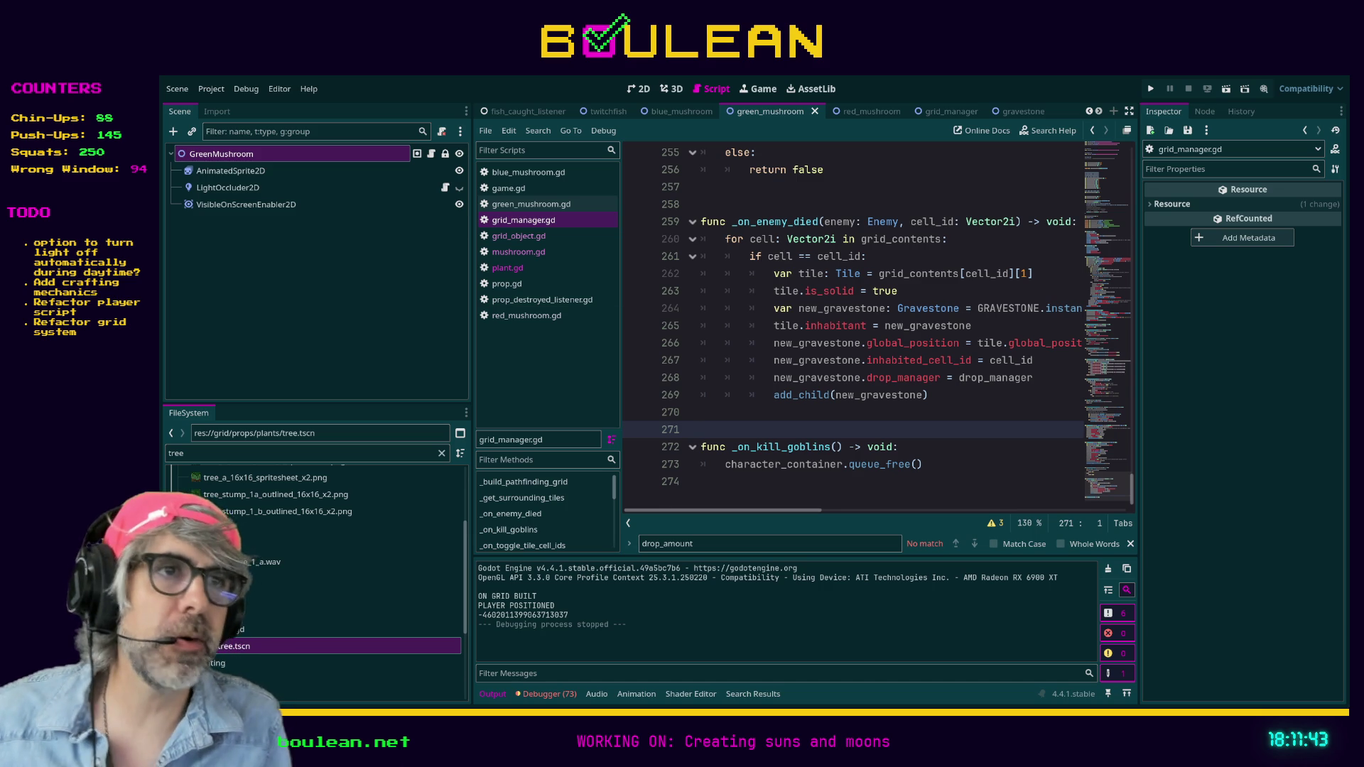
left_click(733, 411)
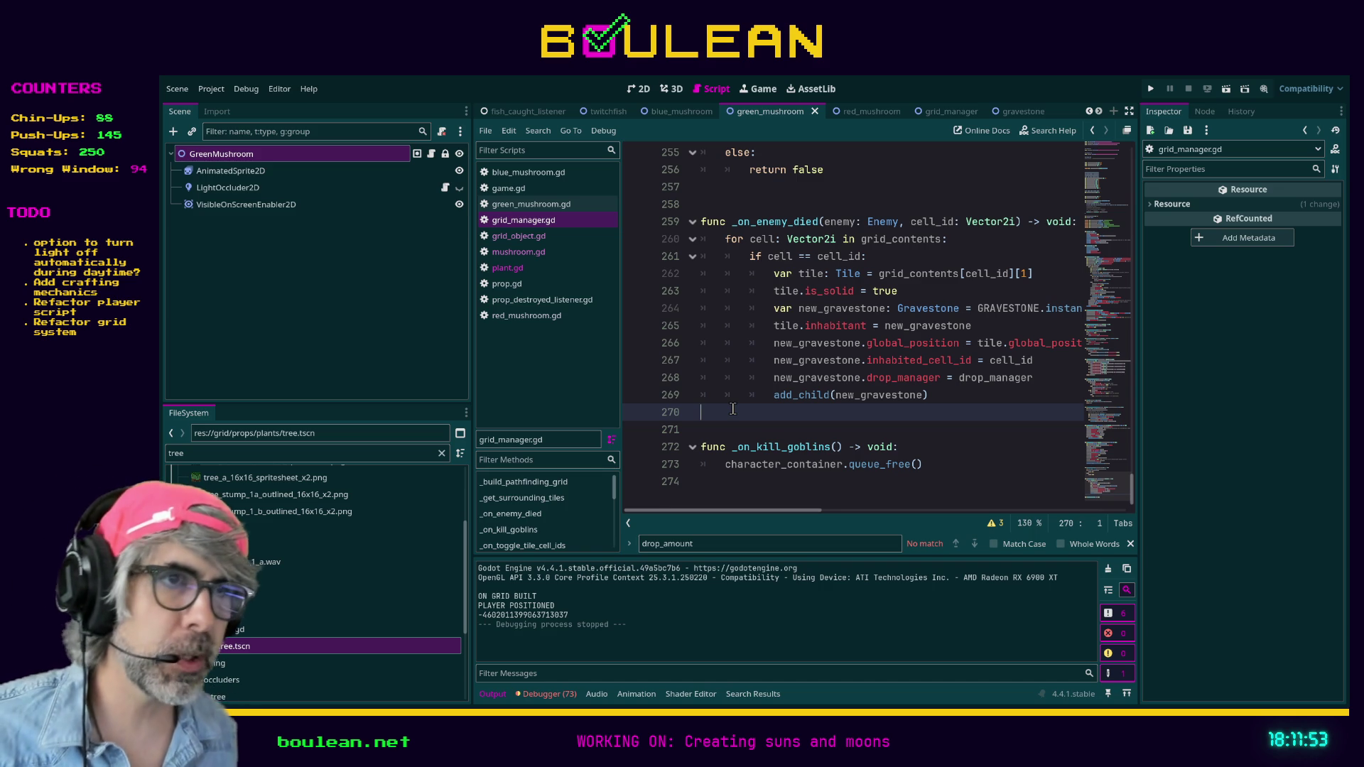
key("ctrl+s")
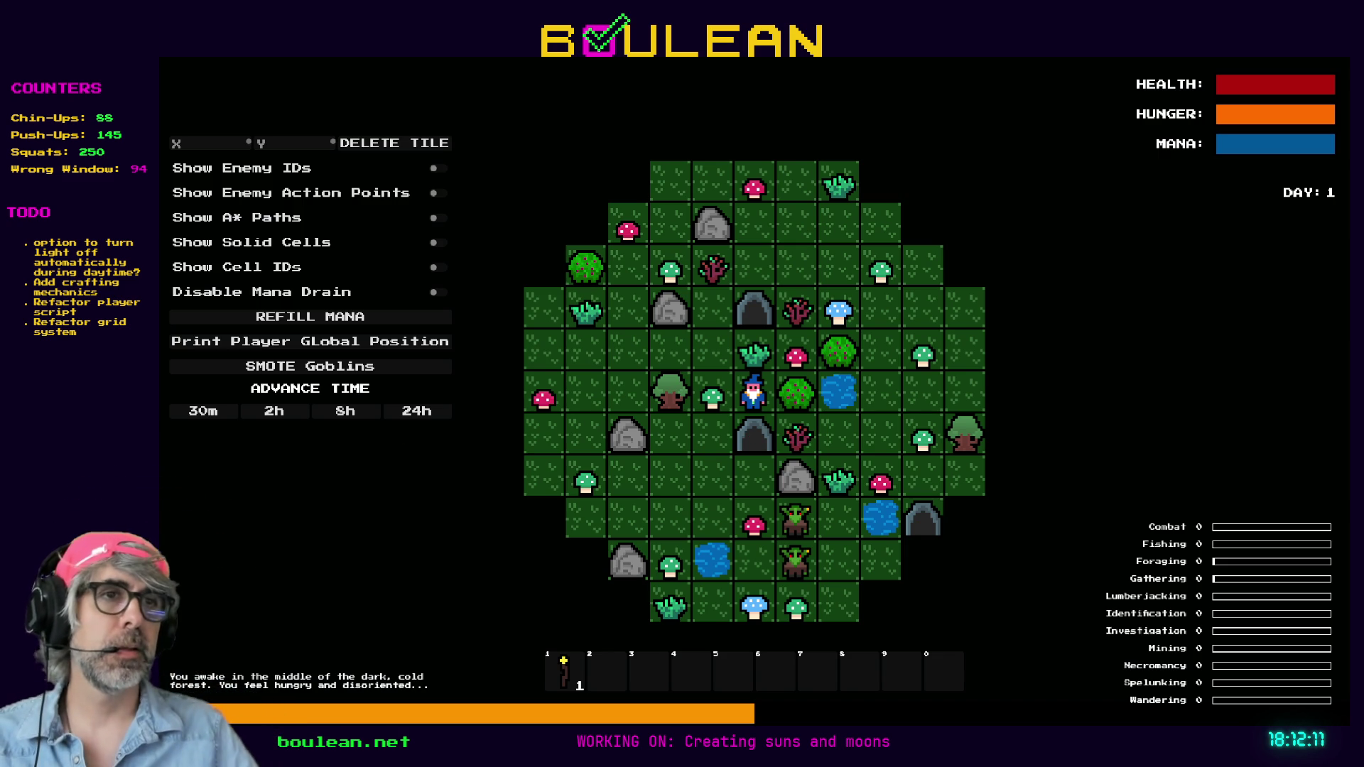
Chop the green mushroom on the left twice, then walk the wizard up-left and two tiles left.
key("Left")
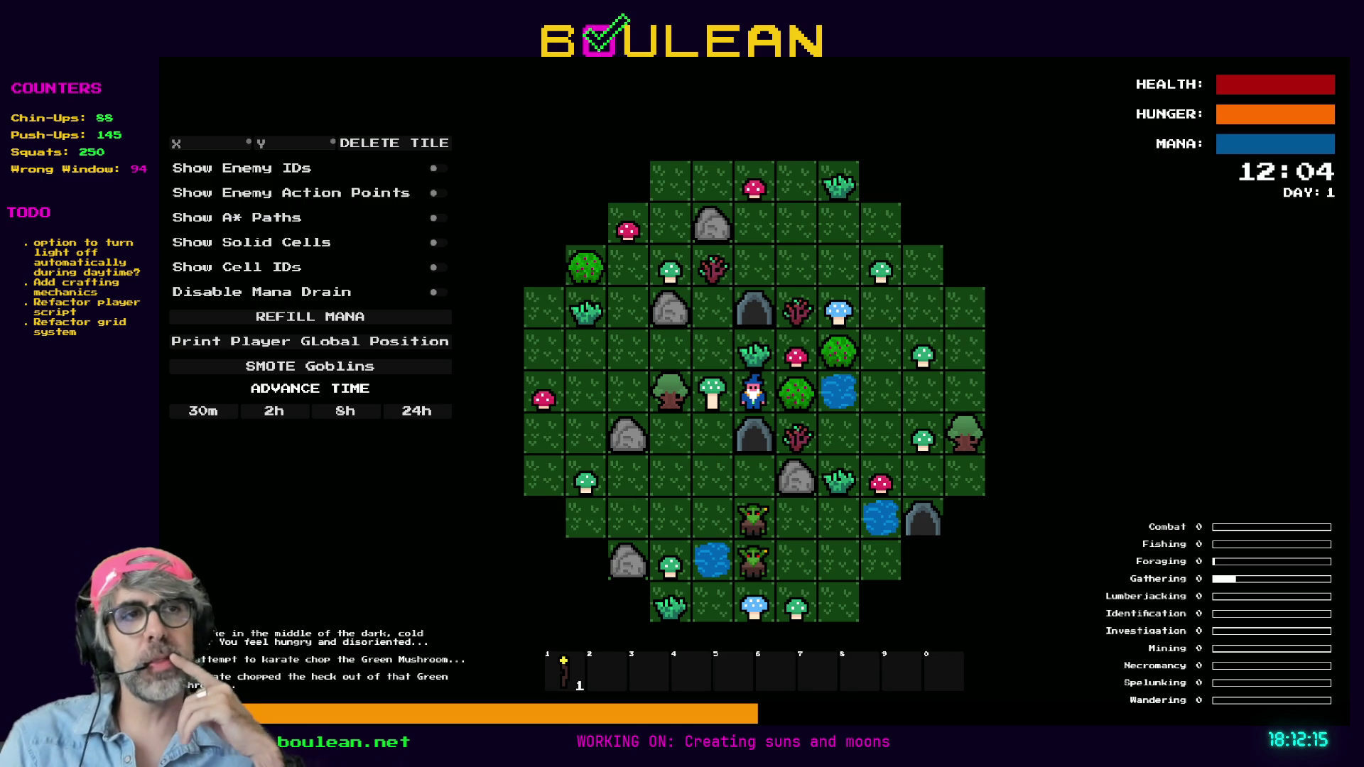
key("Left")
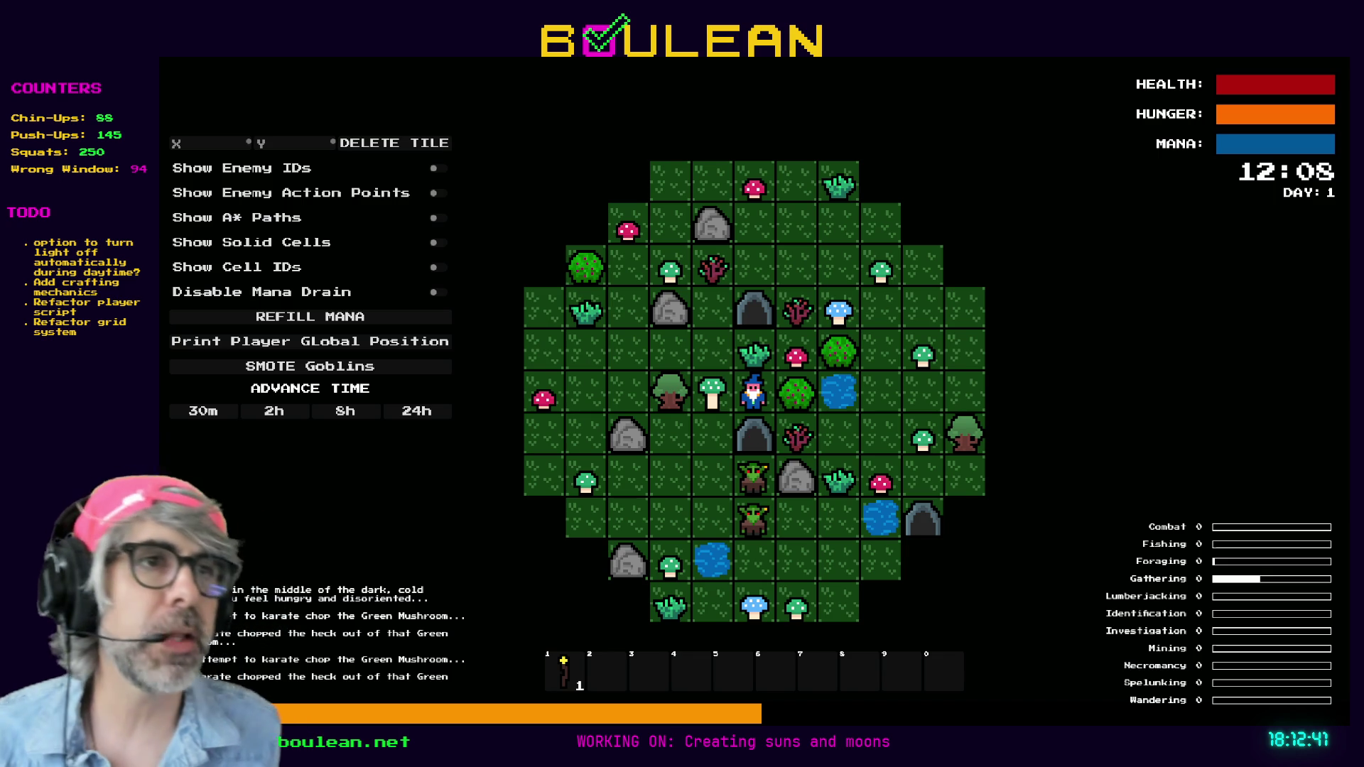
key("q")
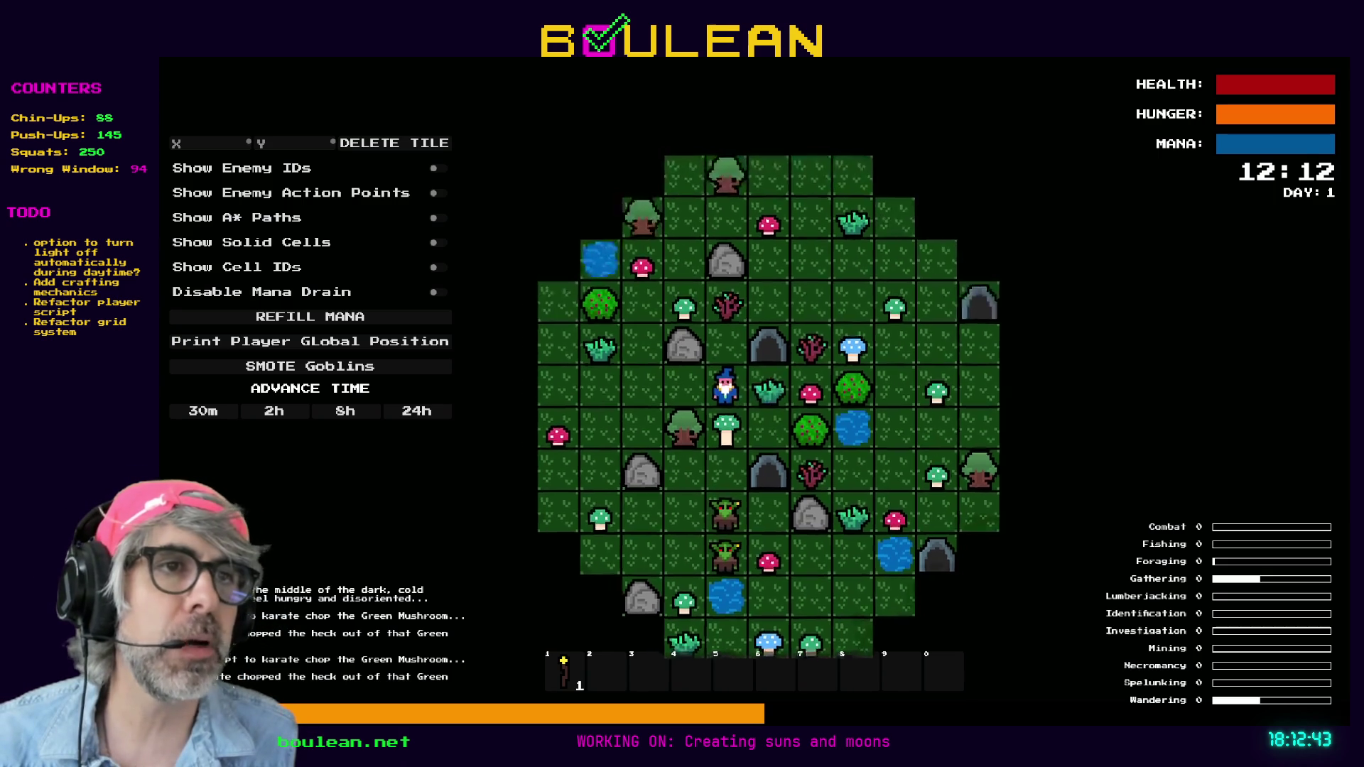
key("a")
key("a")
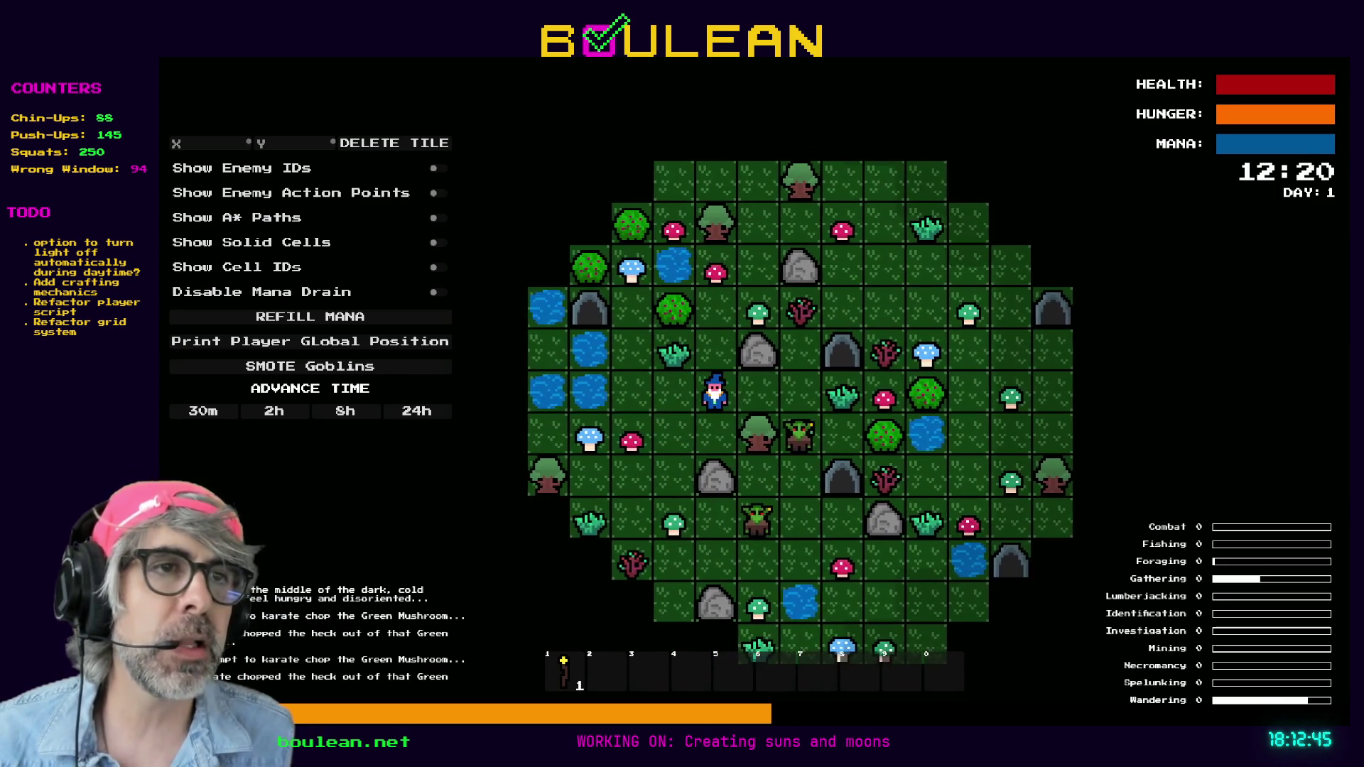
key("a")
Close in on the goblins, then kill the goblin on the right and break its gravestone for souls.
key("c")
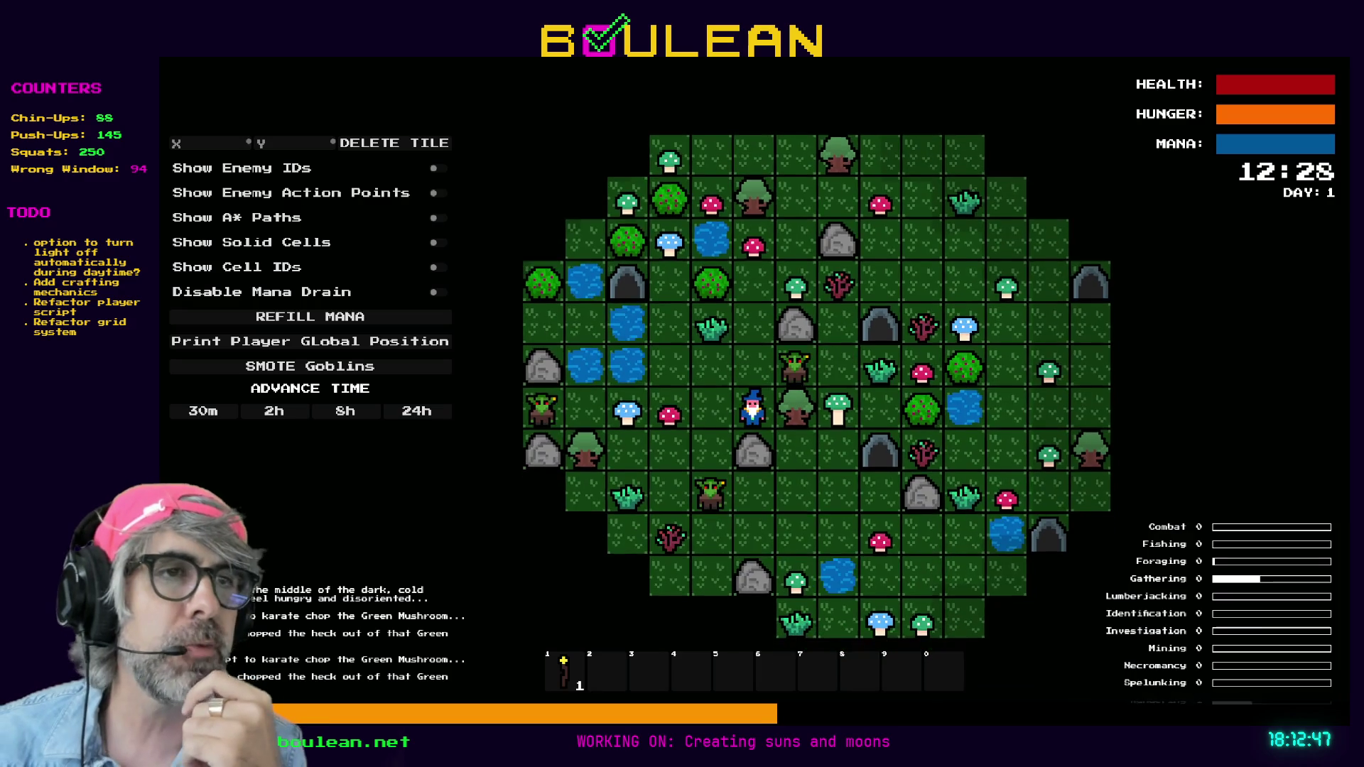
key("a")
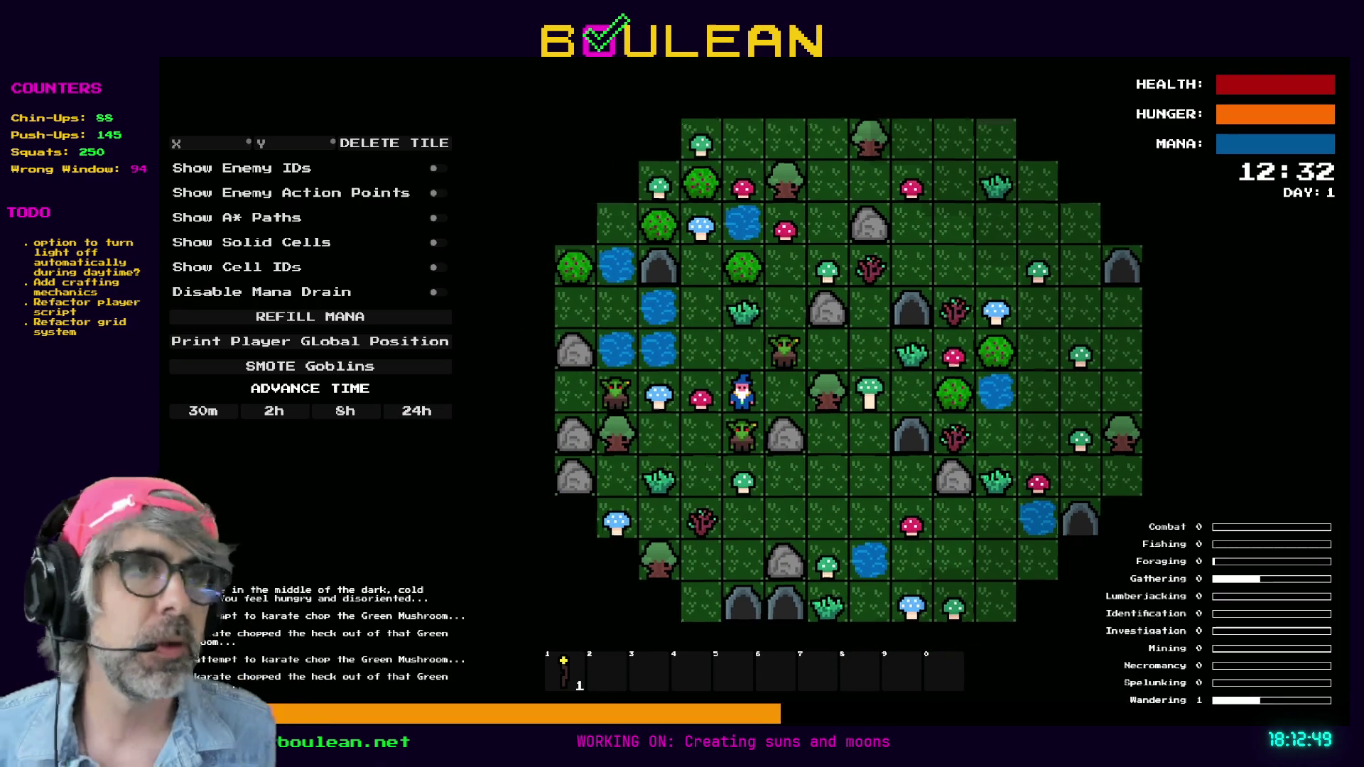
key("w")
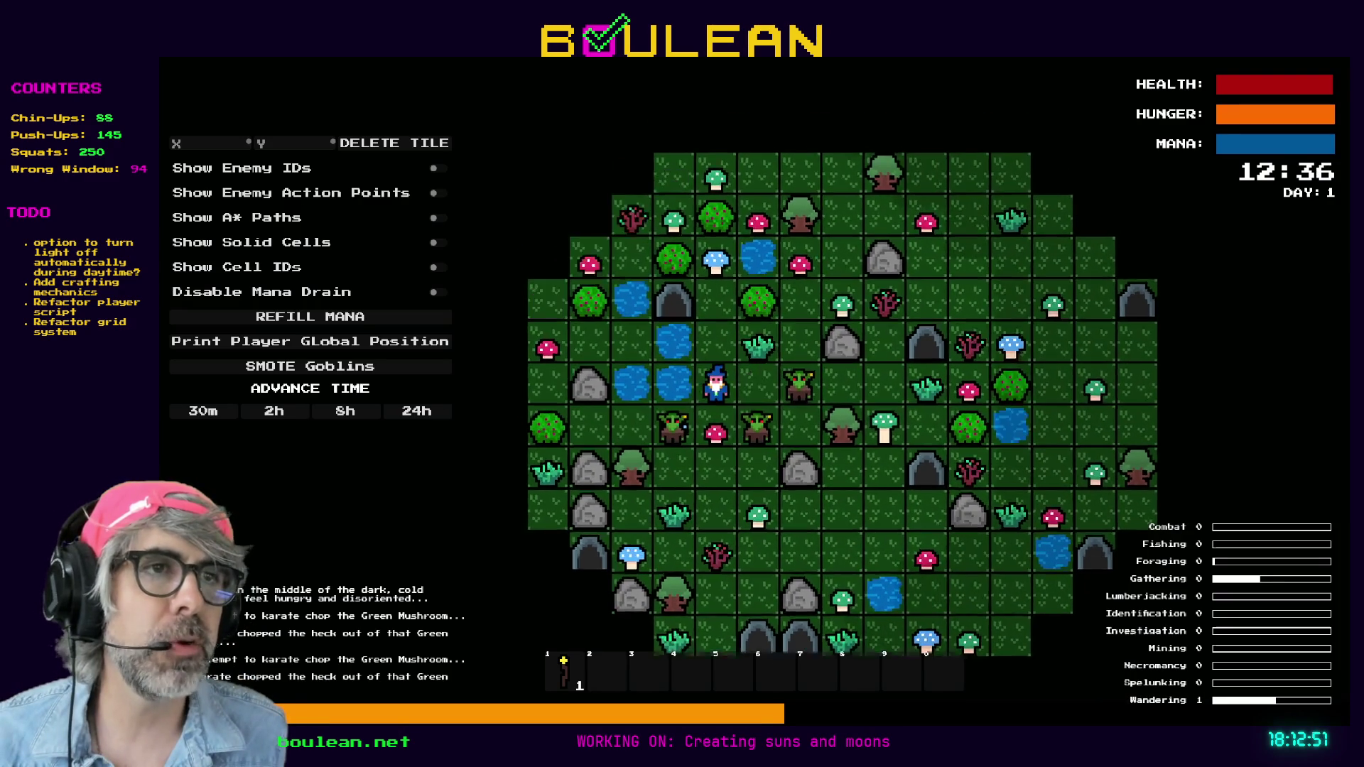
key("a")
key("d")
key("d")
key("d")
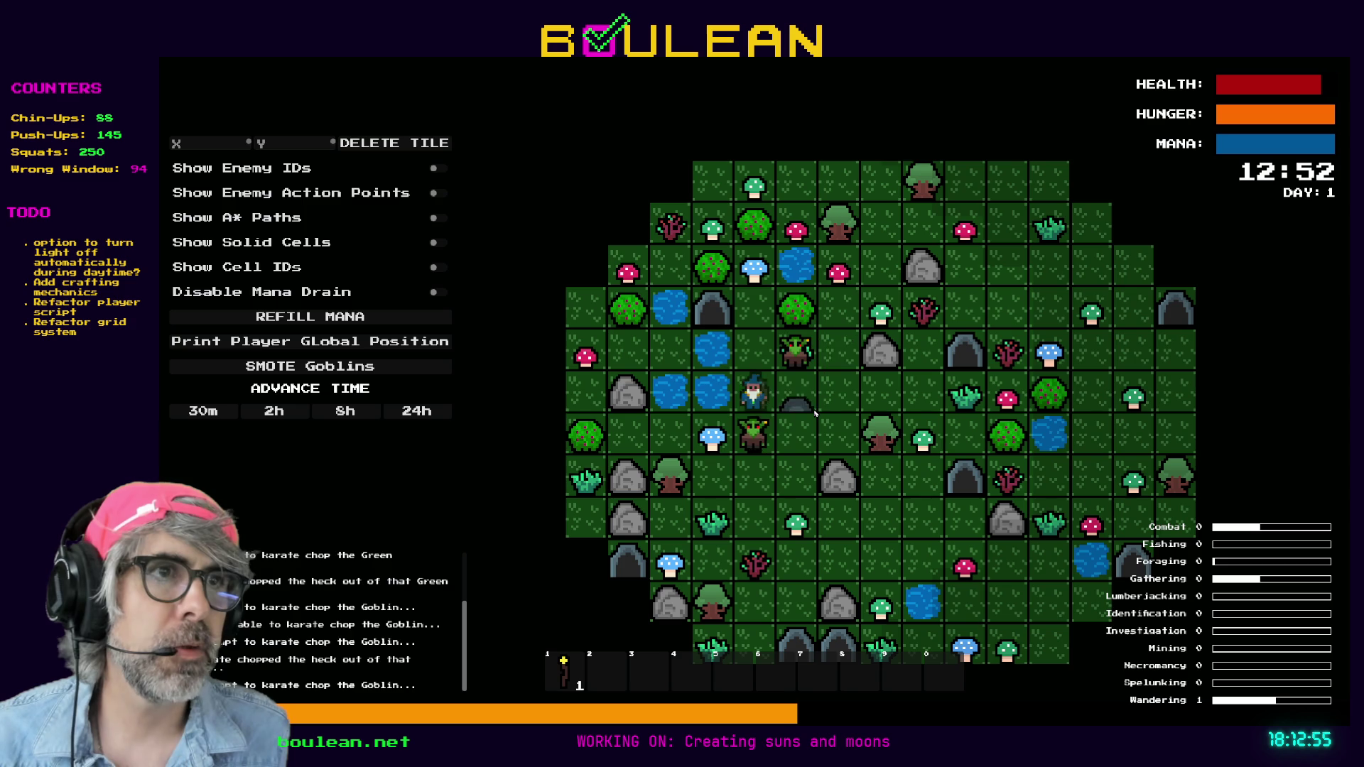
key("d")
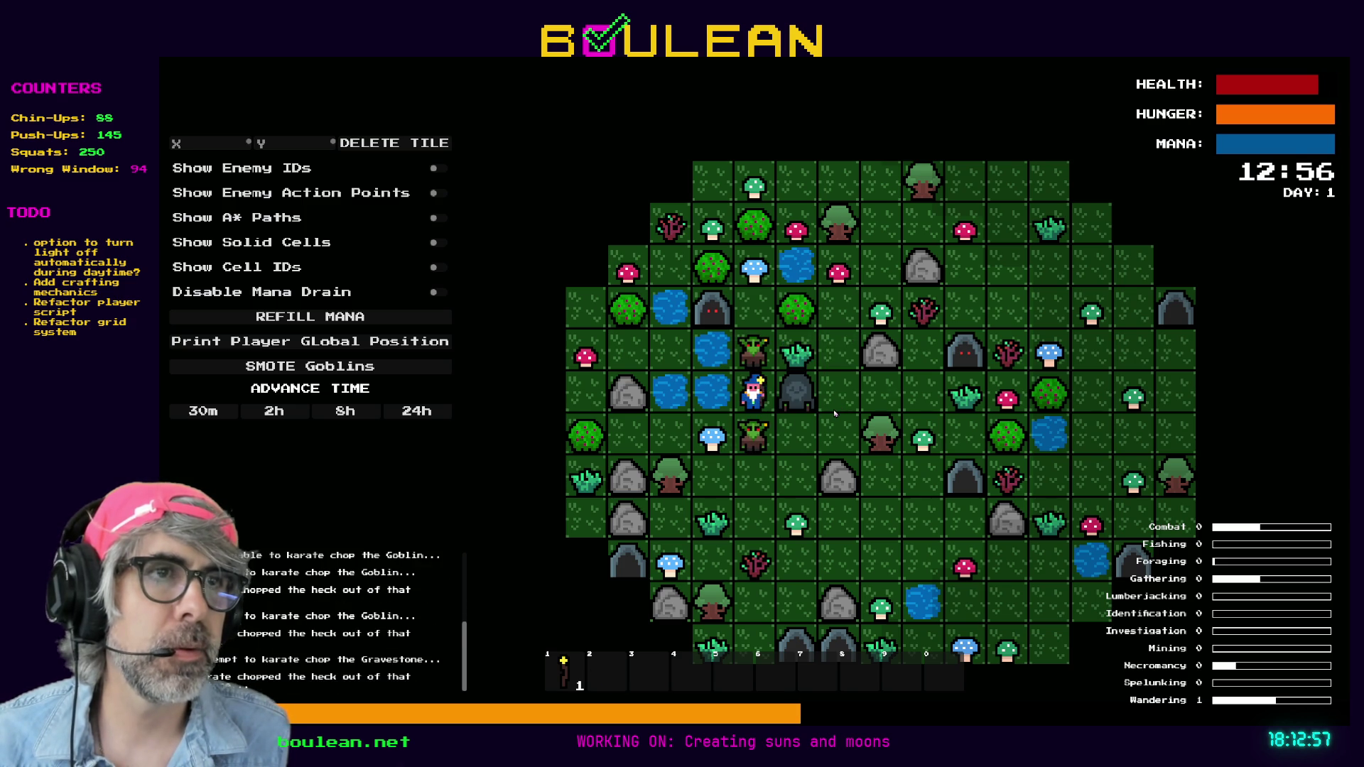
key("d")
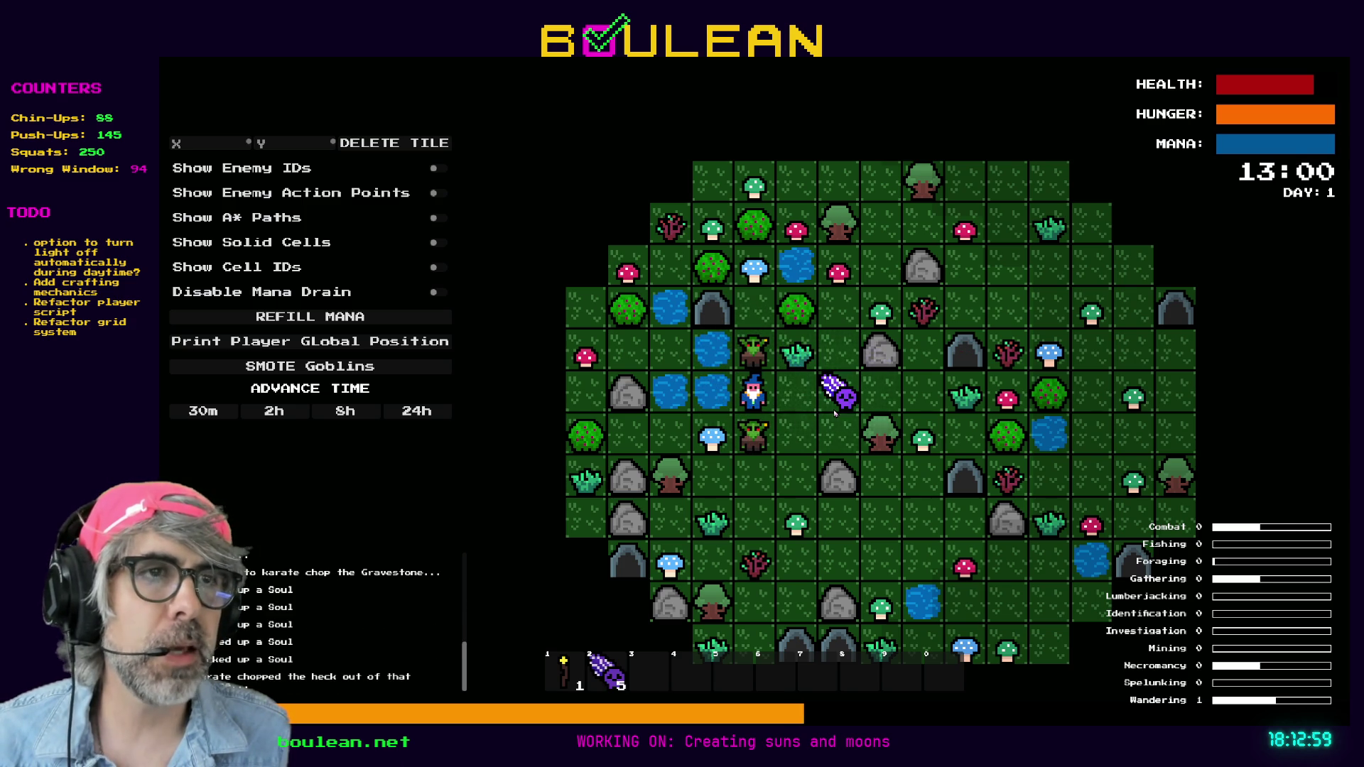
Attack the adjacent goblins and smash the gravestone below to reach 10 souls.
key("w")
key("w")
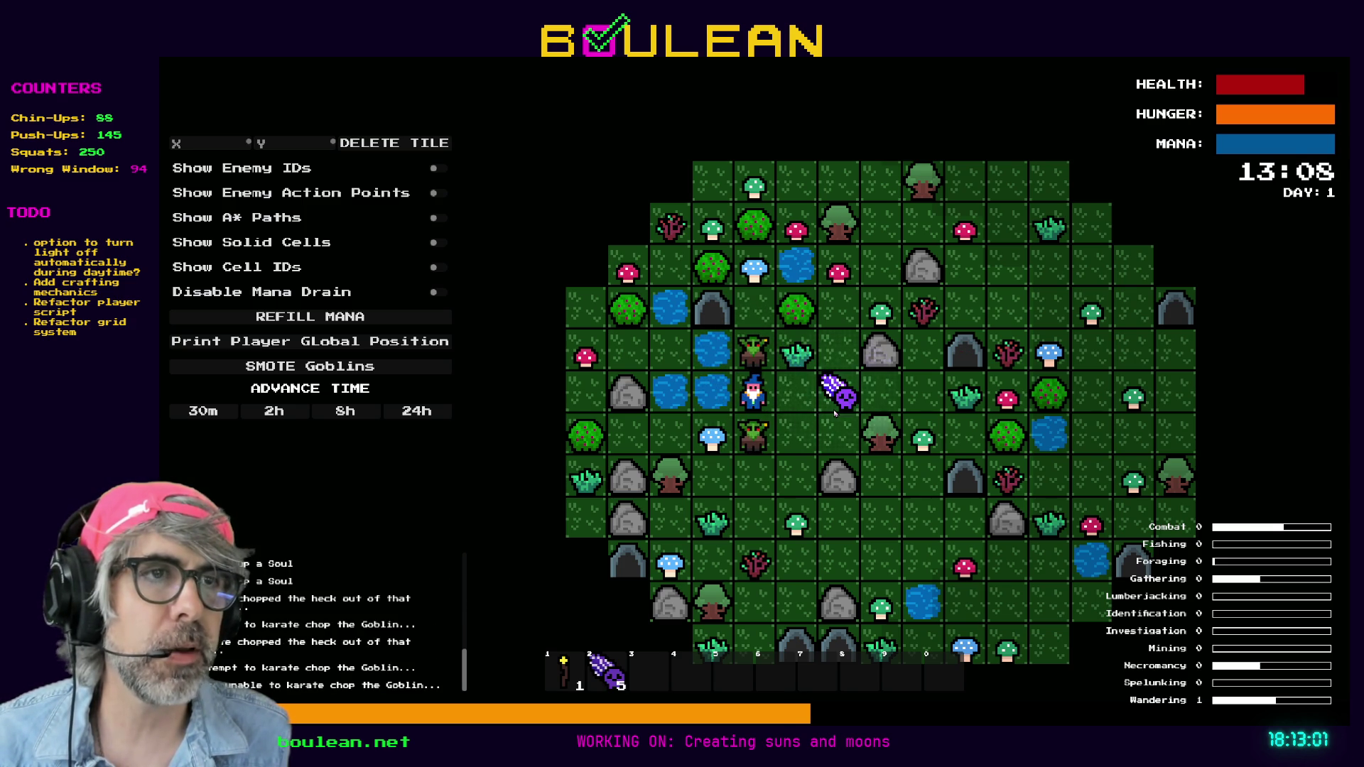
key("w")
key("s")
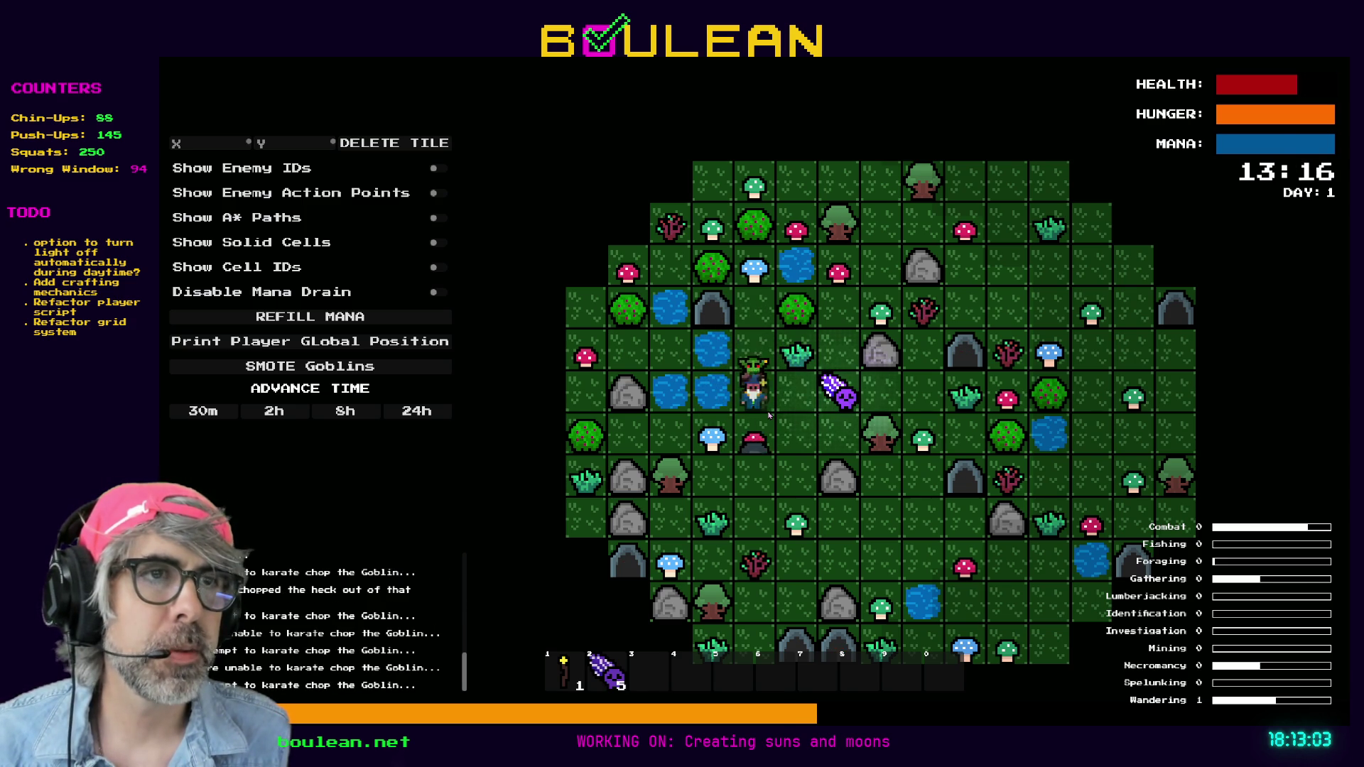
scroll(769, 416, "up", 1)
key("s")
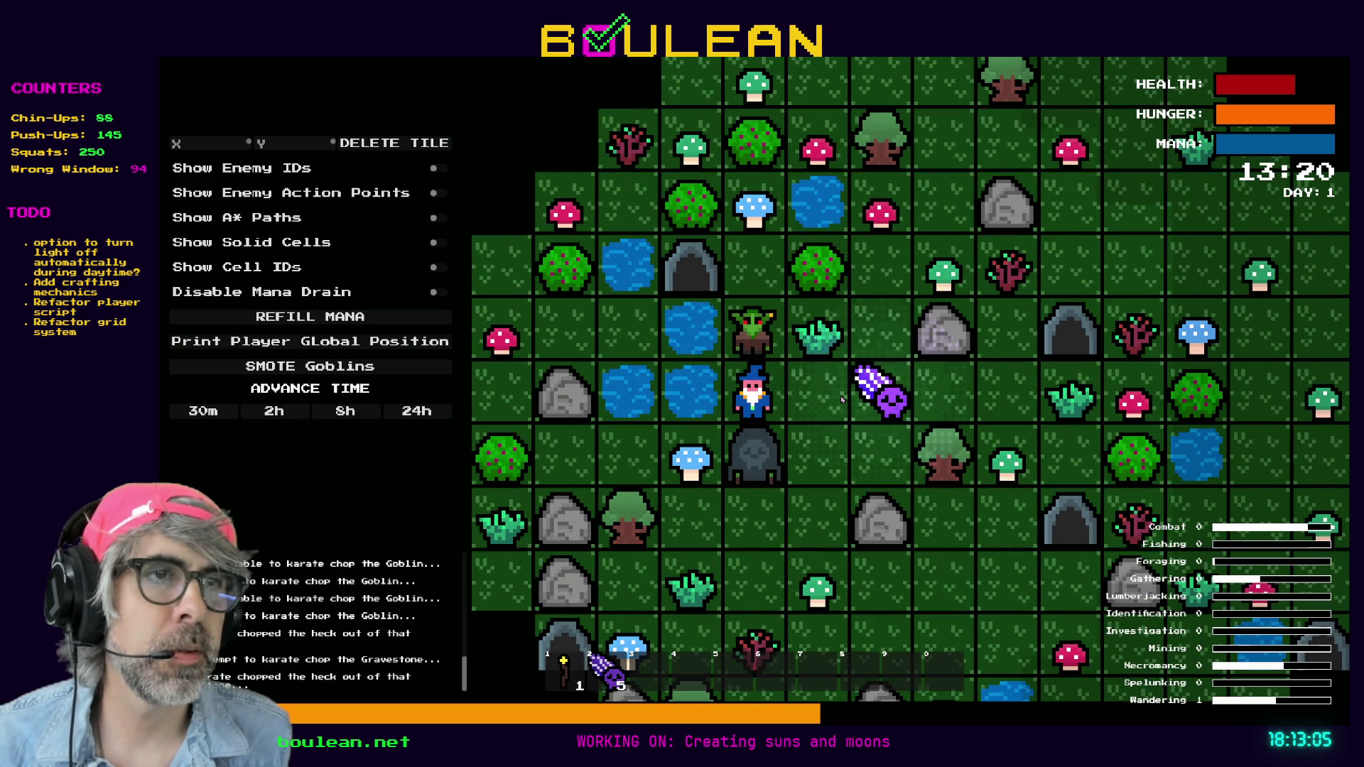
key("s")
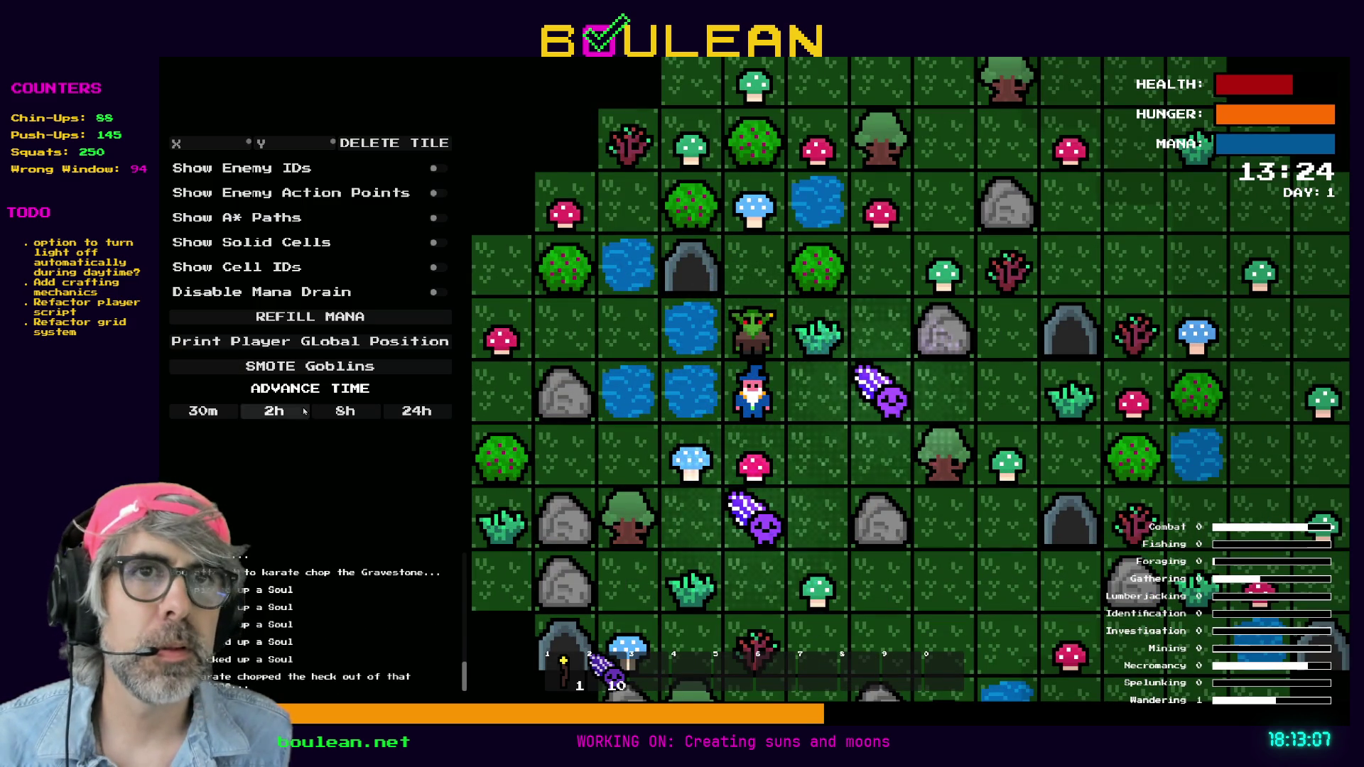
Advance the clock six hours into dusk and step right to pick up the souls.
left_click(268, 412)
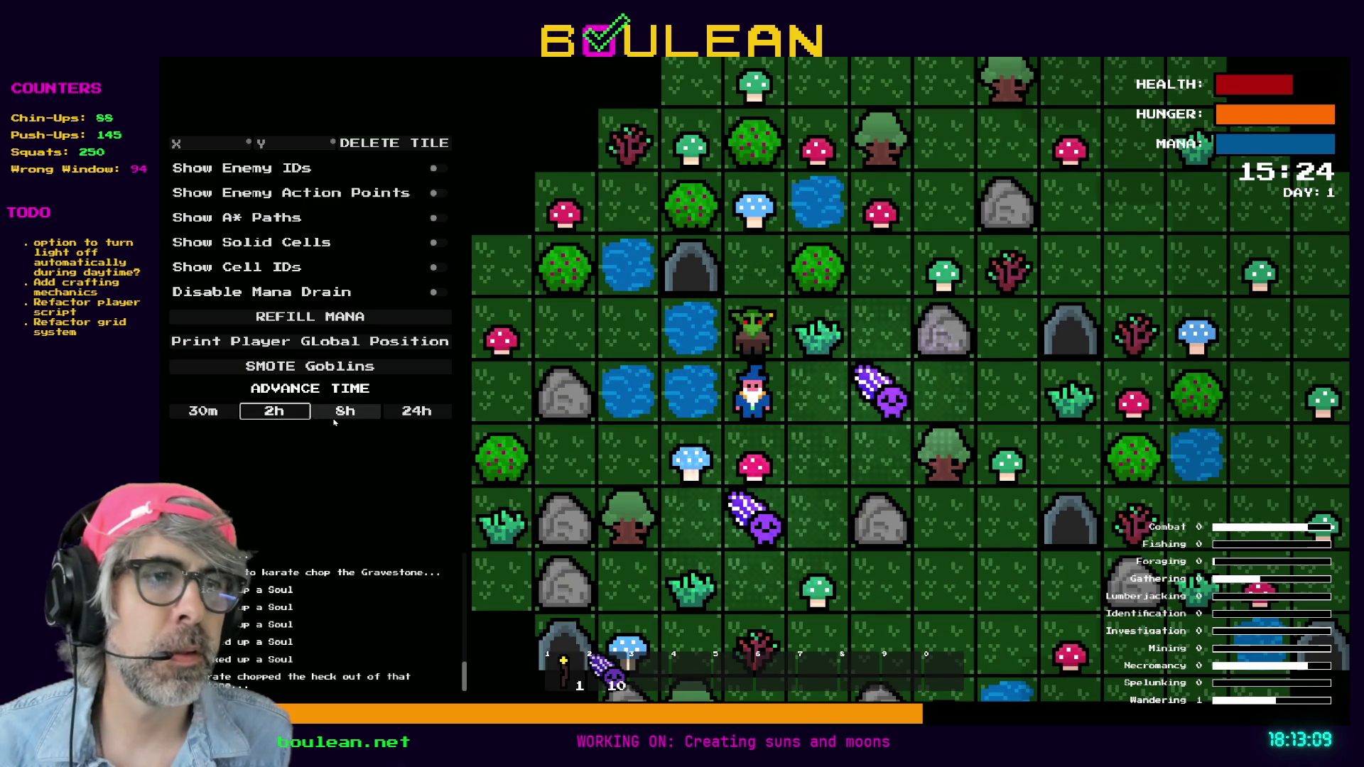
left_click(267, 412)
left_click(269, 413)
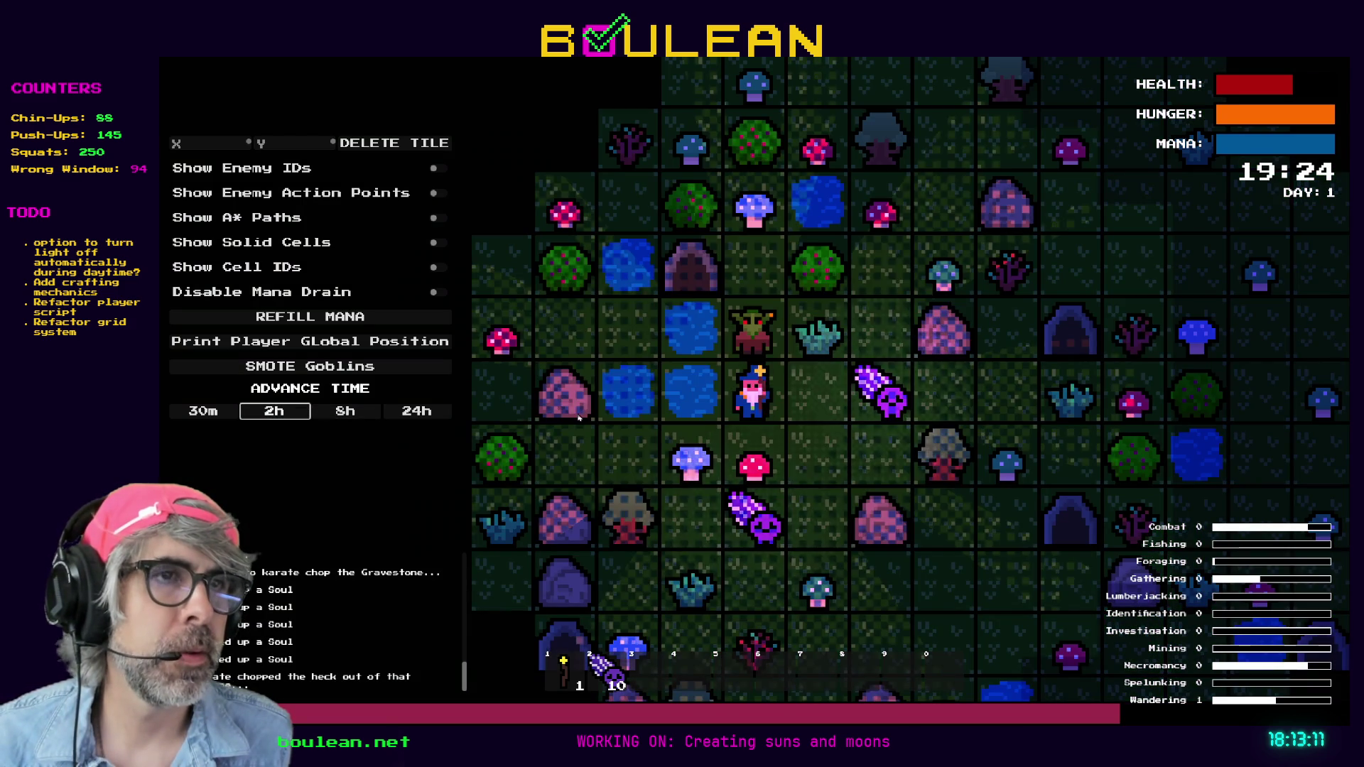
key("d")
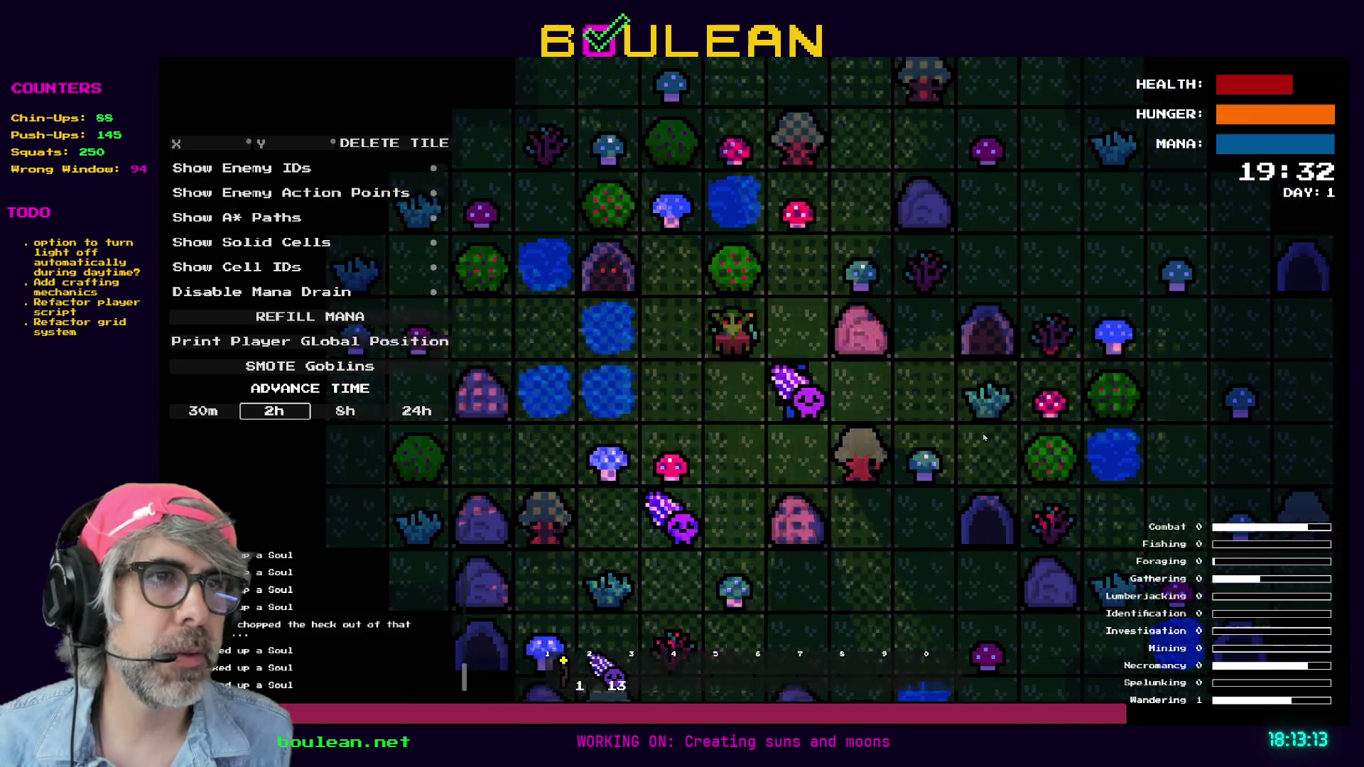
key("d")
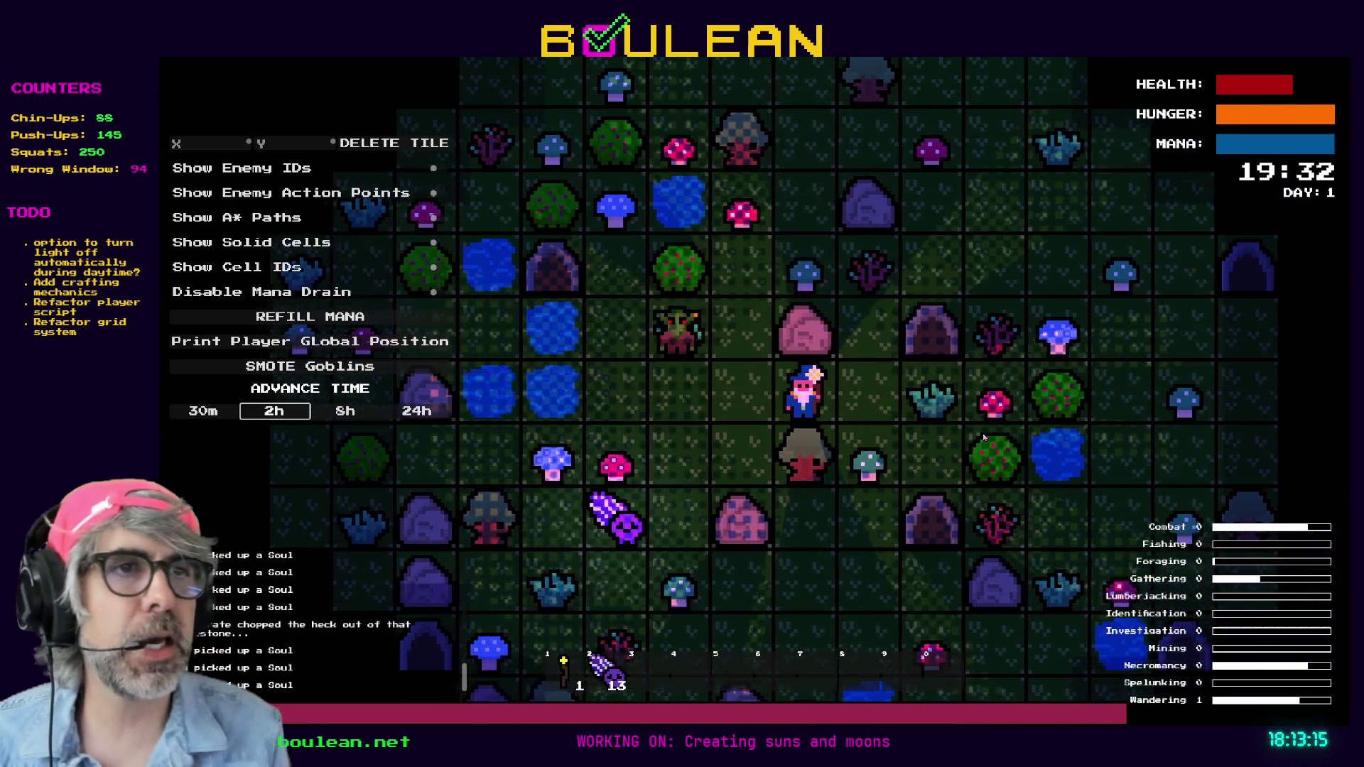
key("a")
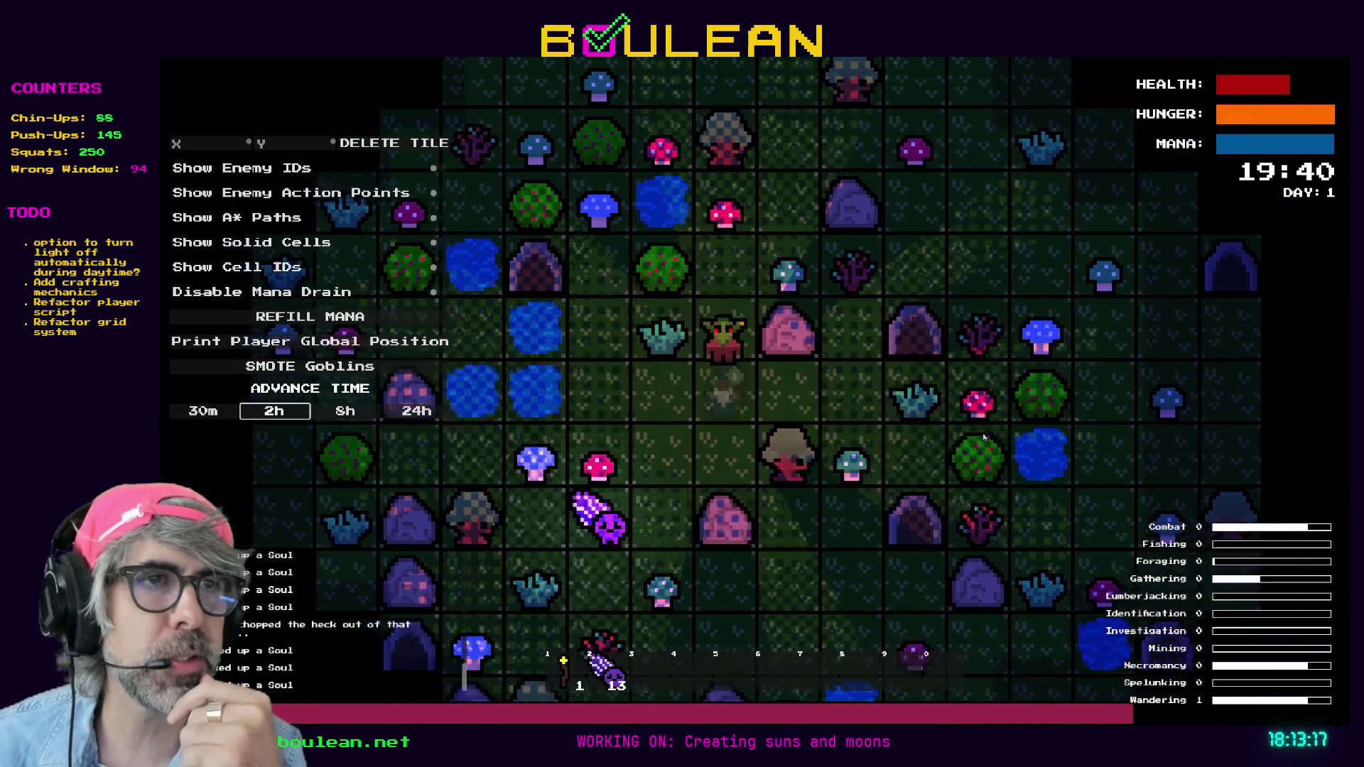
Turn the goblin above into a gravestone and move up collecting its souls.
key("w")
key("w")
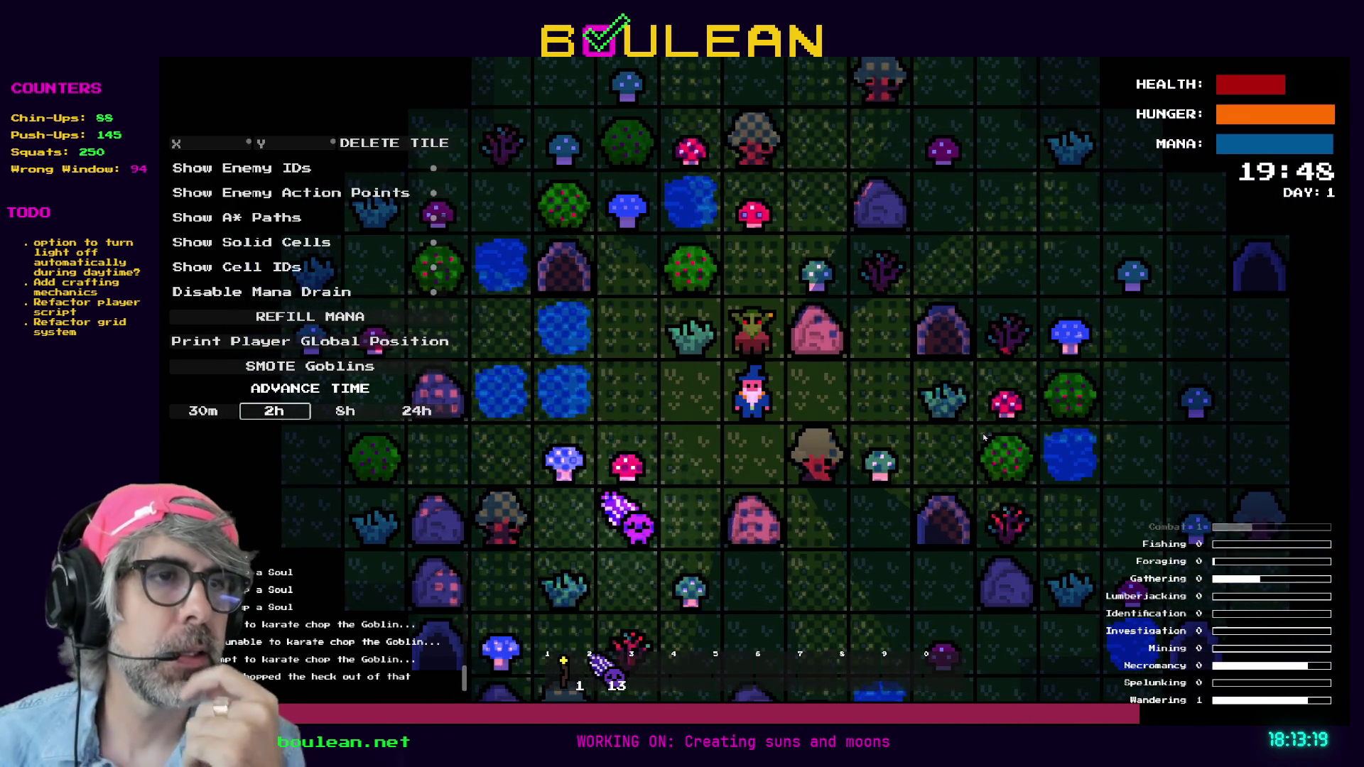
key("w")
key("w")
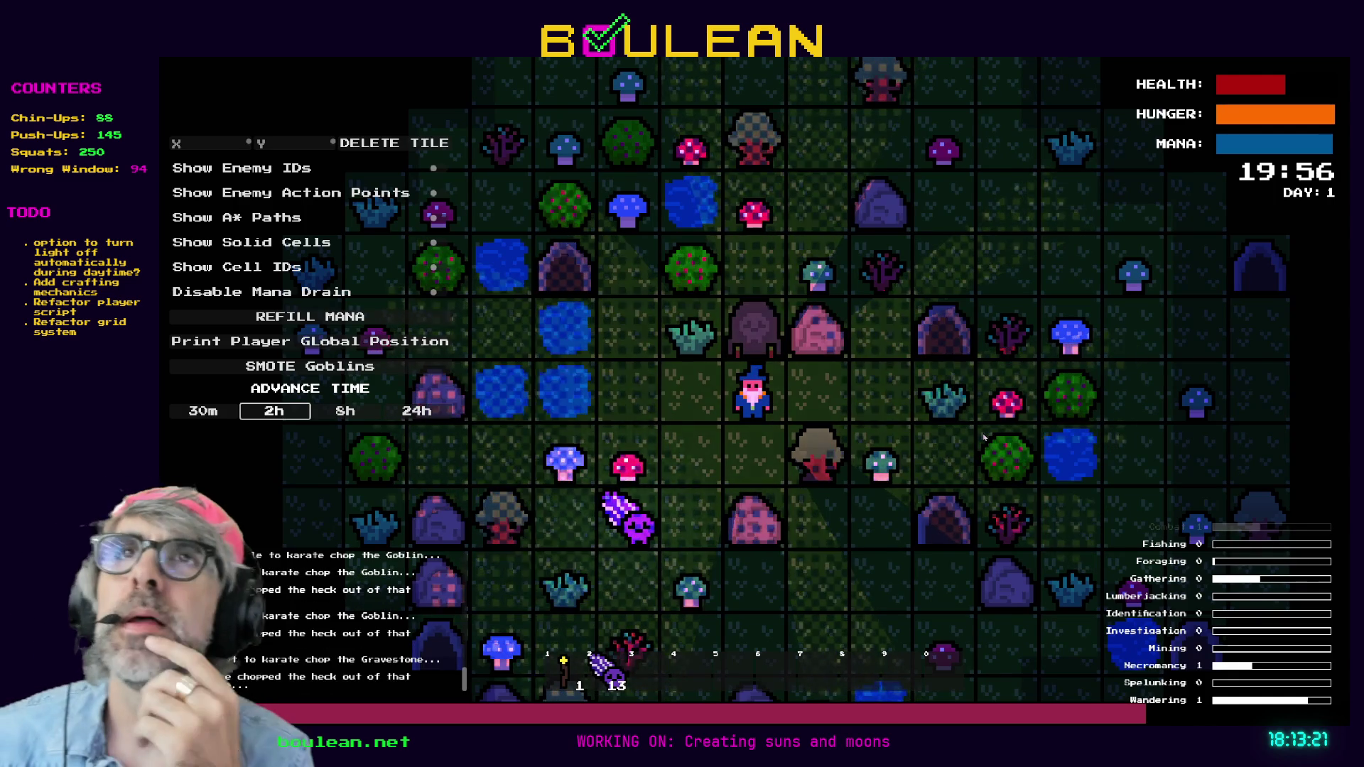
key("w")
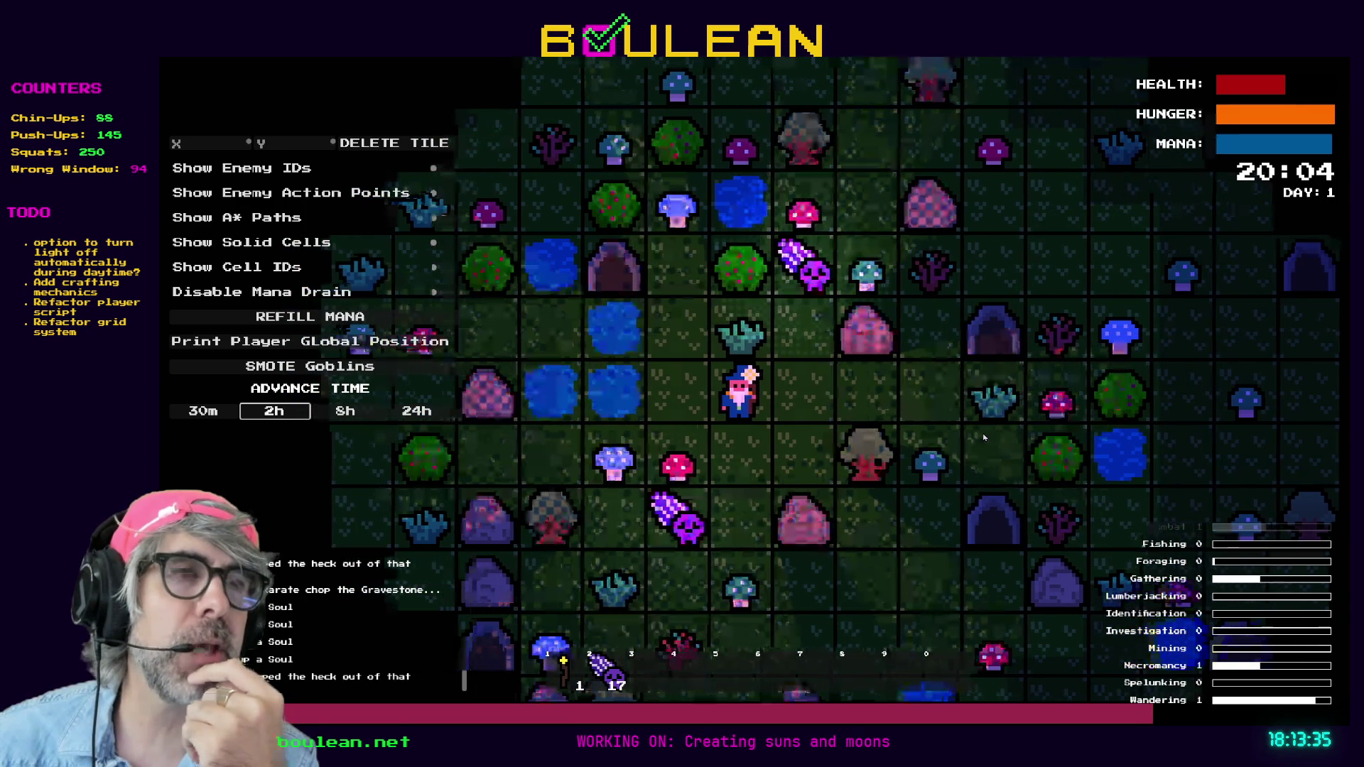
key("Up")
key("Up")
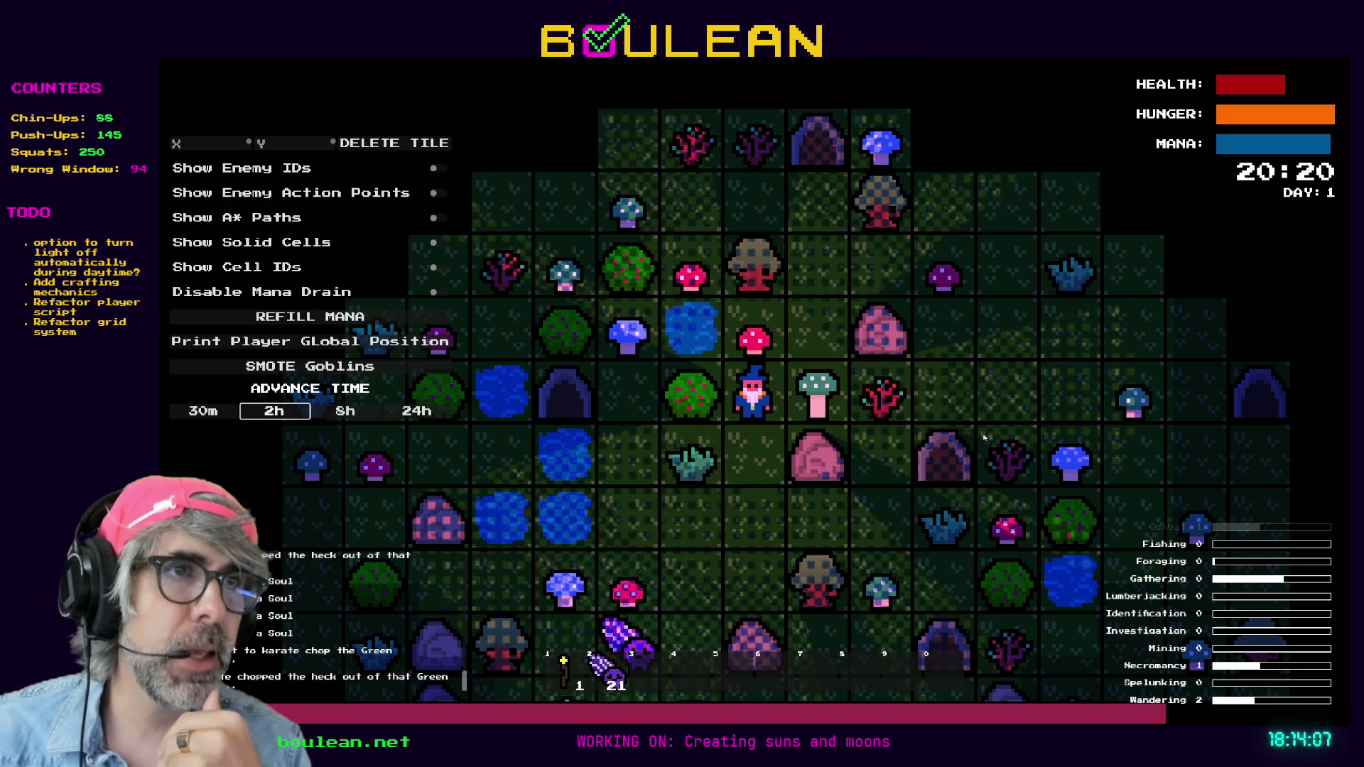
Harvest the Red Mushroom and Berry Bush berries, then advance two hours into night.
key("Up")
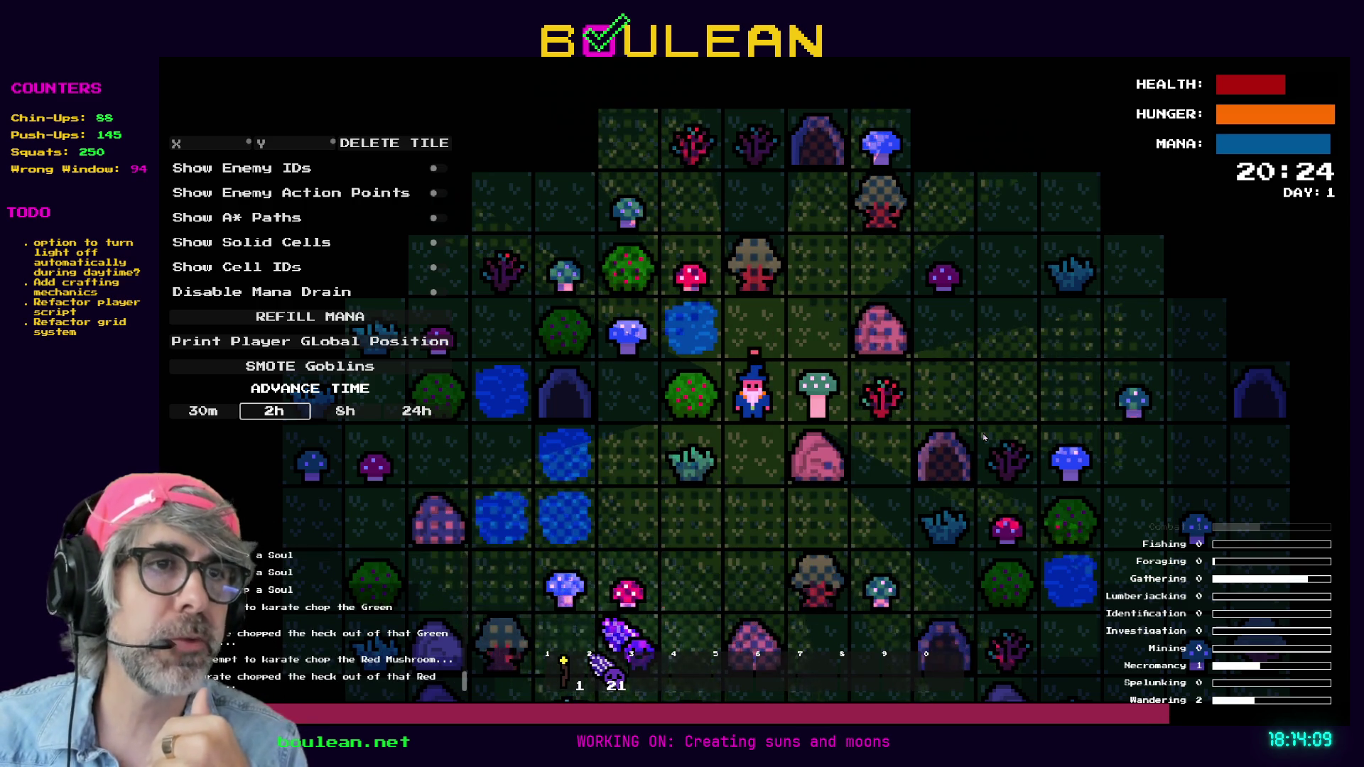
key("Left")
key("Left")
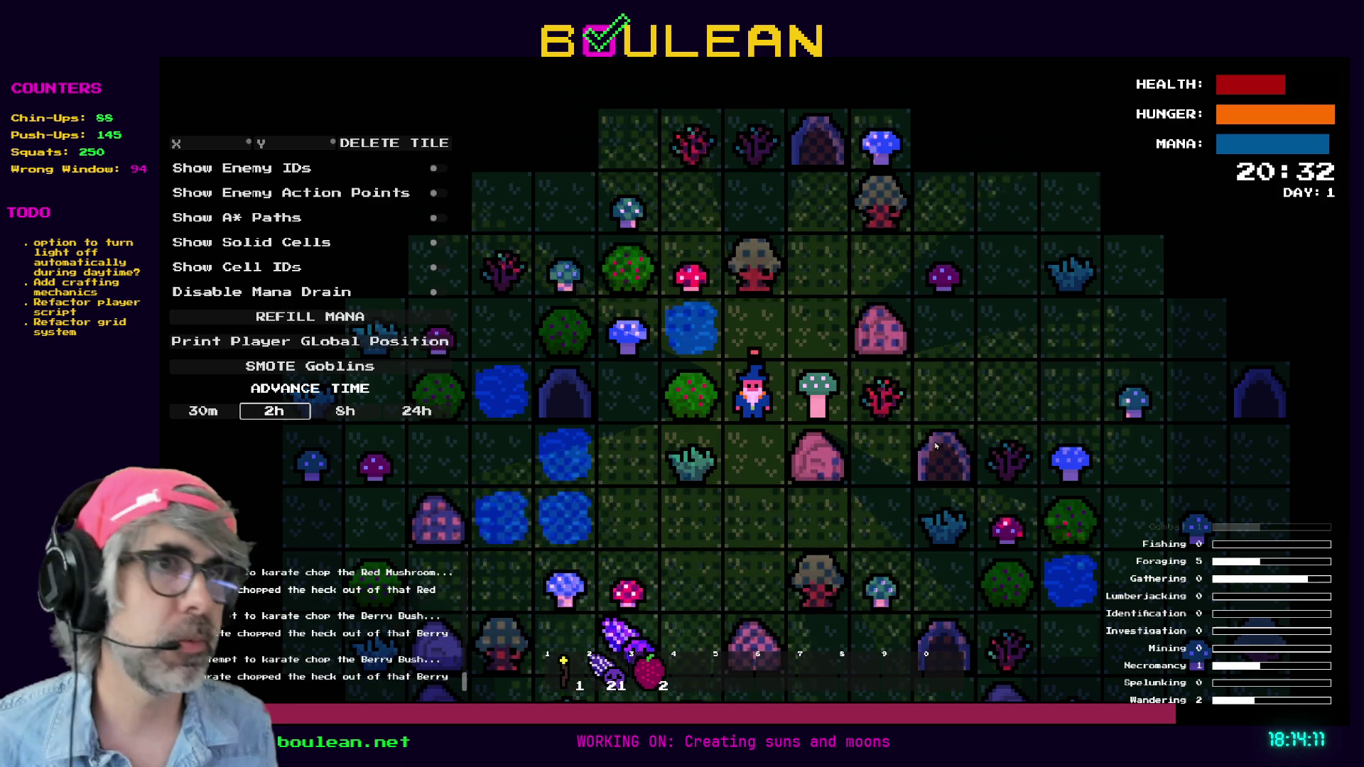
key("Left")
left_click(275, 412)
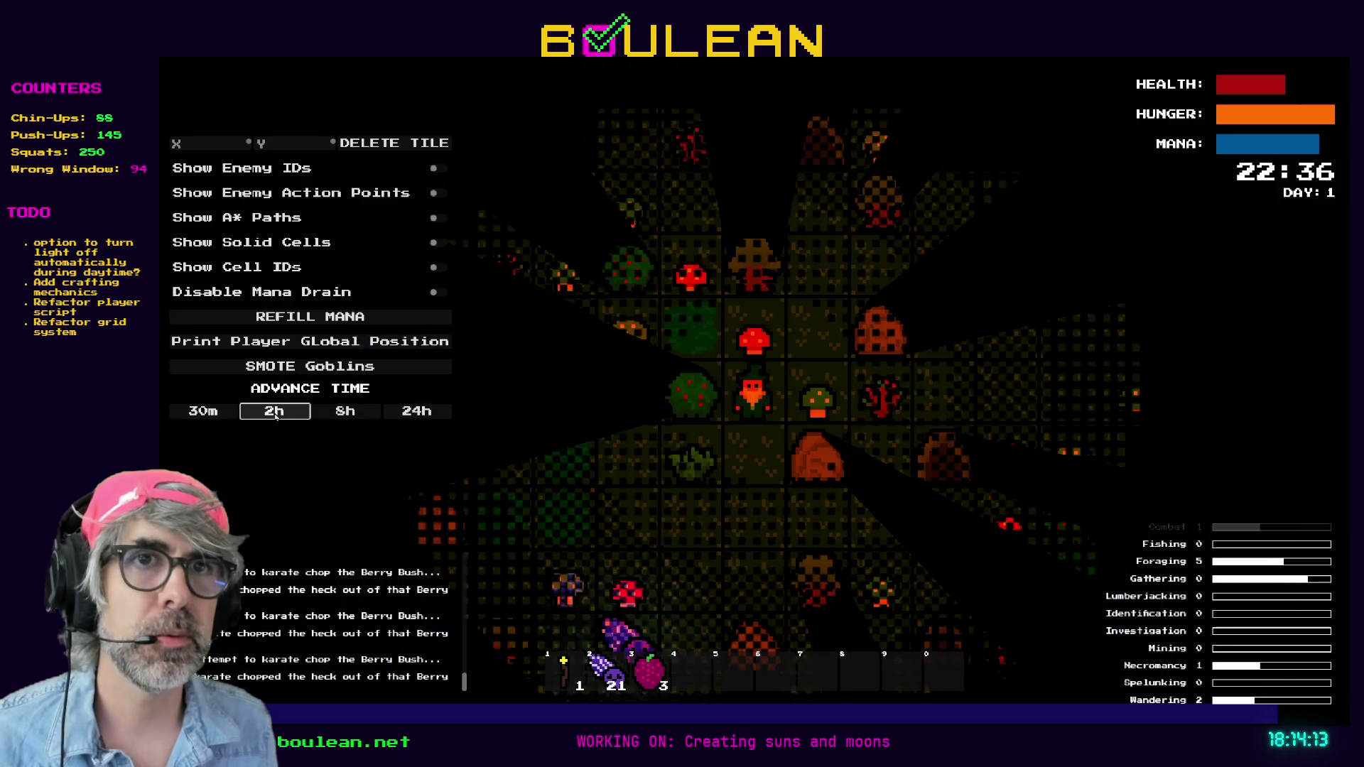
key("Down")
key("Down")
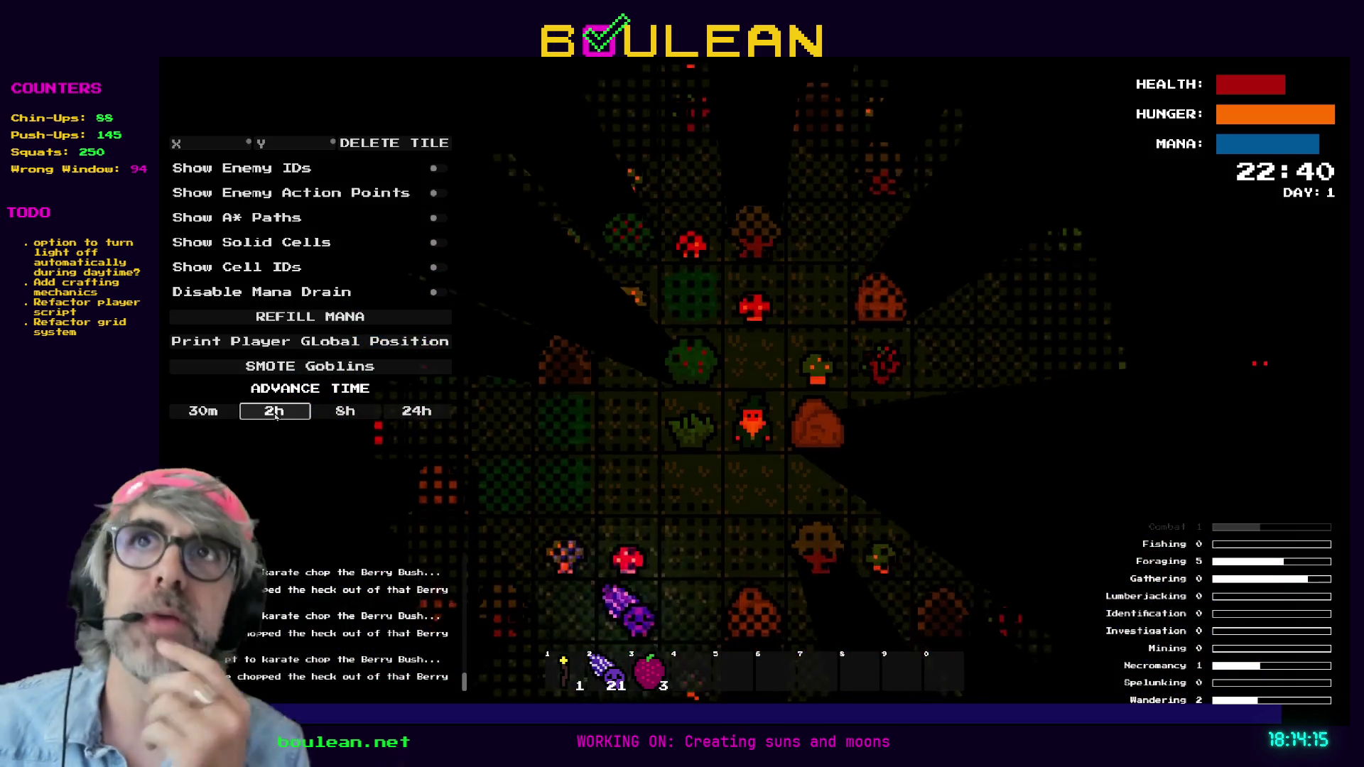
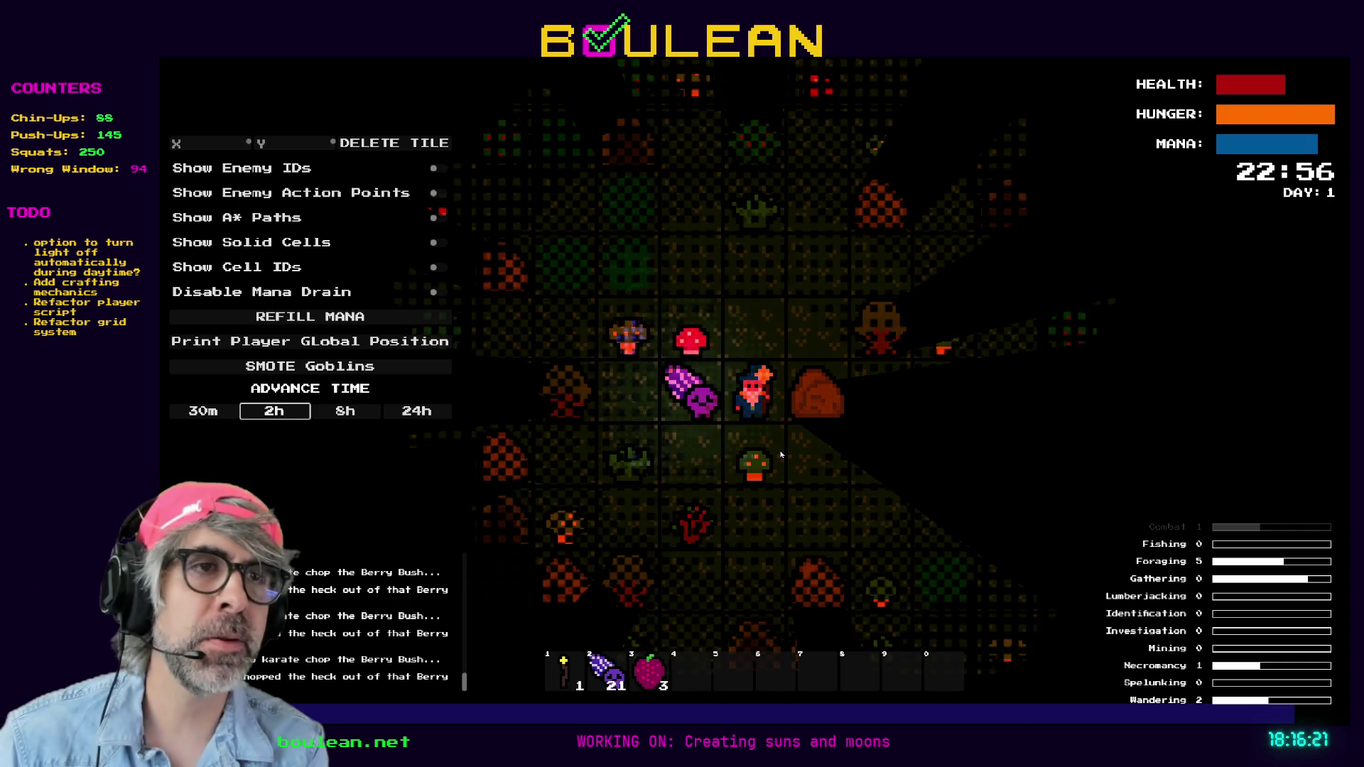
Step the player left onto the soul to collect it, then stop the running game.
key("Left")
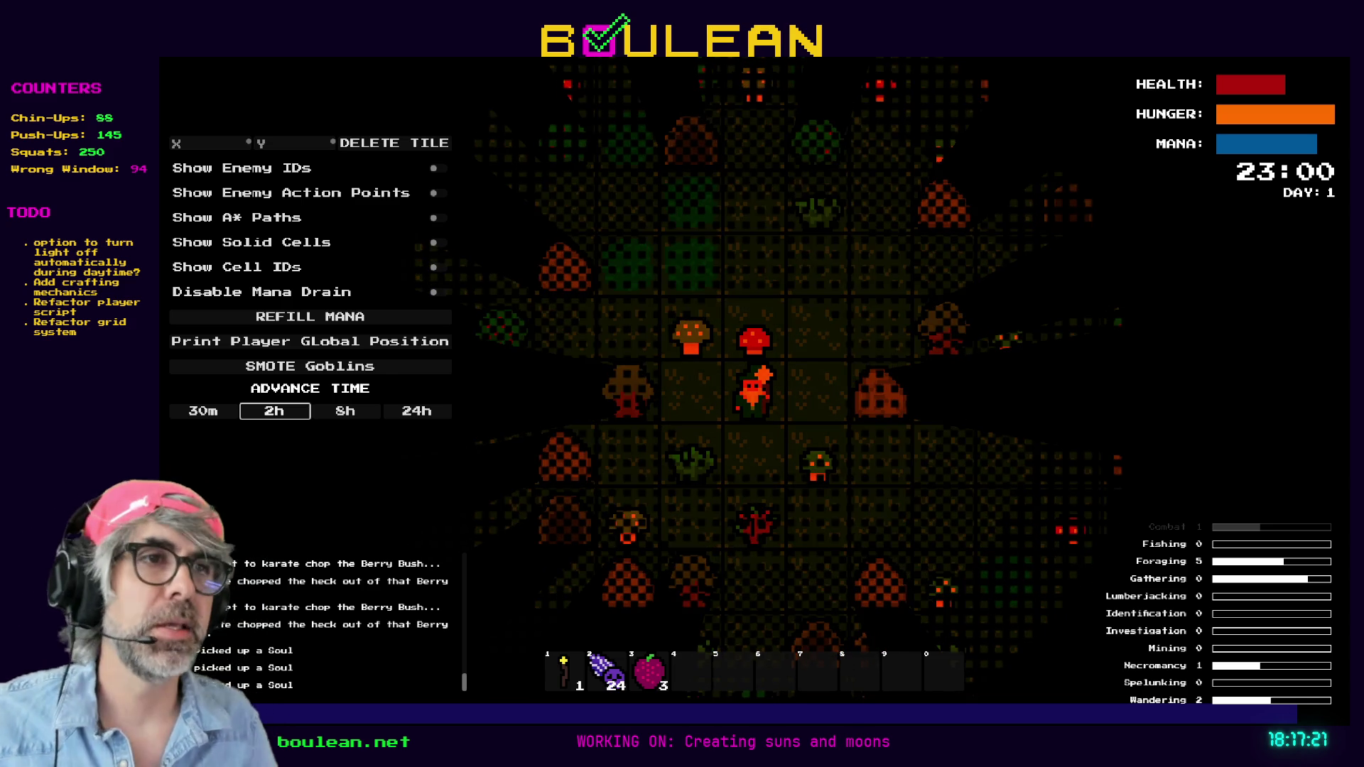
key("F8")
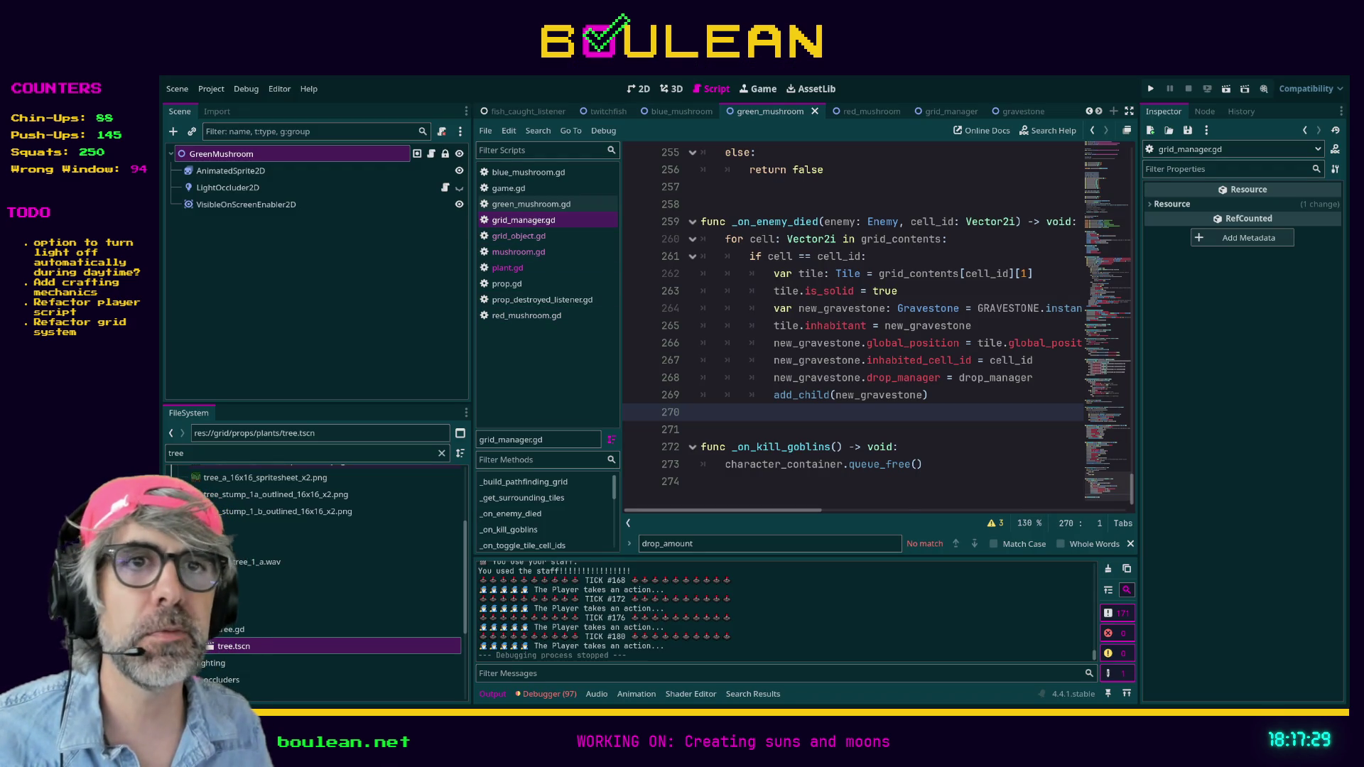
Filter the FileSystem for 'wate' and open water_tile.tscn and water_tile.gd.
double_click(338, 456)
type("wate")
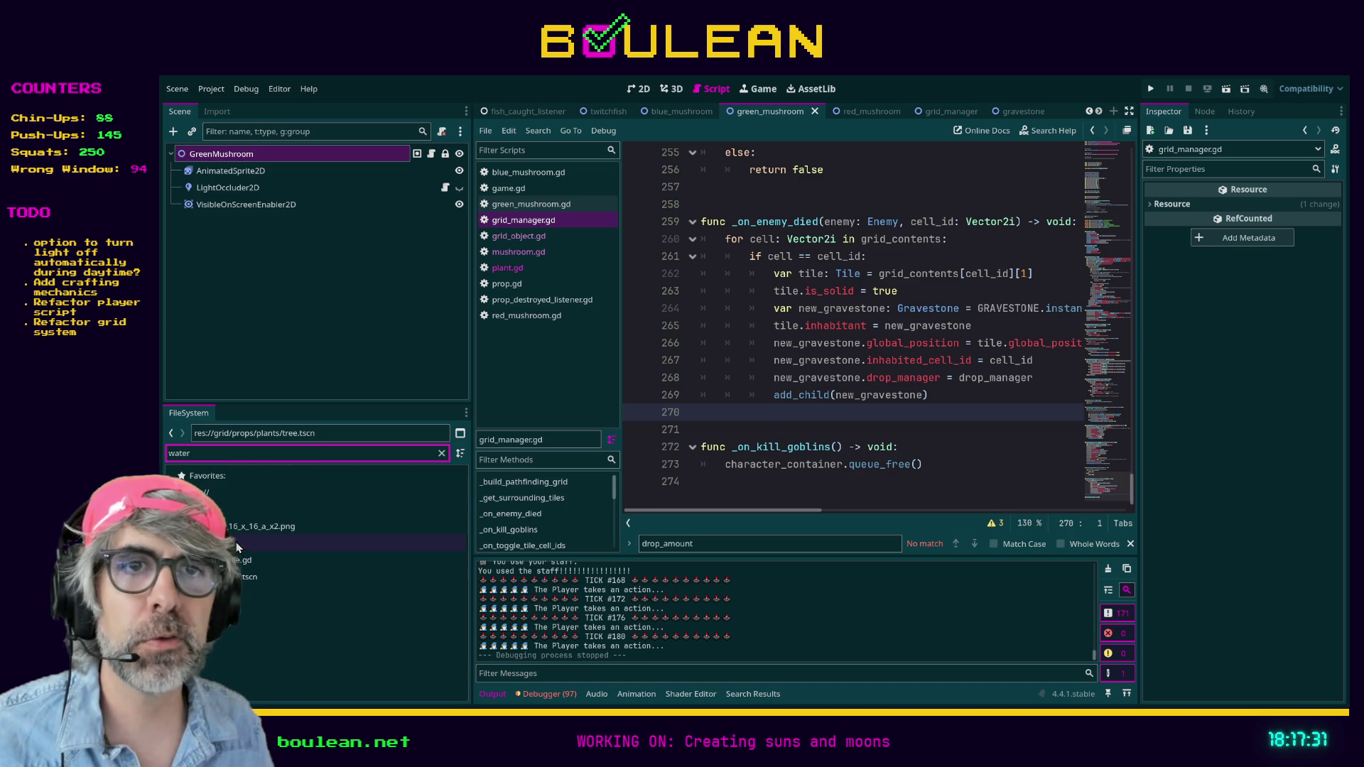
double_click(245, 577)
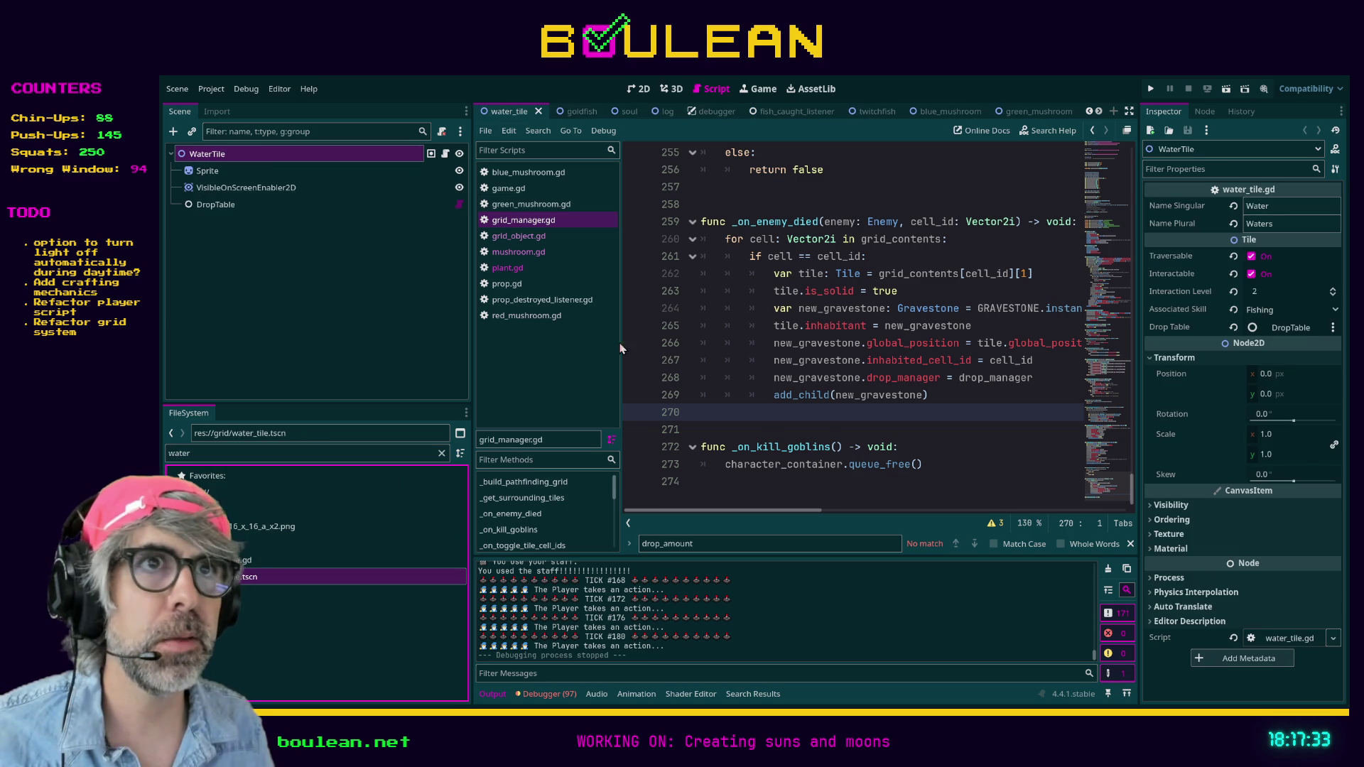
double_click(243, 561)
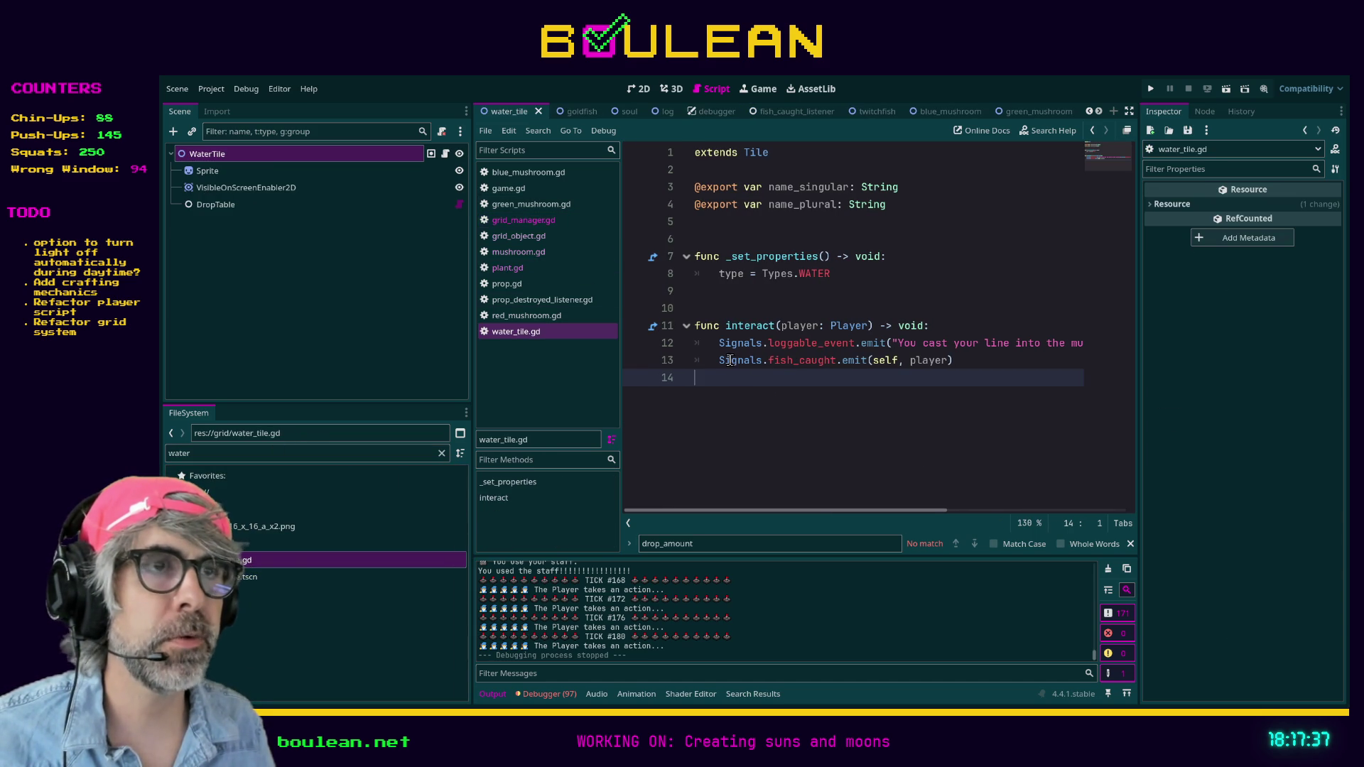
left_click(1018, 312)
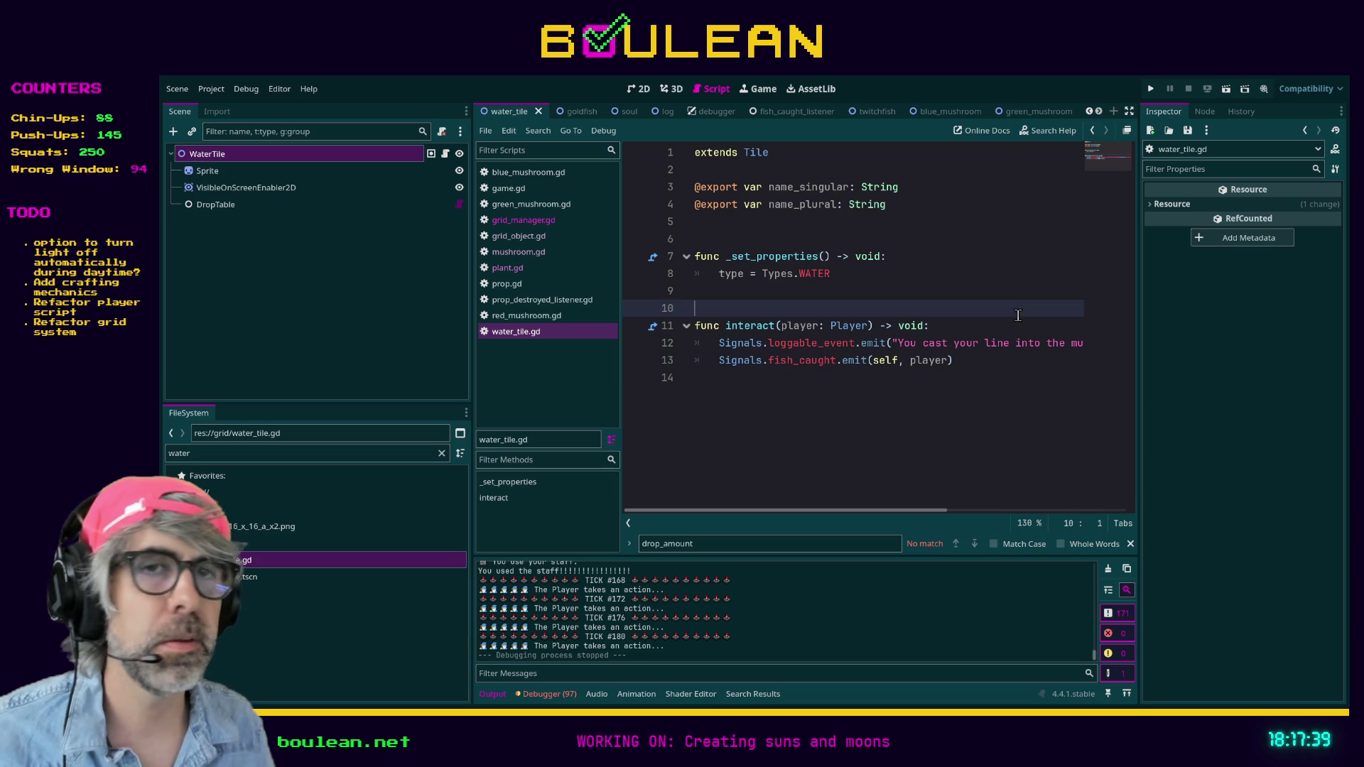
left_click(213, 577)
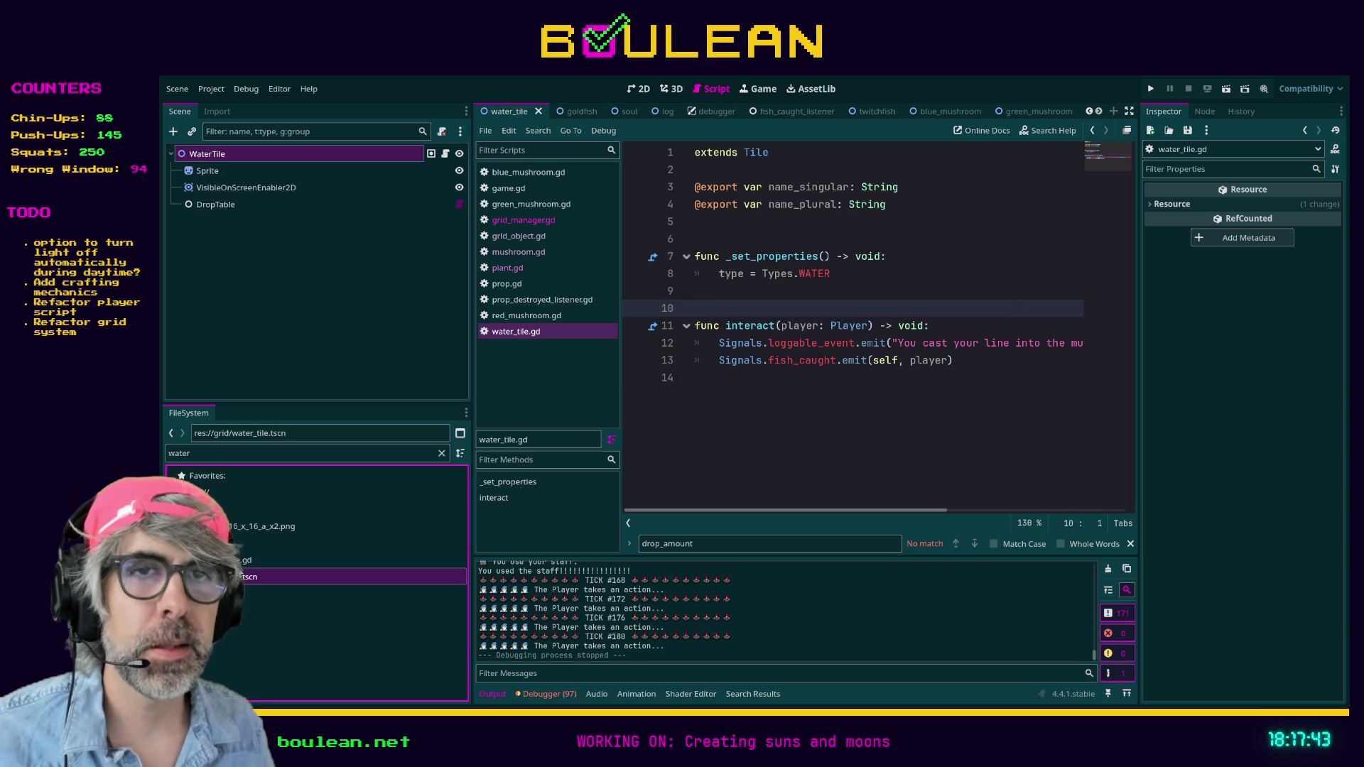
Select the DropTable node and expand its second weighted item in the Inspector.
left_click(215, 204)
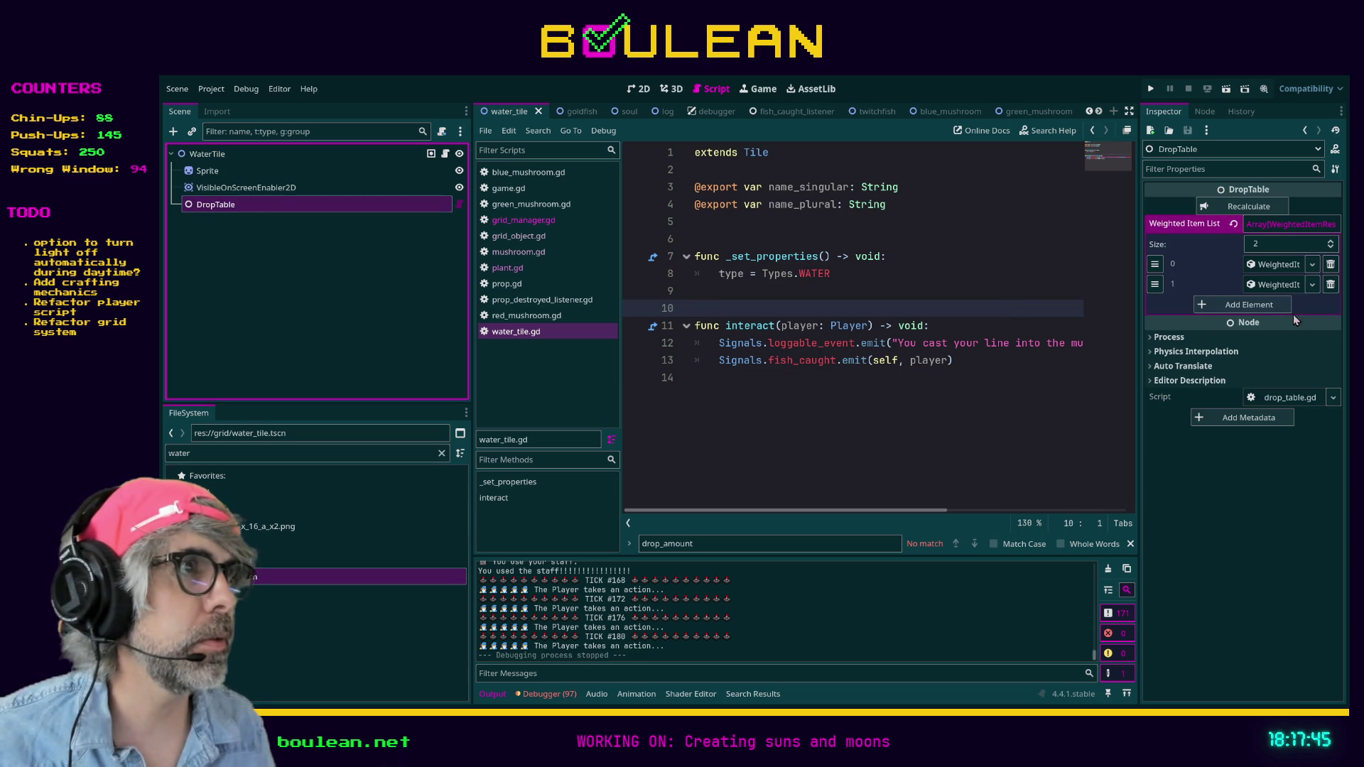
left_click(1289, 265)
left_click(1284, 266)
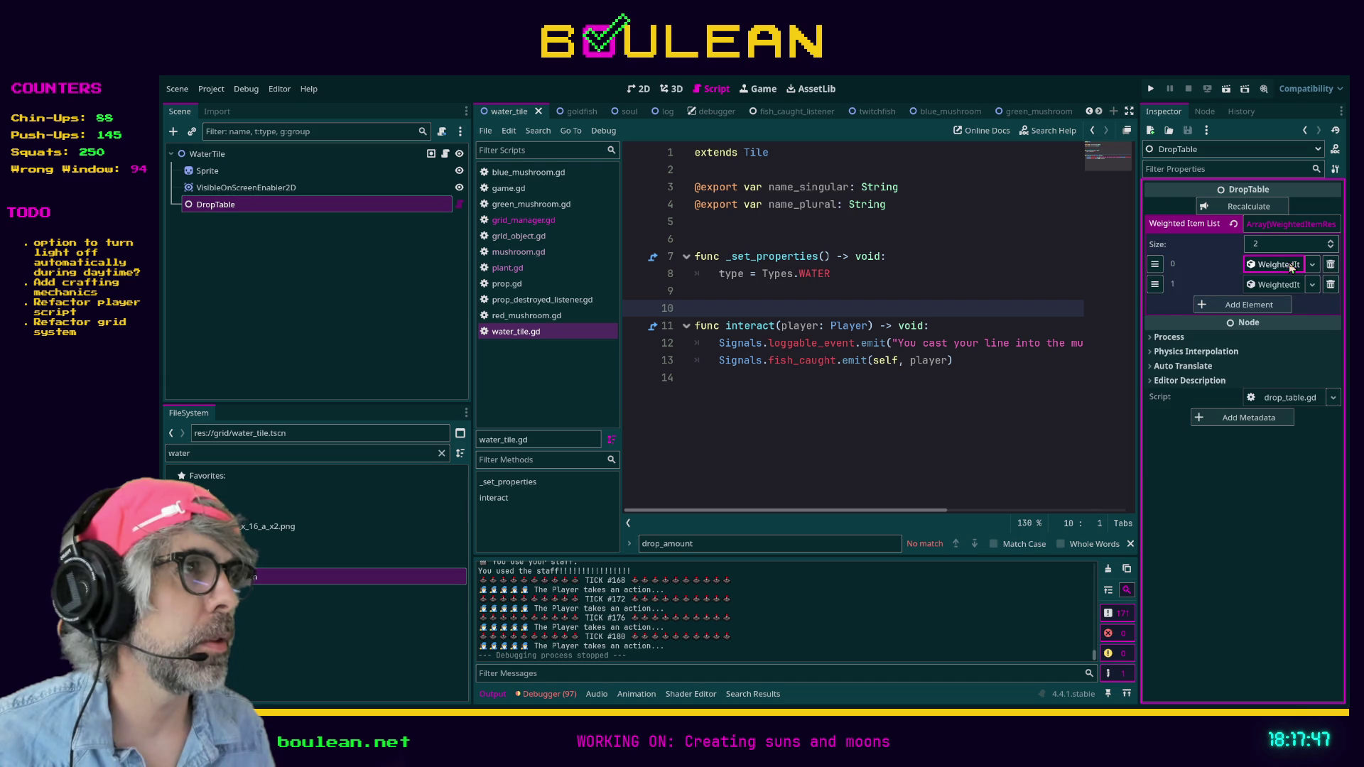
left_click(1279, 285)
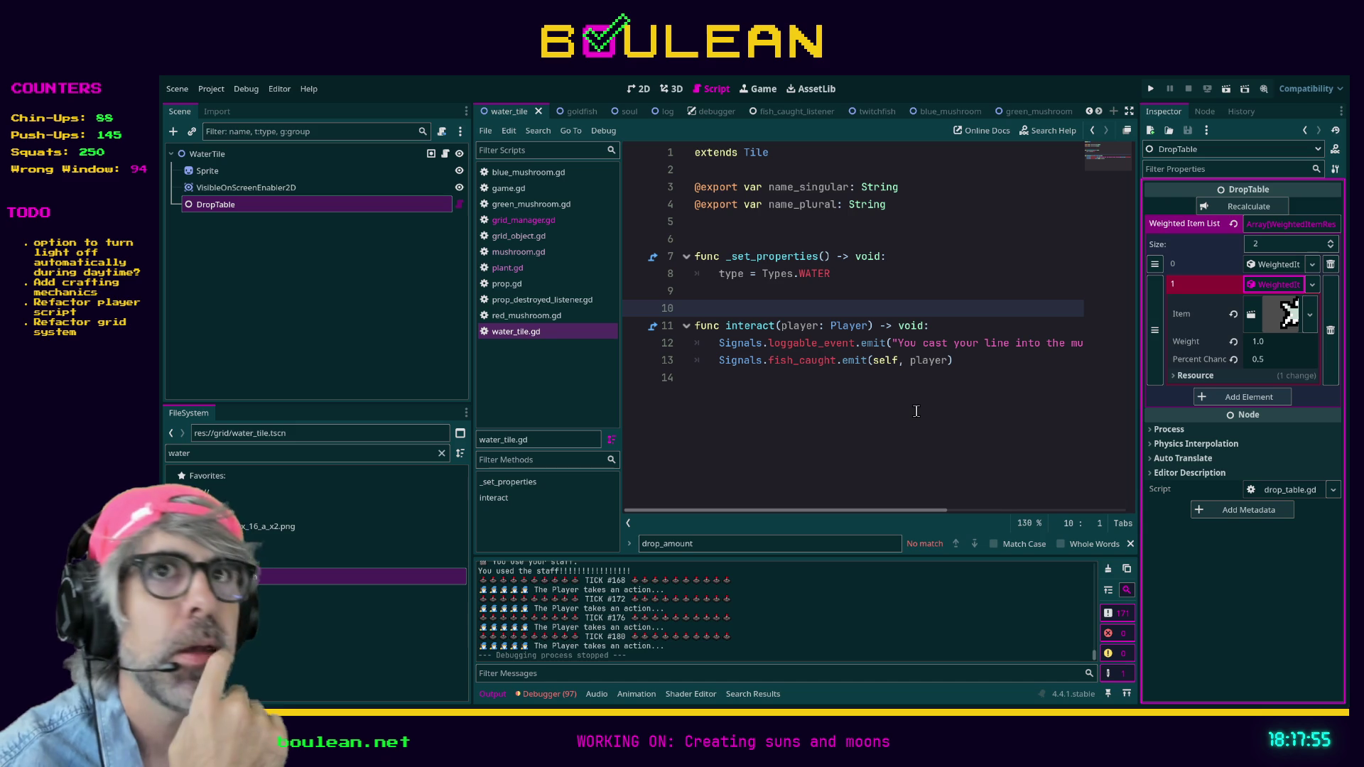
double_click(337, 456)
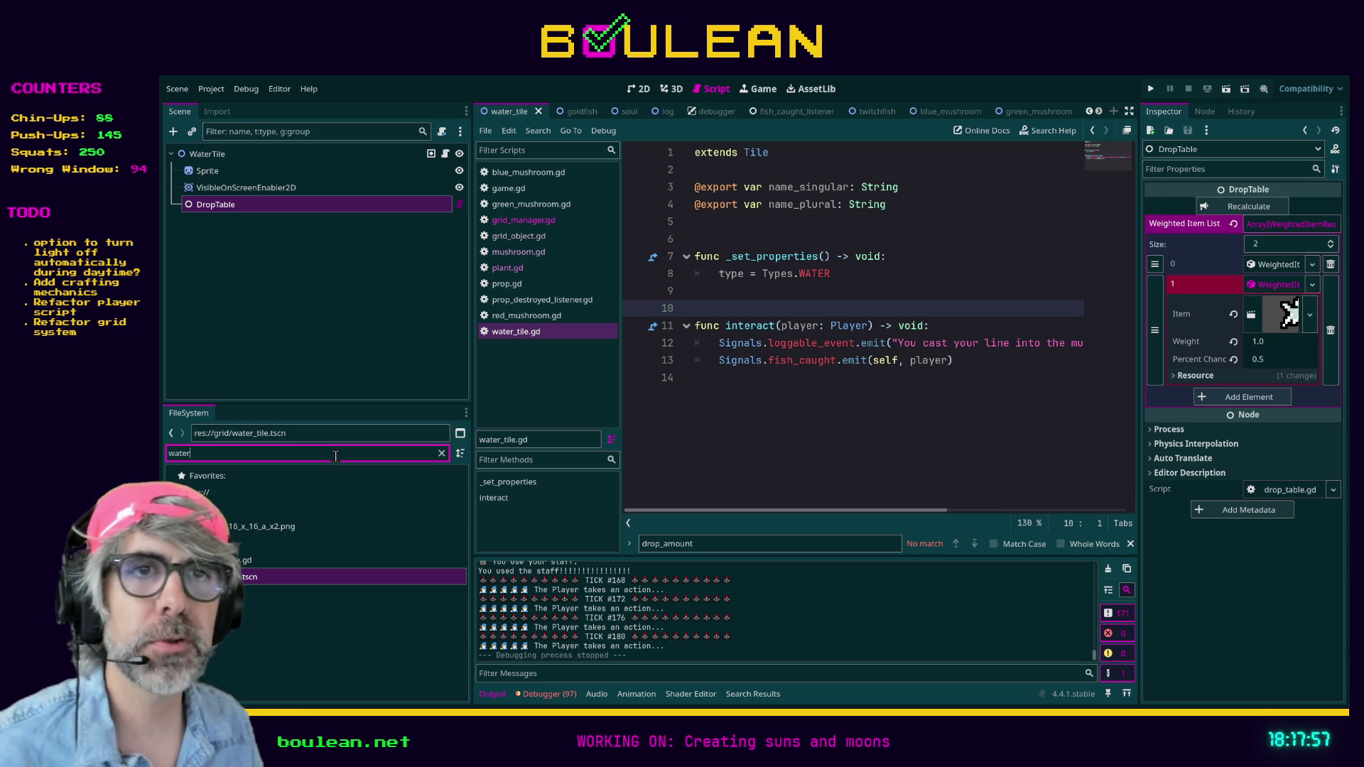
Filter the FileSystem for 'twitchfis' and open twitchfish.gd at the last name.
type("twitchfis")
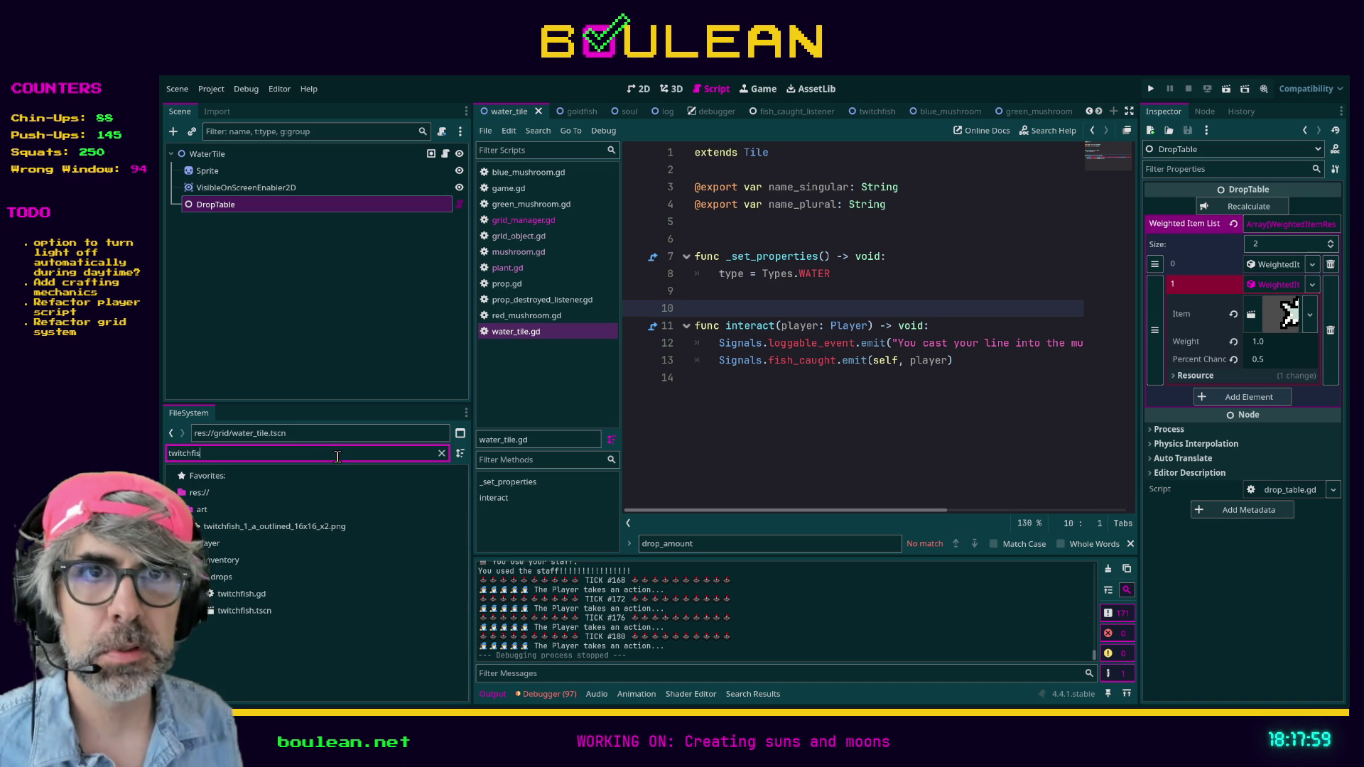
left_click(264, 598)
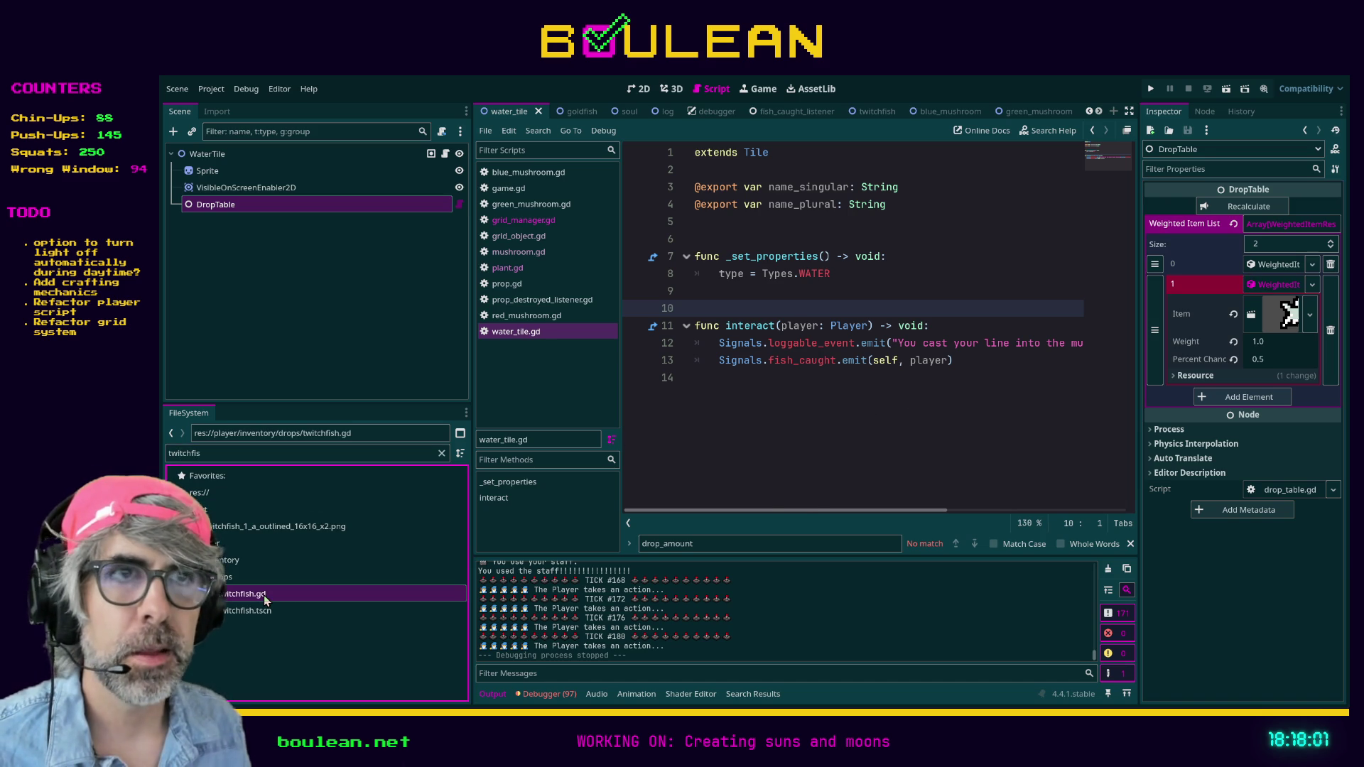
double_click(265, 600)
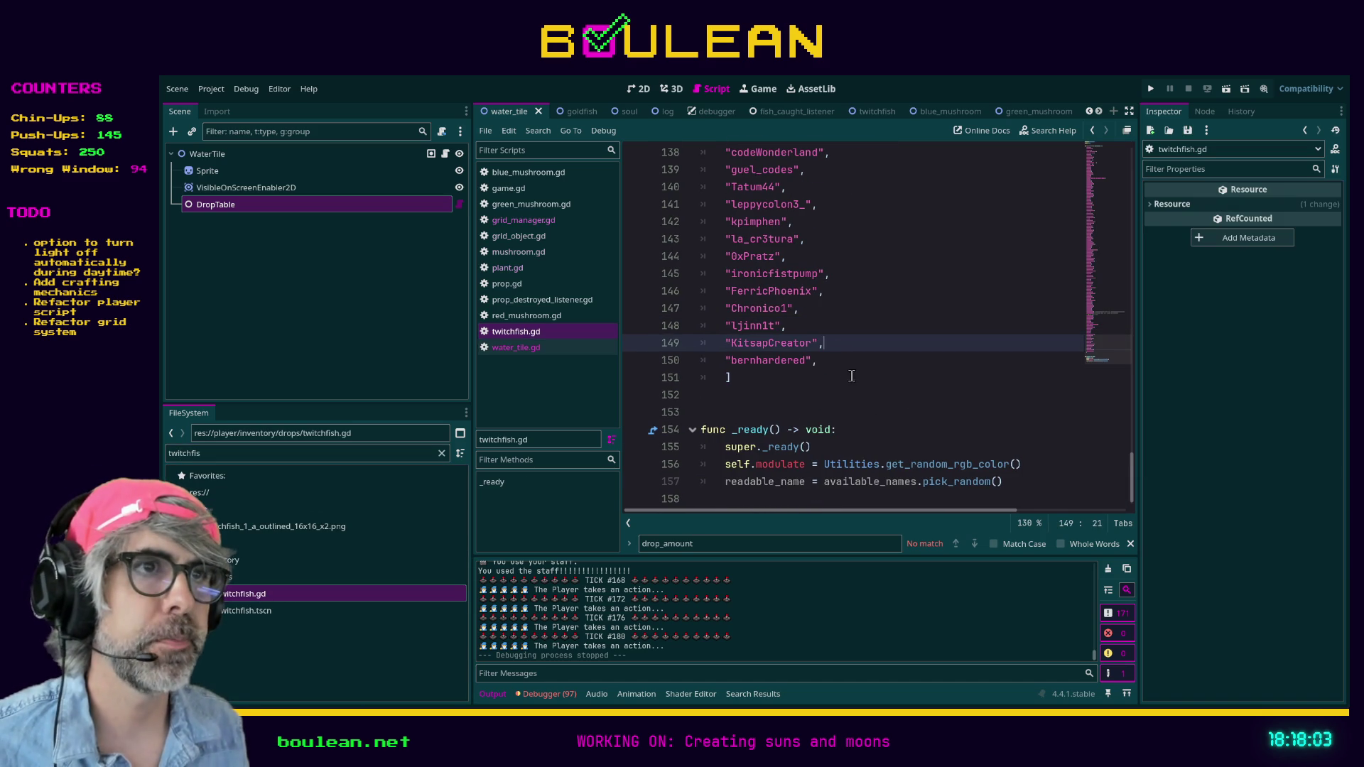
left_click(846, 369)
Add the names "loochlabs", "rjljones" and "bogan_AUS" to the available_names array.
key("Return")
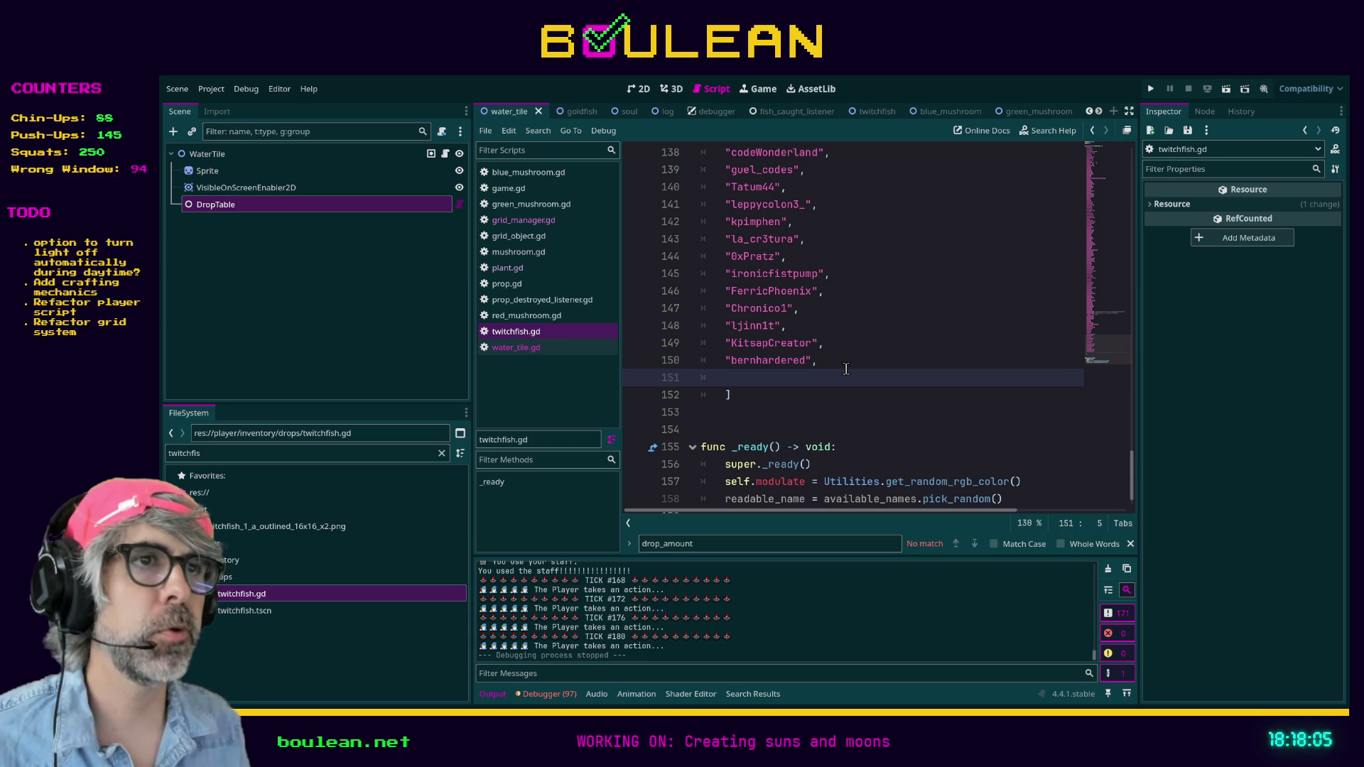
type("\"")
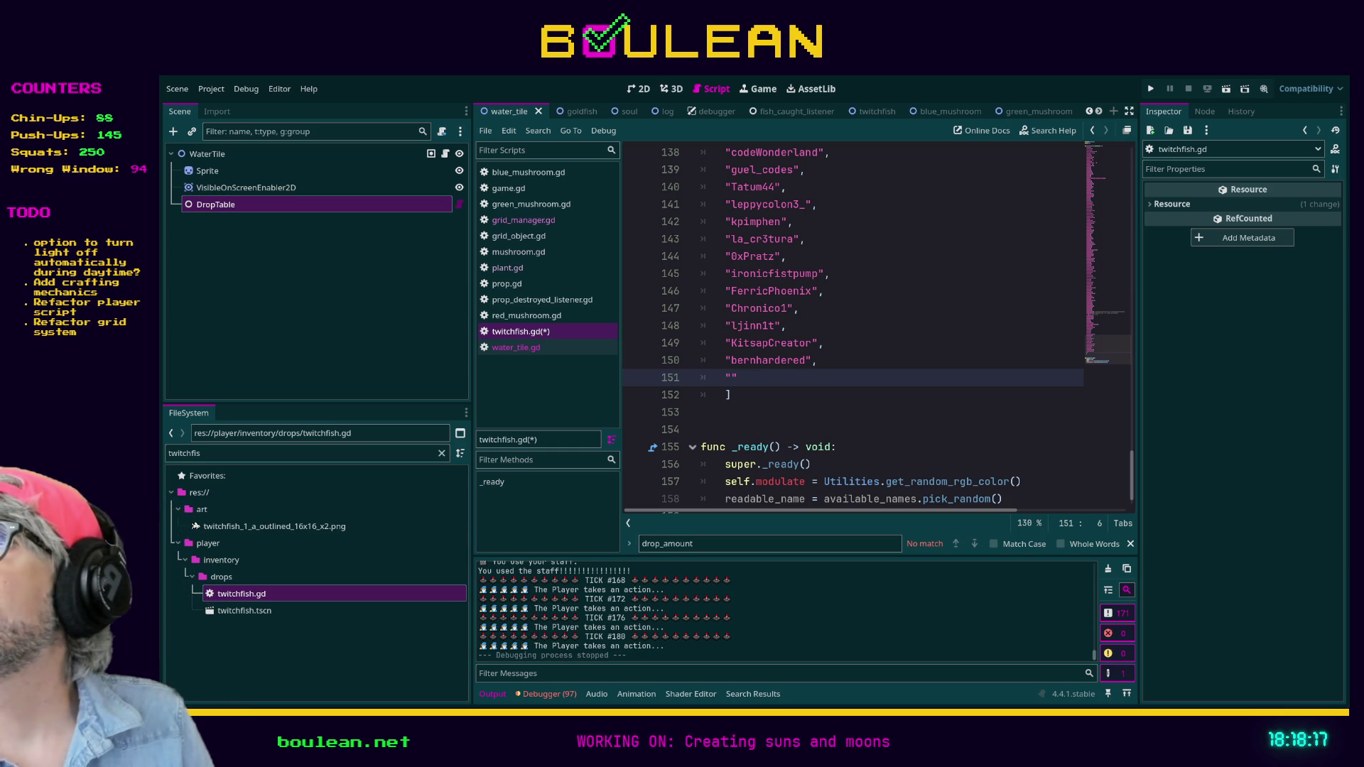
type("loochlabs")
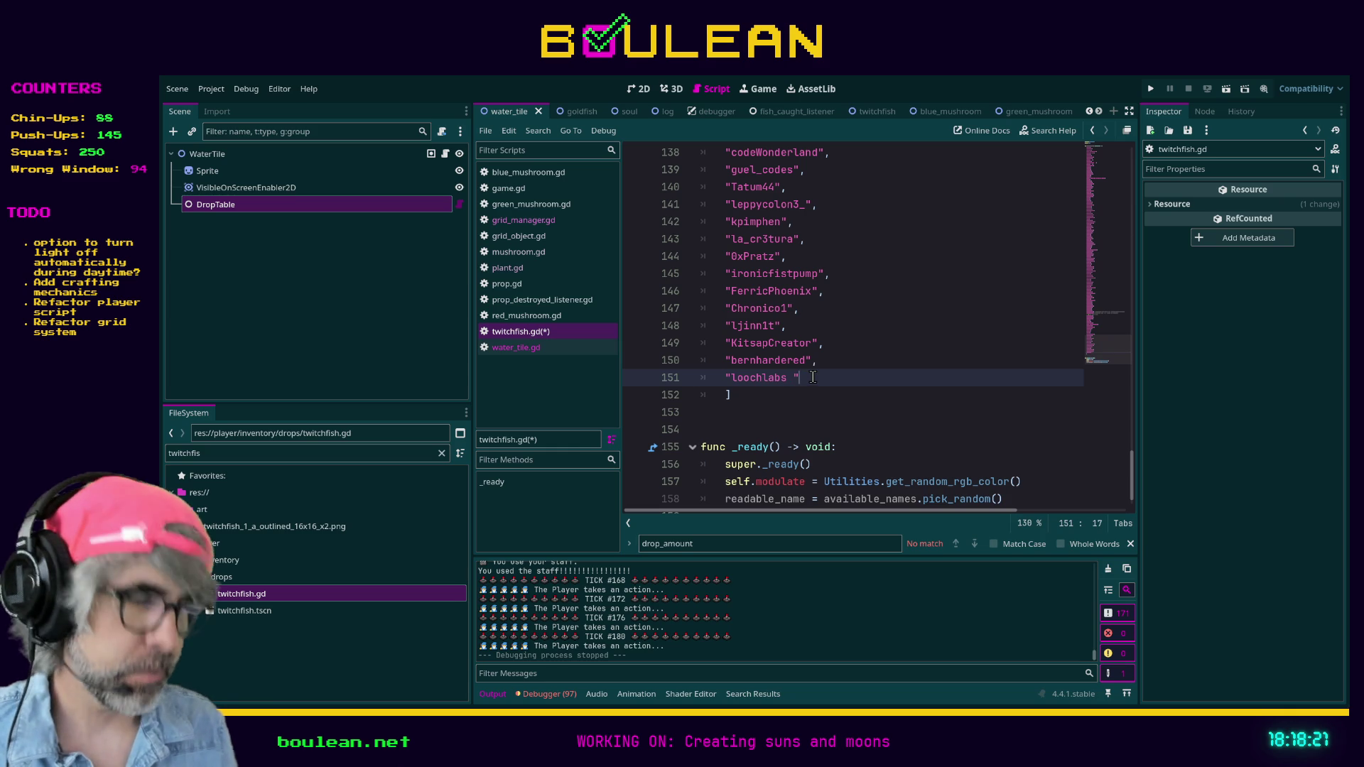
key("BackSpace")
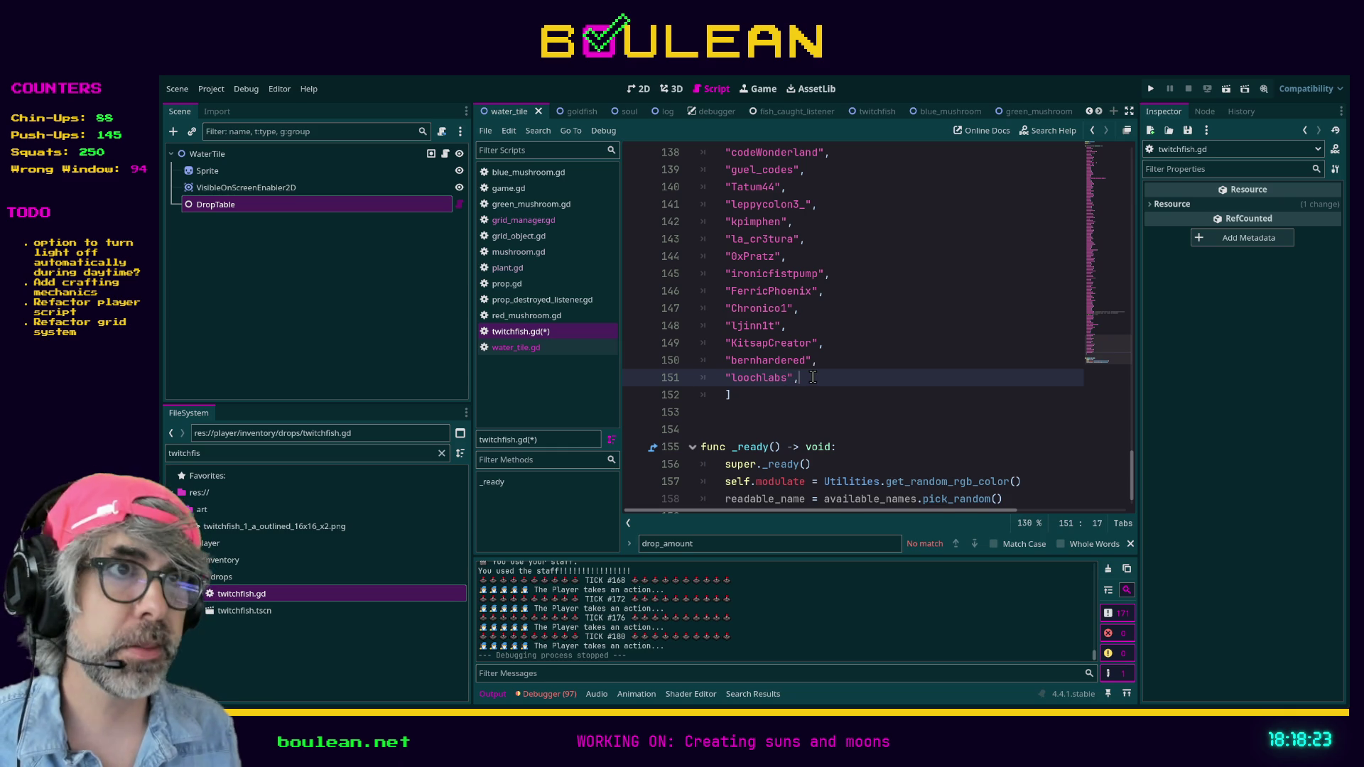
key("Return")
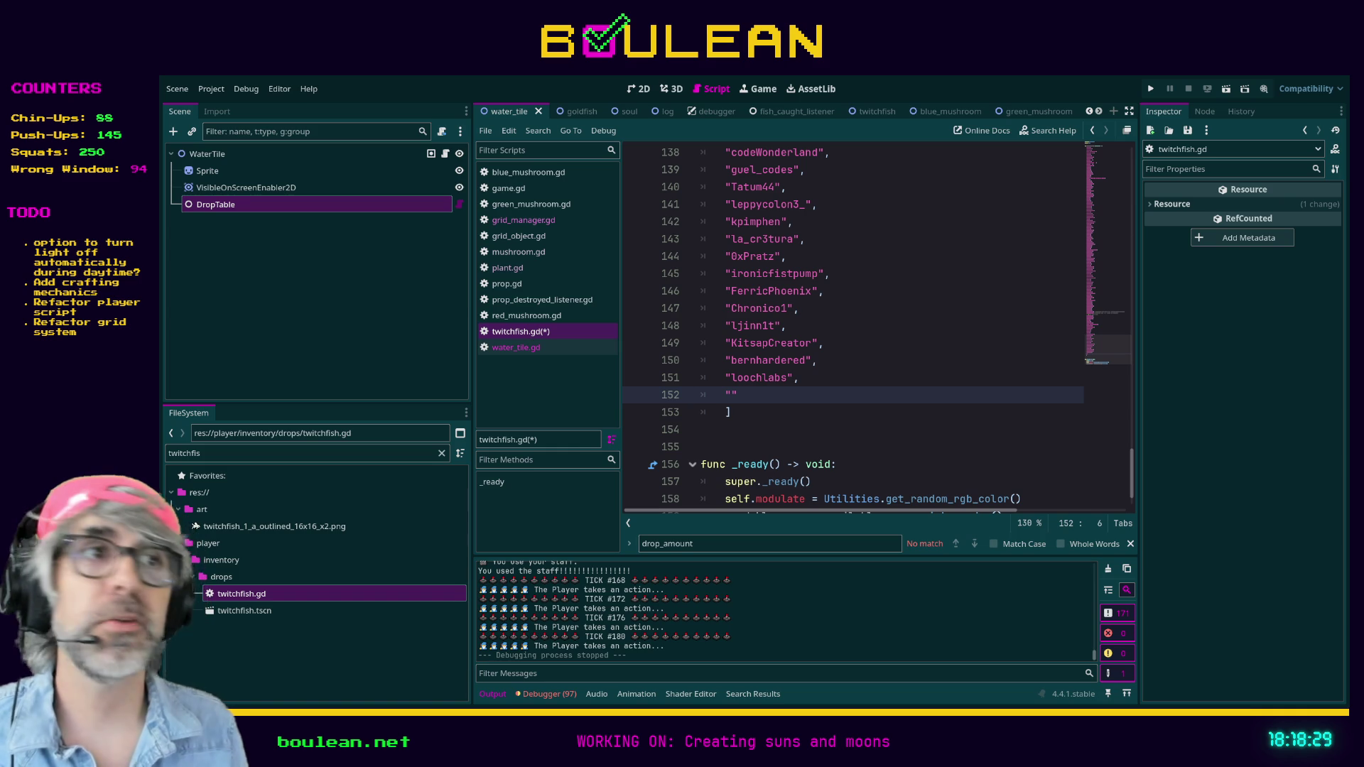
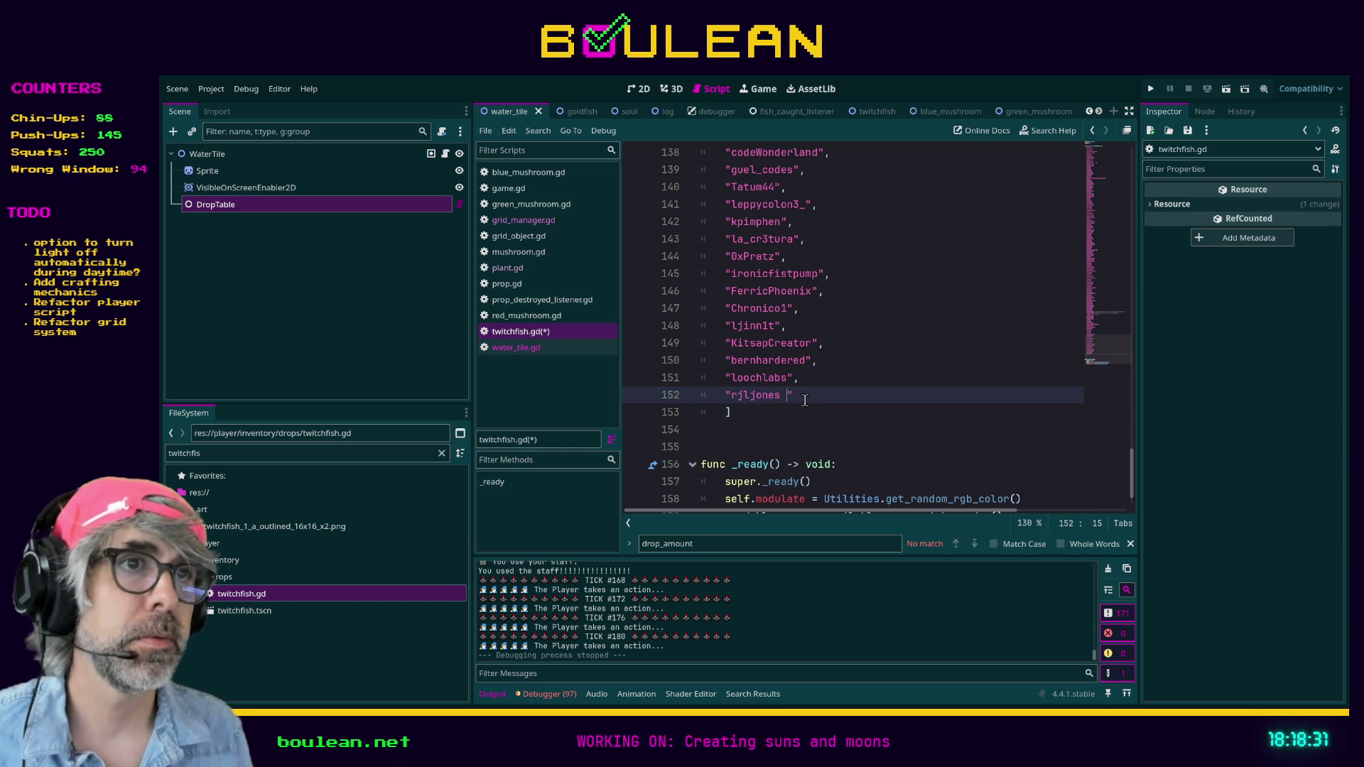
key("Left")
key("BackSpace")
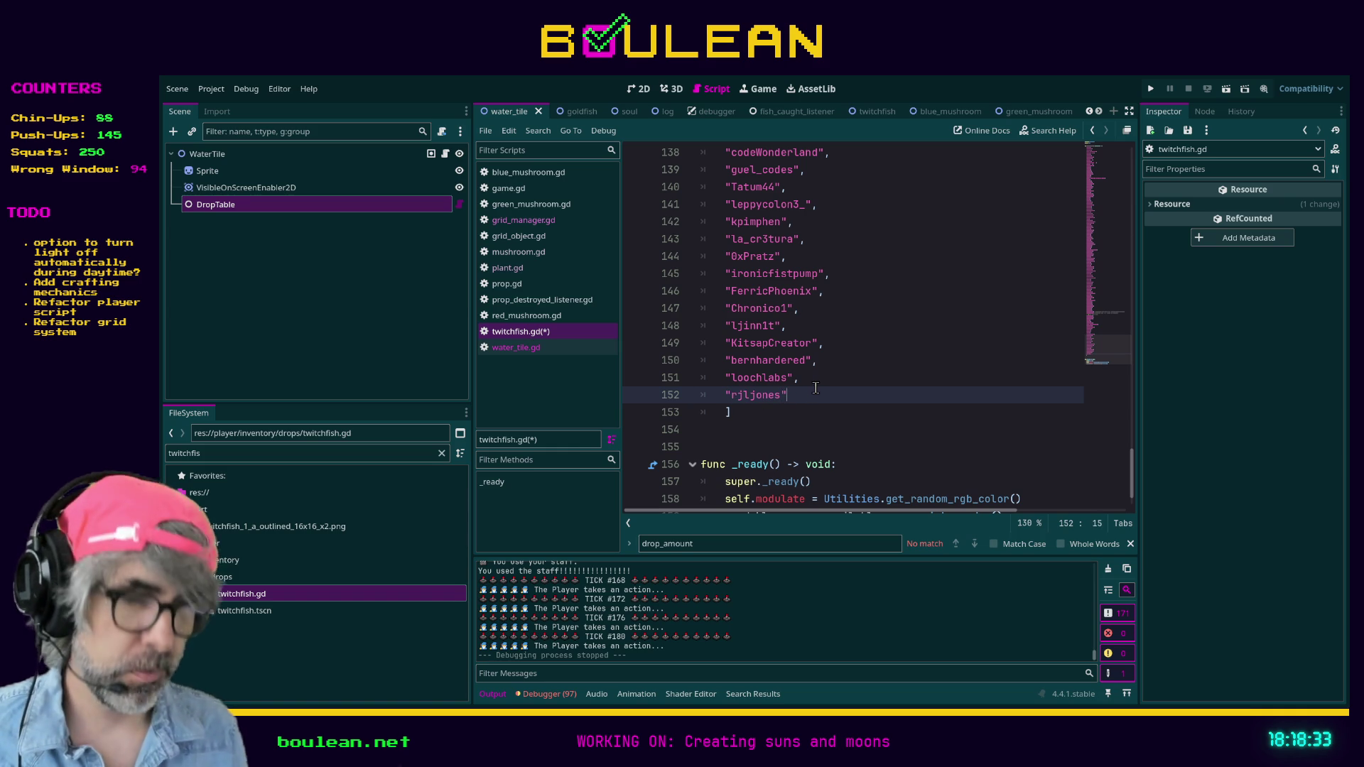
key("Return")
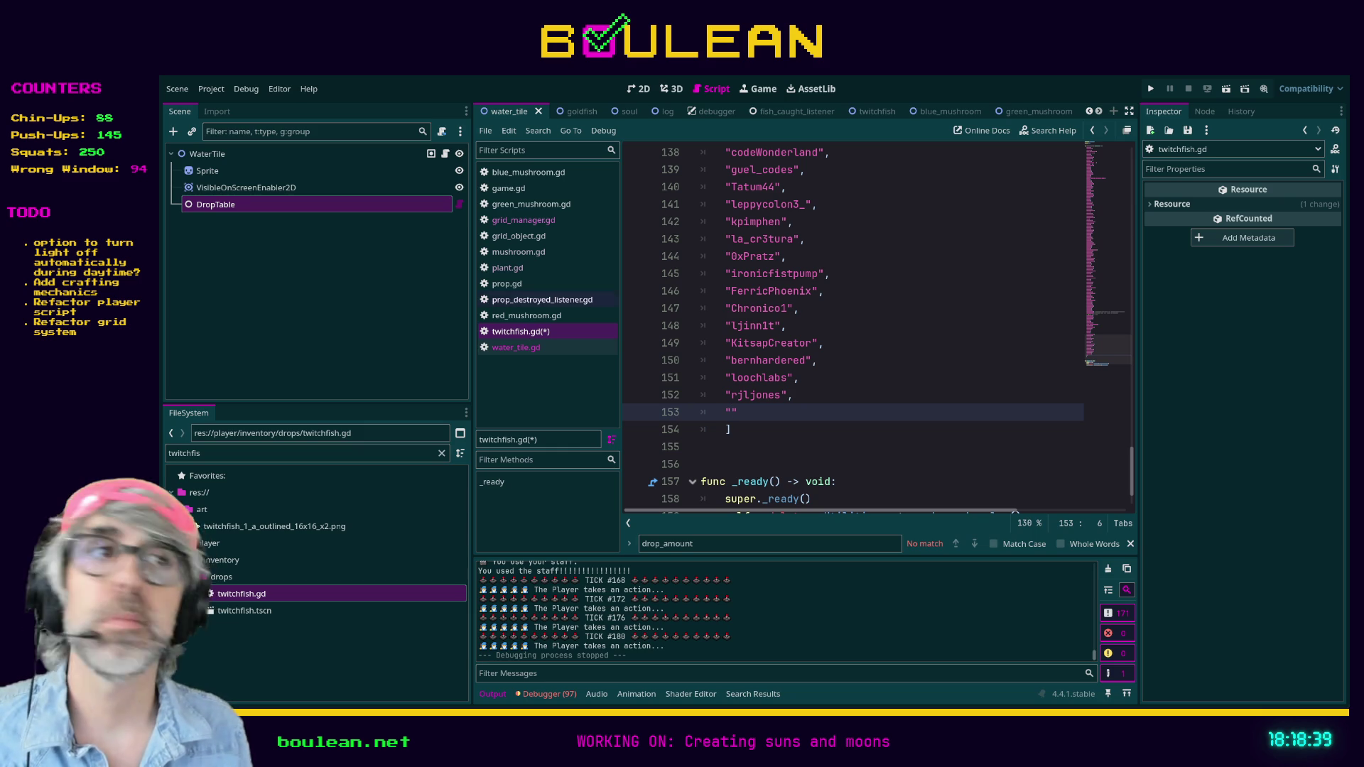
type("bogan_AUS")
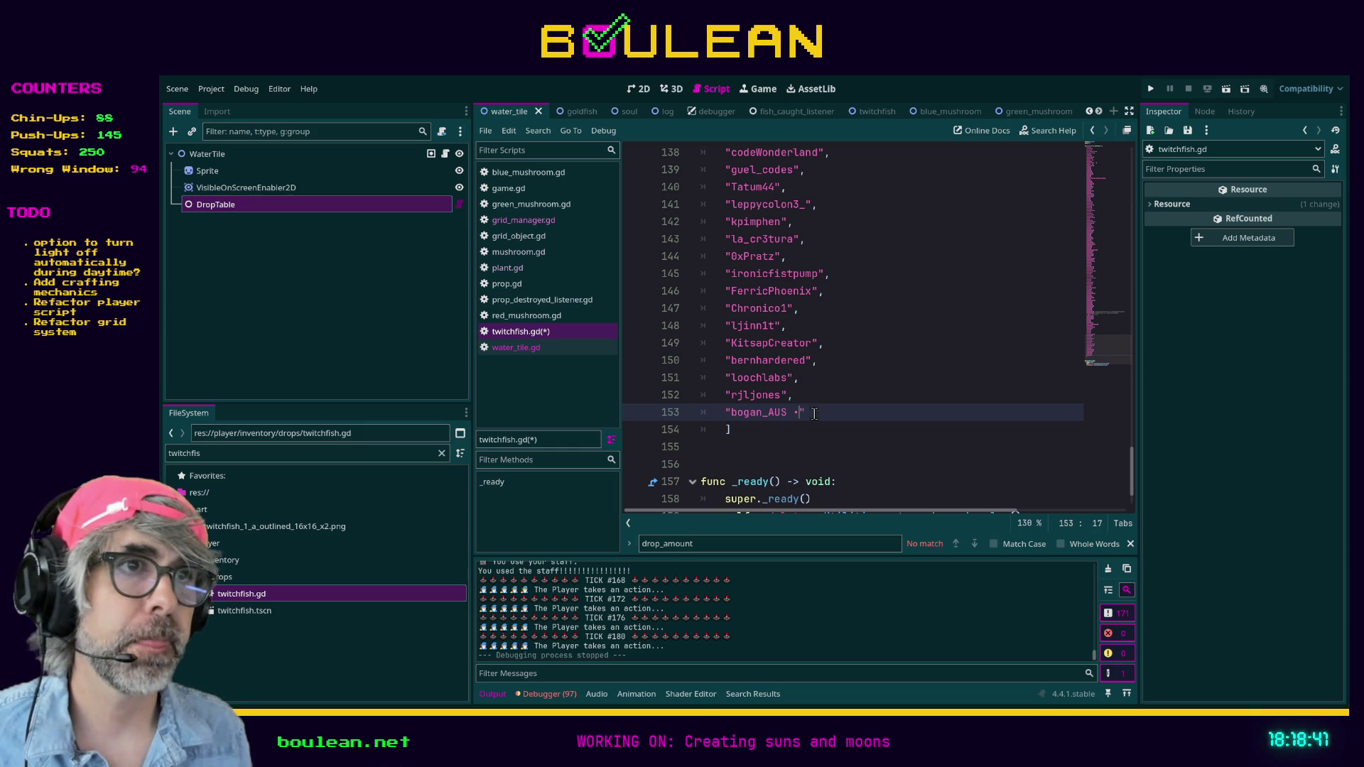
key("BackSpace")
type(",")
key("Return")
type("\"")
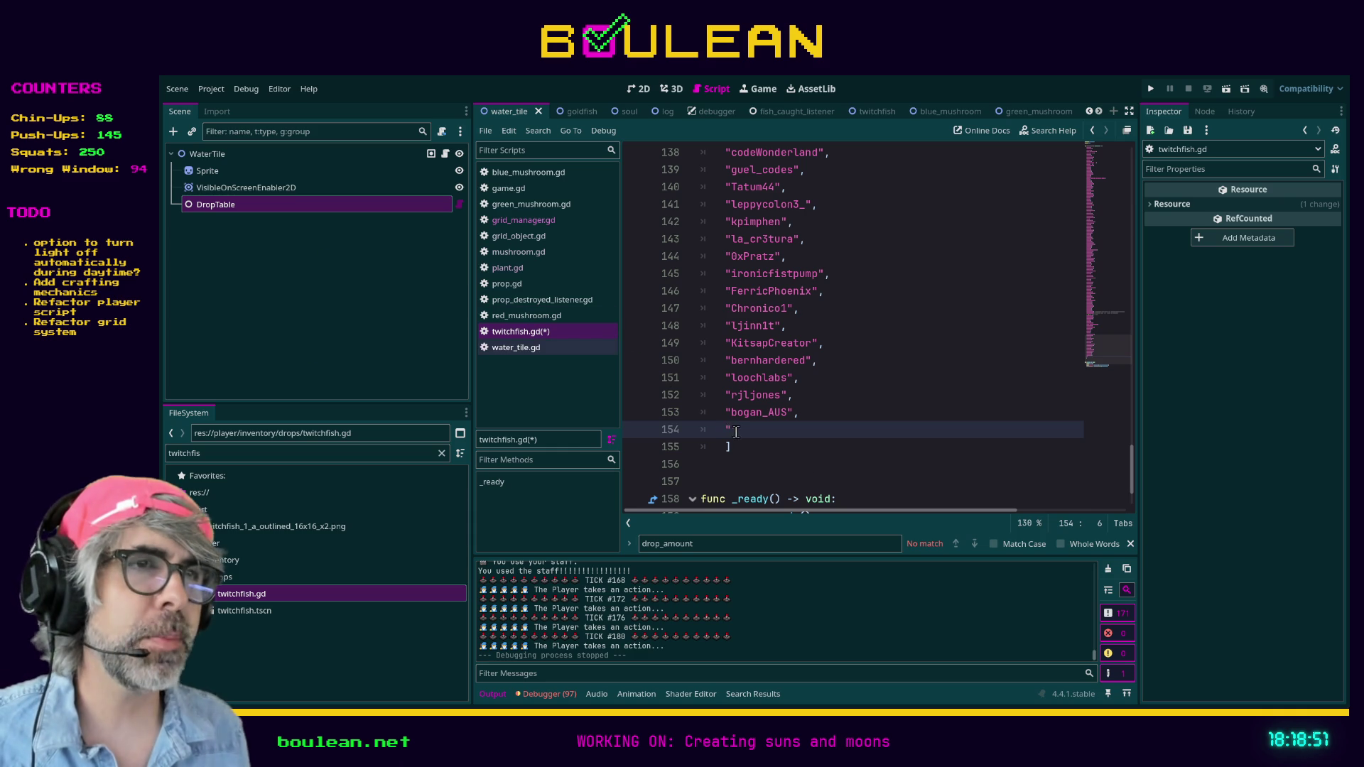
type("thatbotrobin\",")
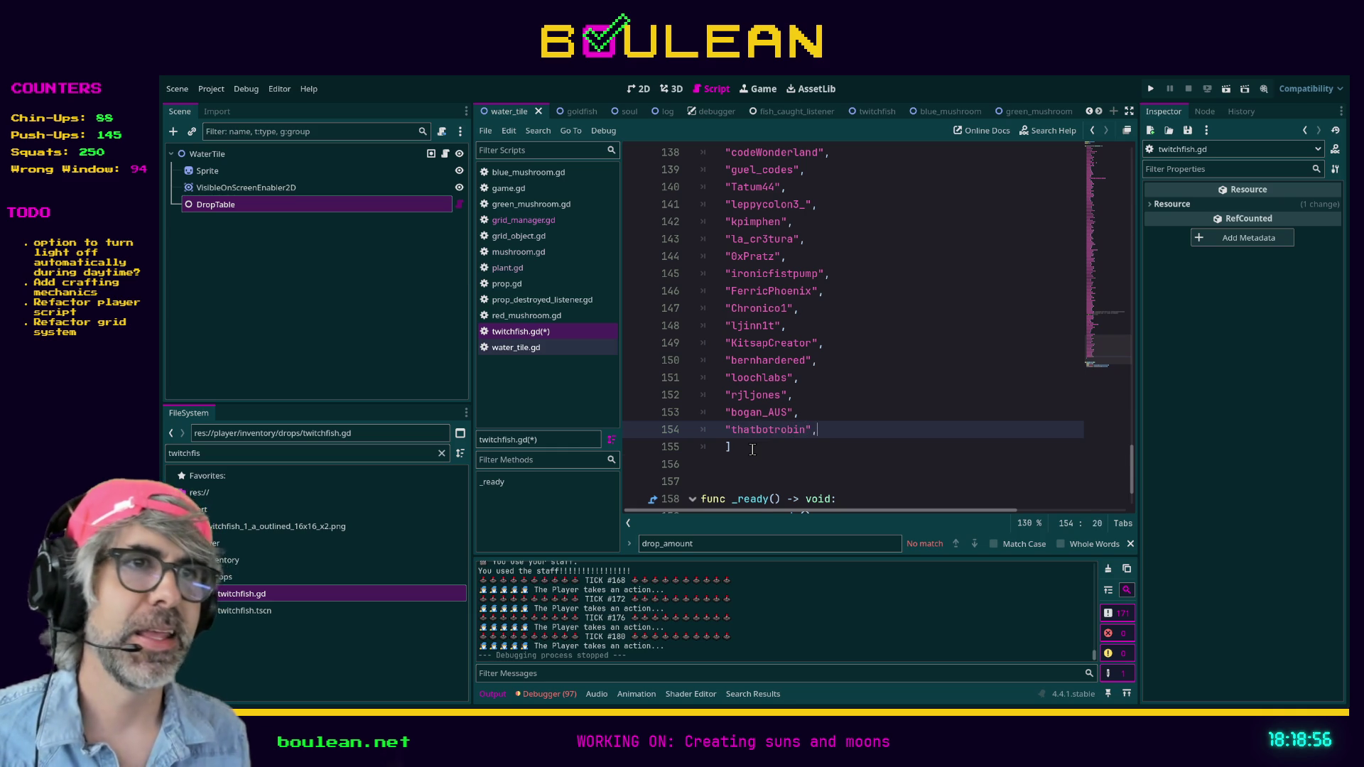
key("Return")
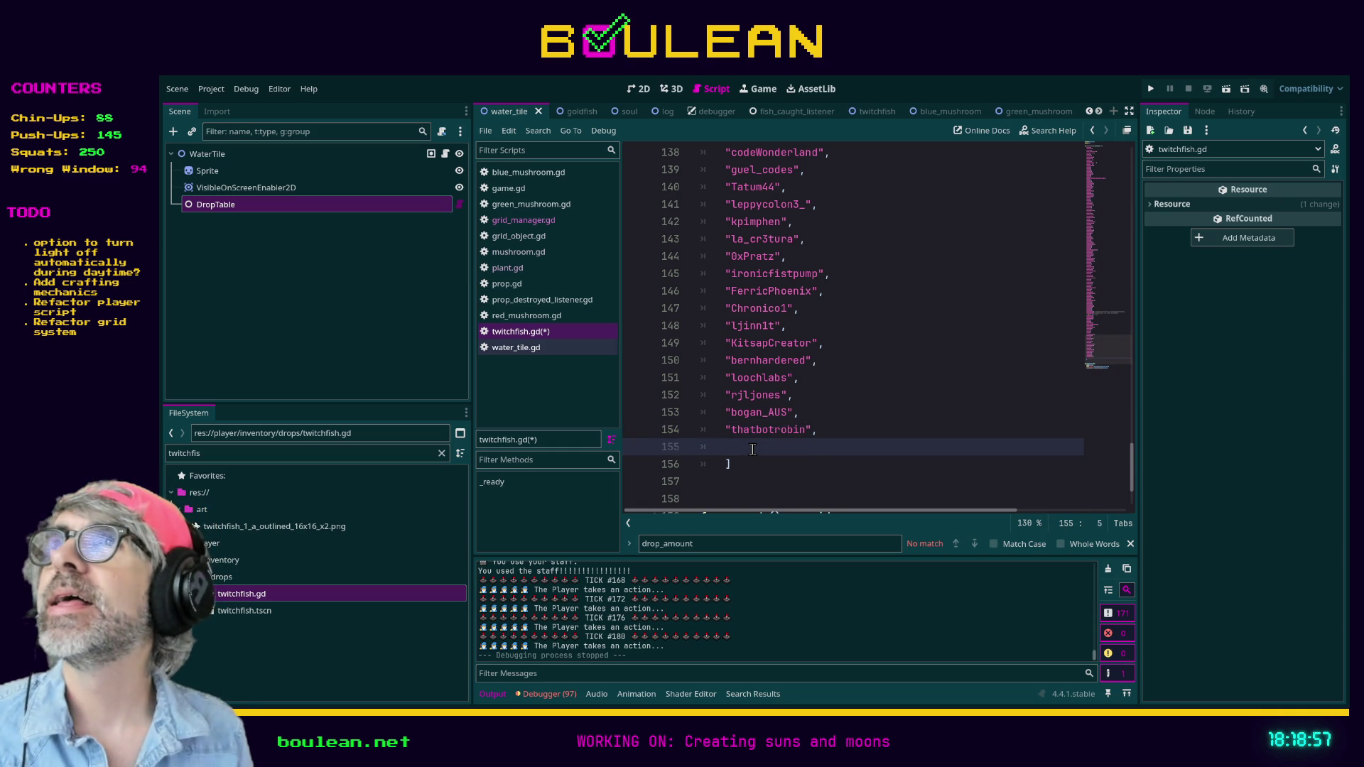
type("\"mrnilly\"")
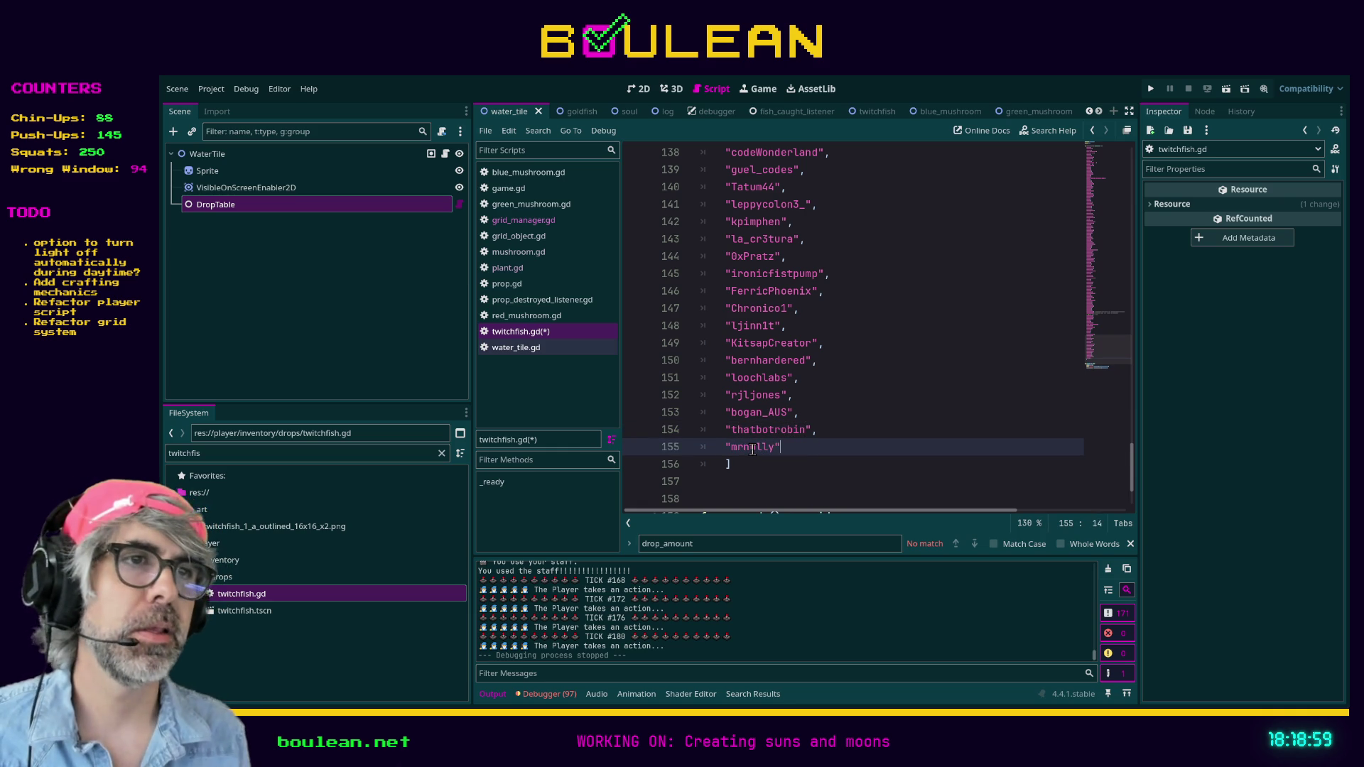
type(",")
key("Return")
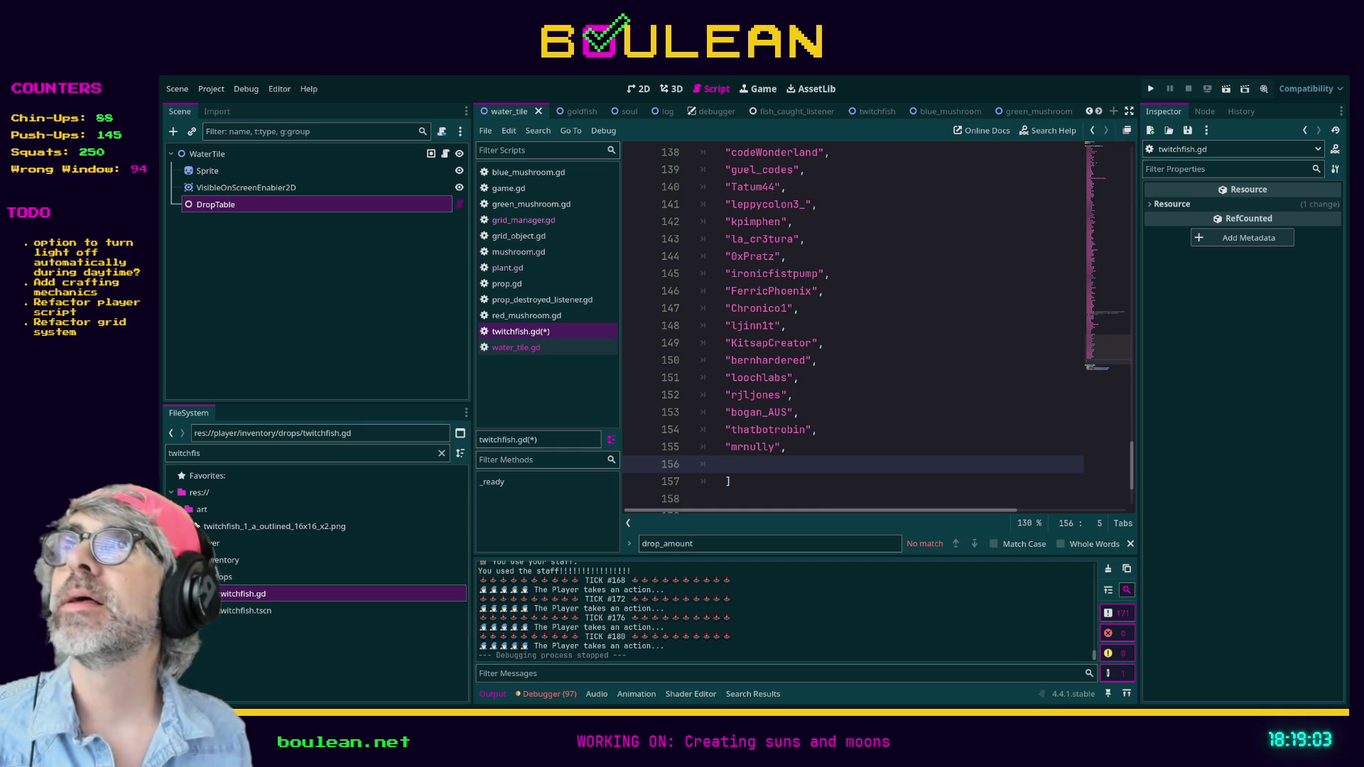
type("\"MaiyaDa")
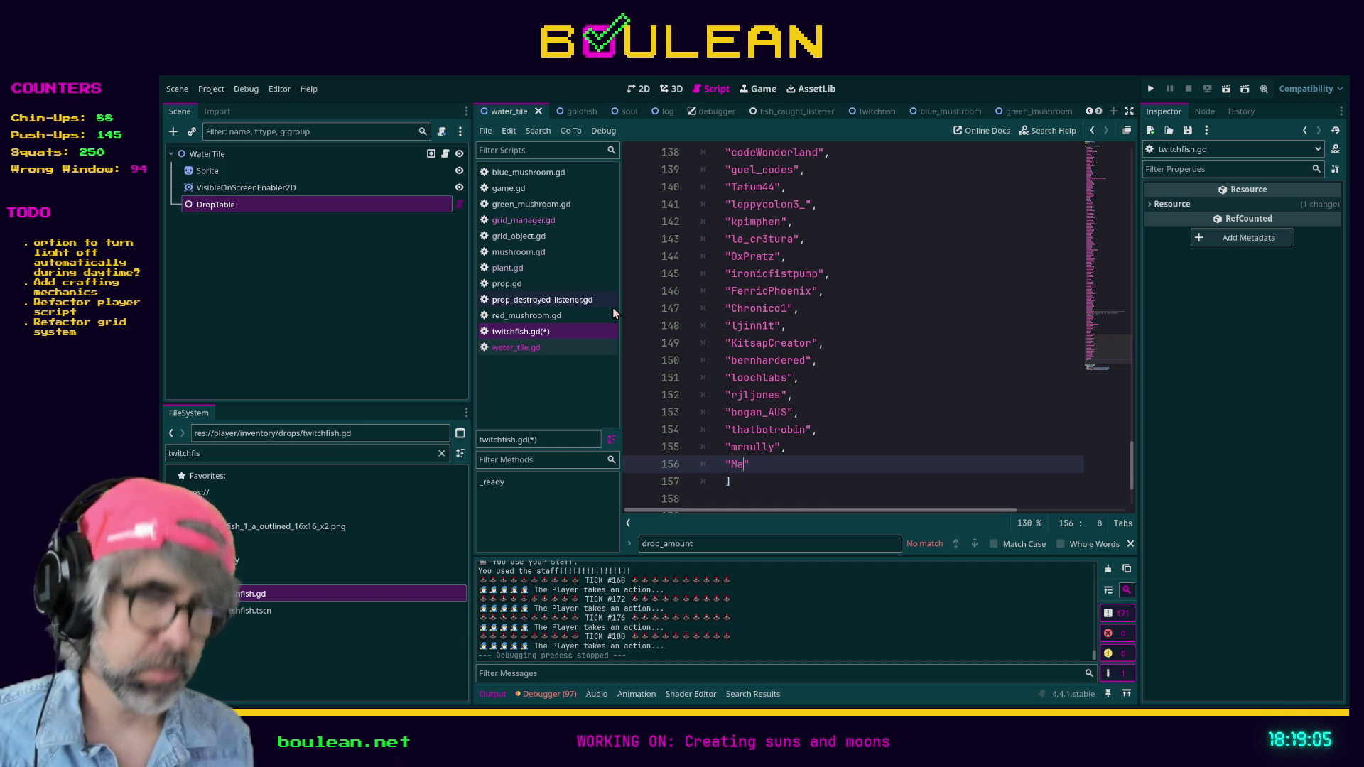
type("nny")
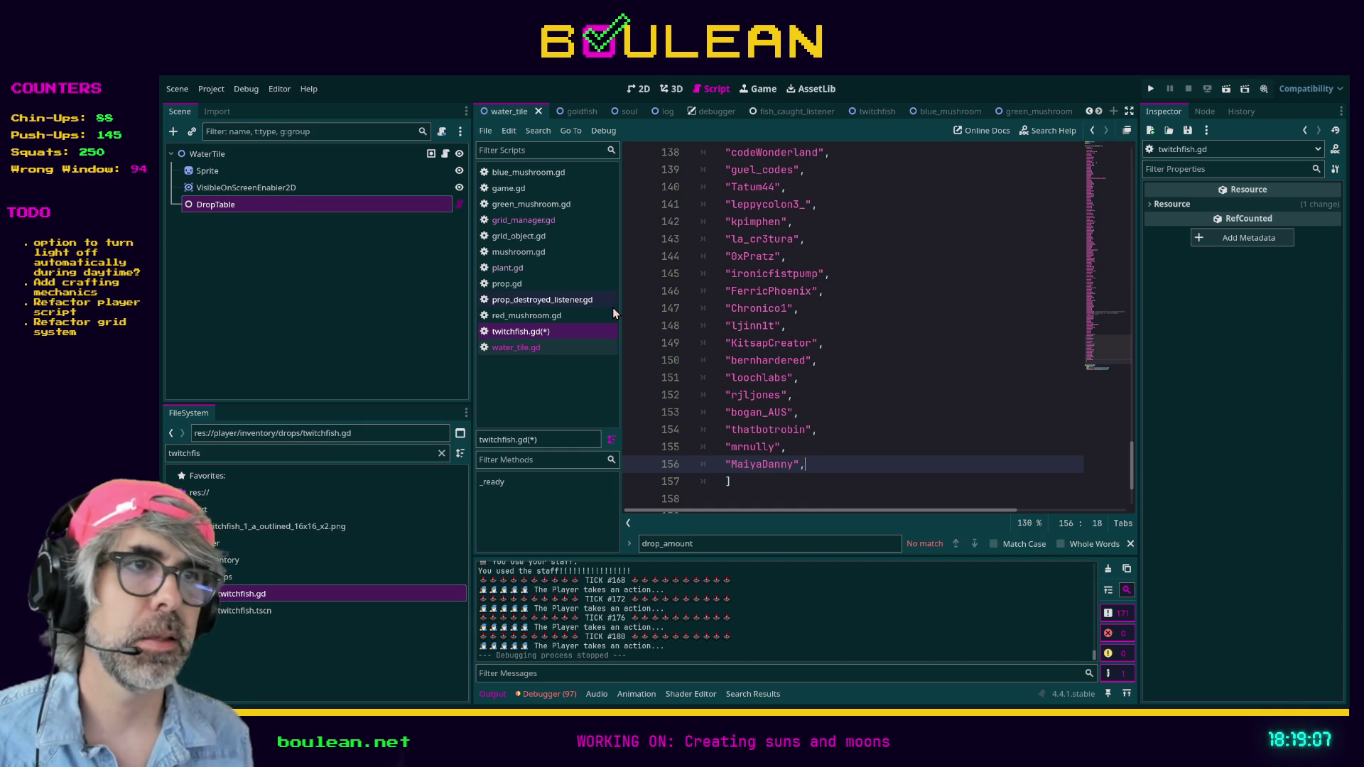
type("\",")
key("Return")
type("\"ben")
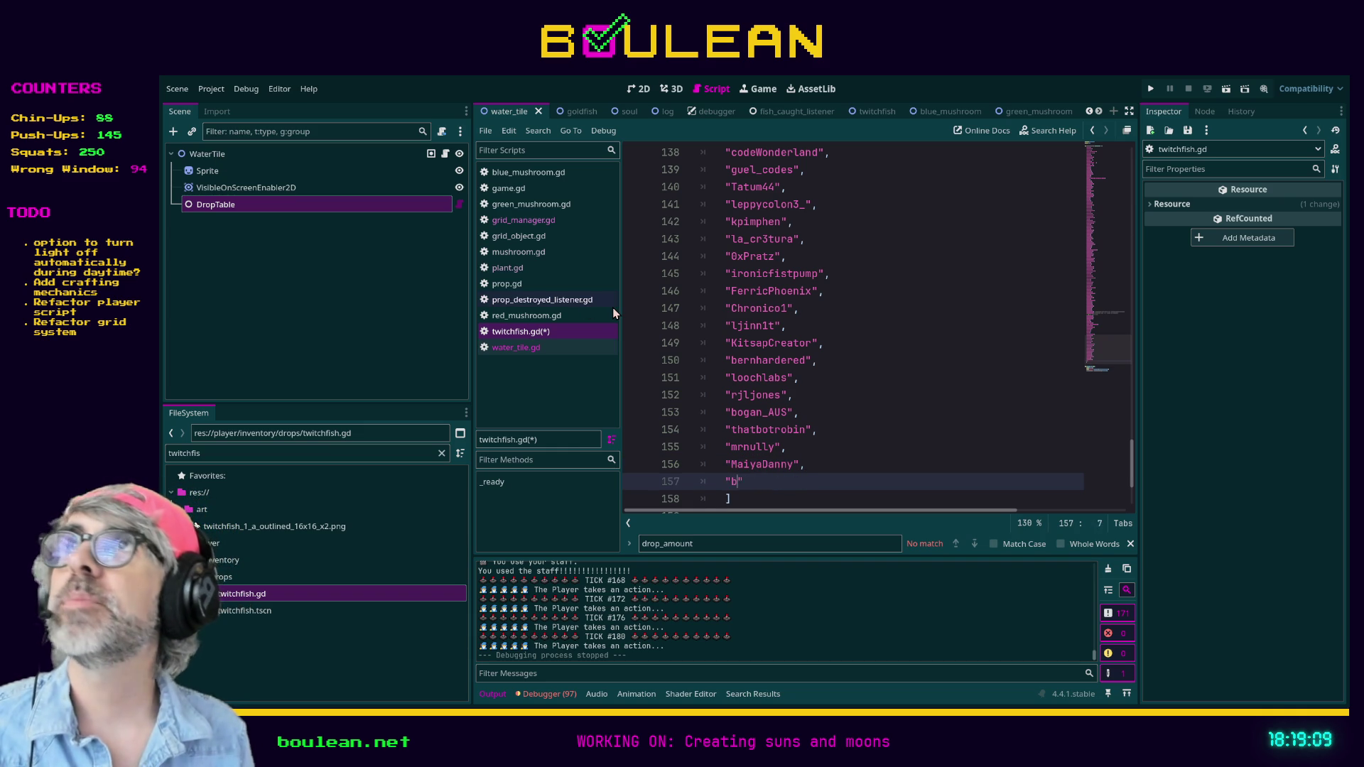
type("jiTK")
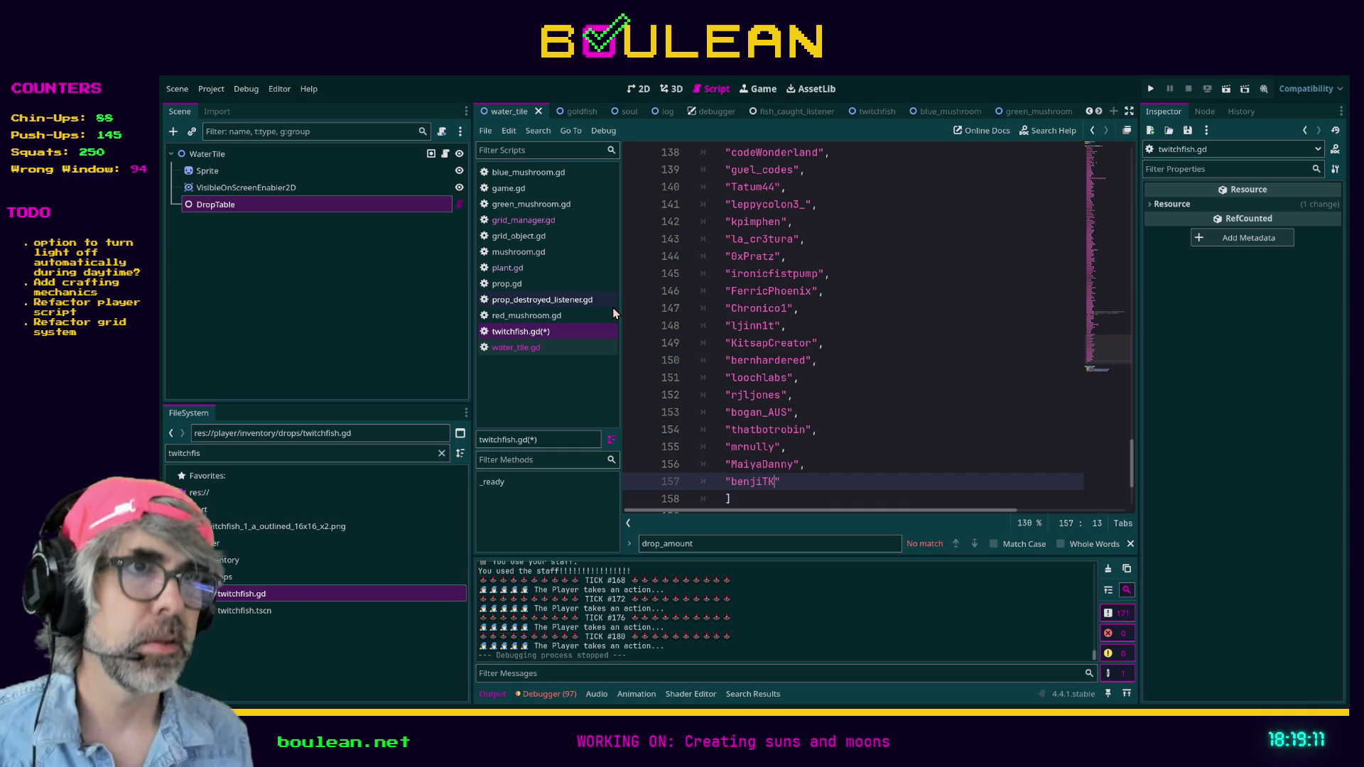
key("Return")
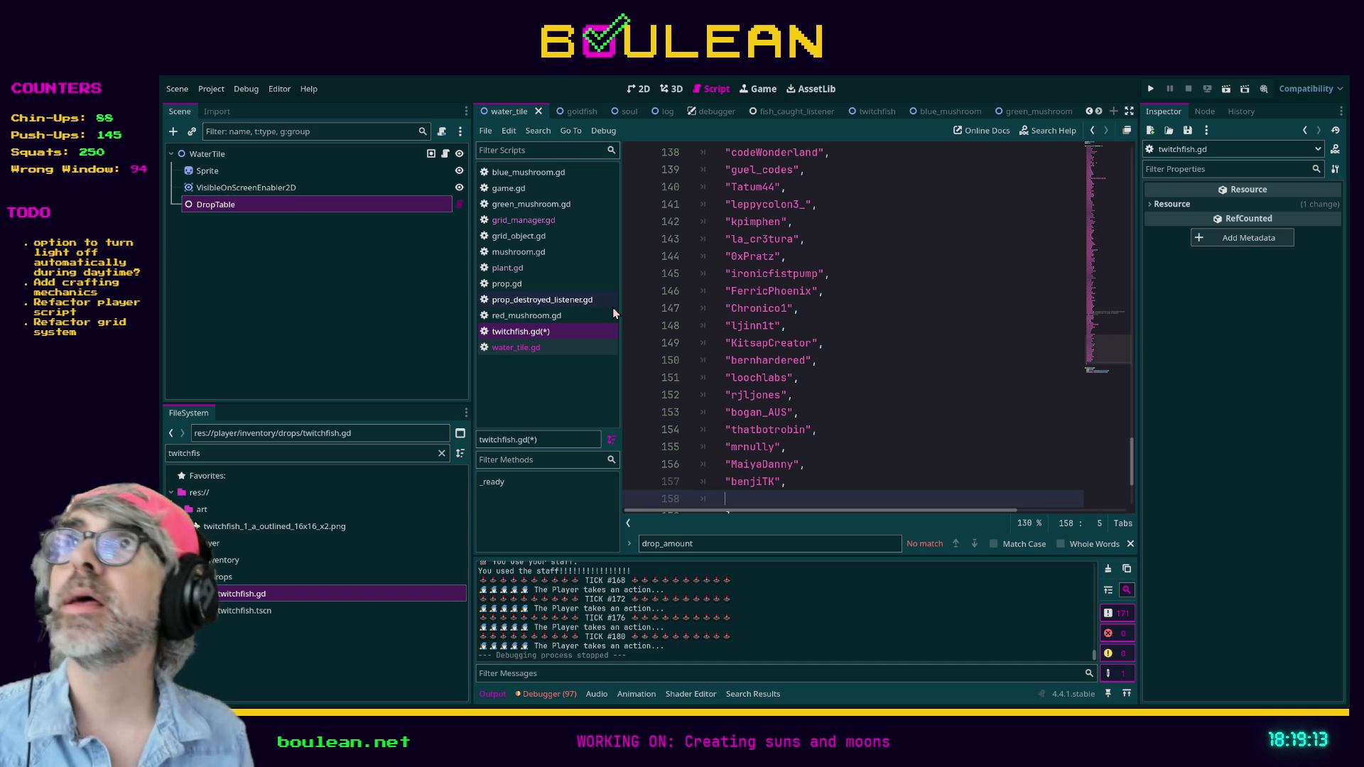
type("Isa")
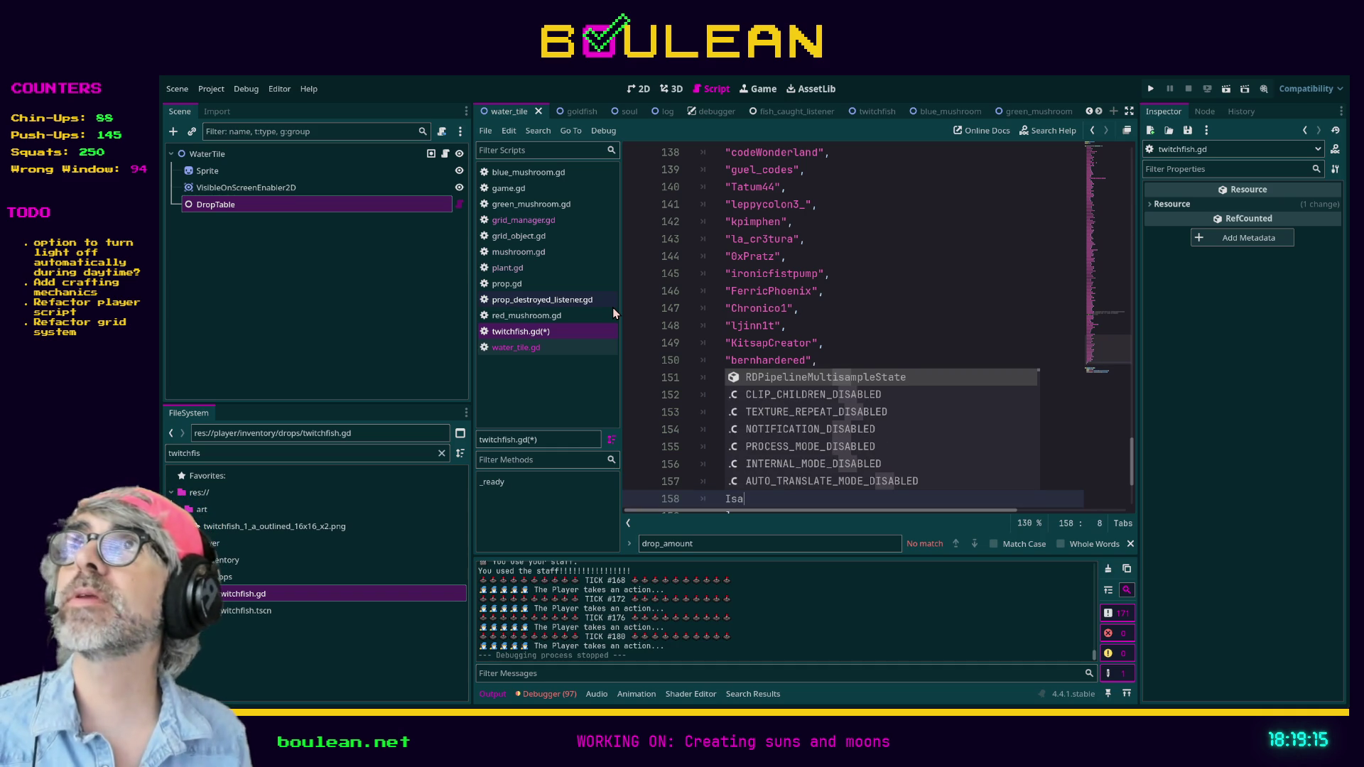
type("acTwingle")
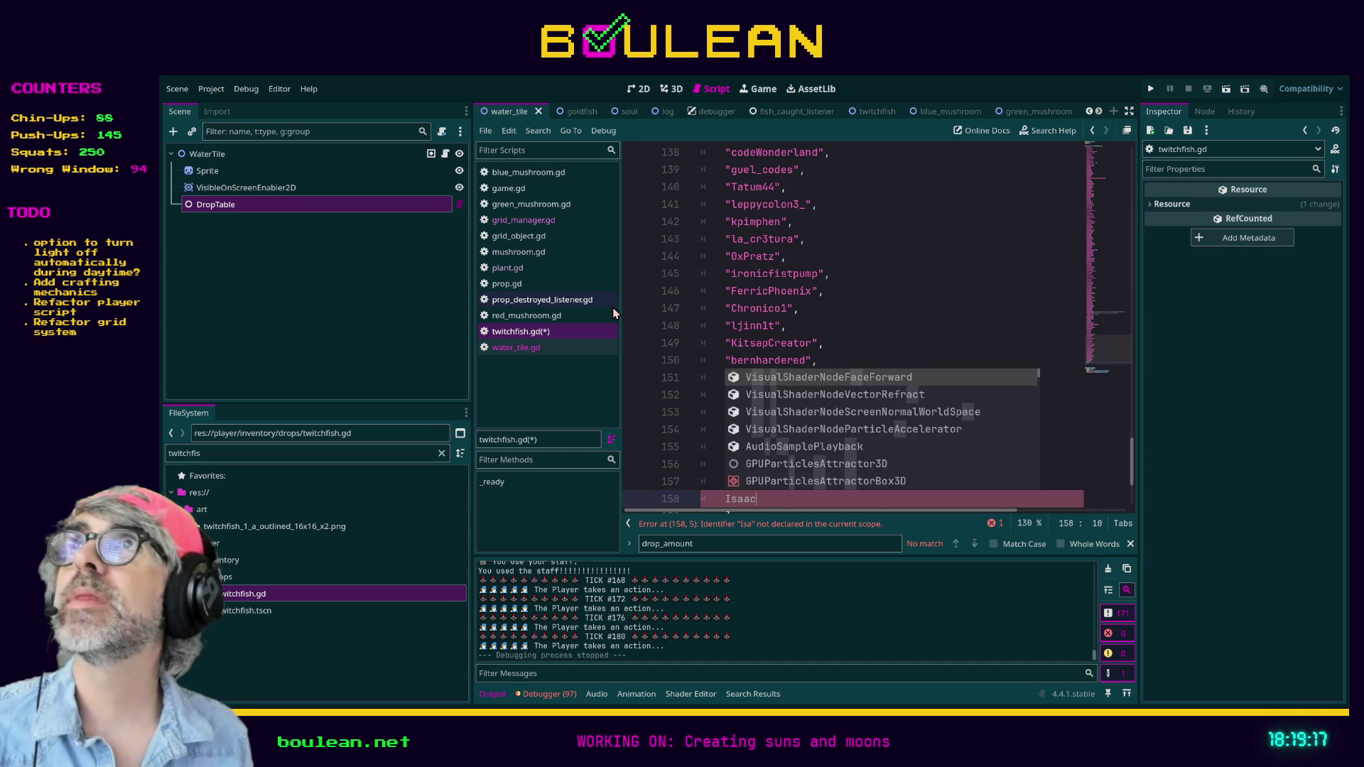
type("Toes\",")
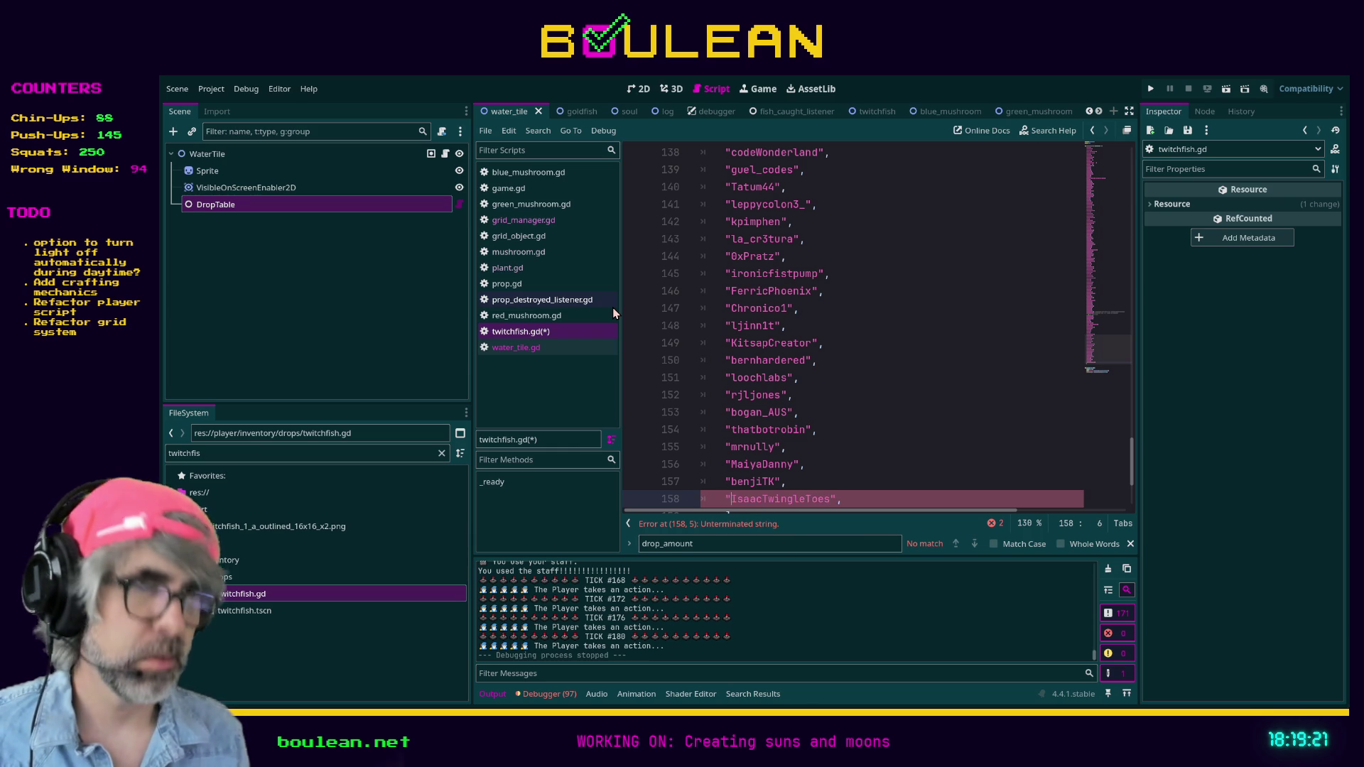
Save the edited twitchfish.gd script.
left_click(613, 306)
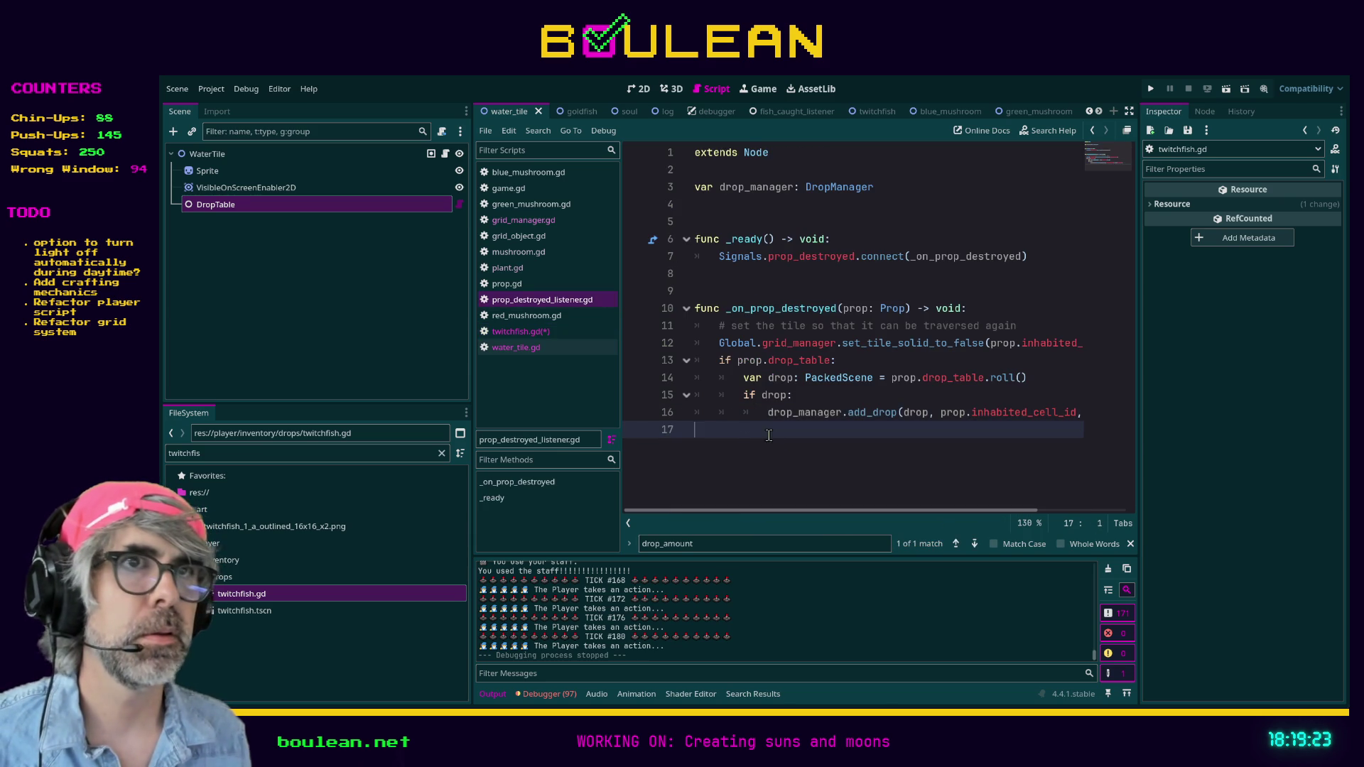
left_click(521, 331)
left_click(867, 412)
key("ctrl+s")
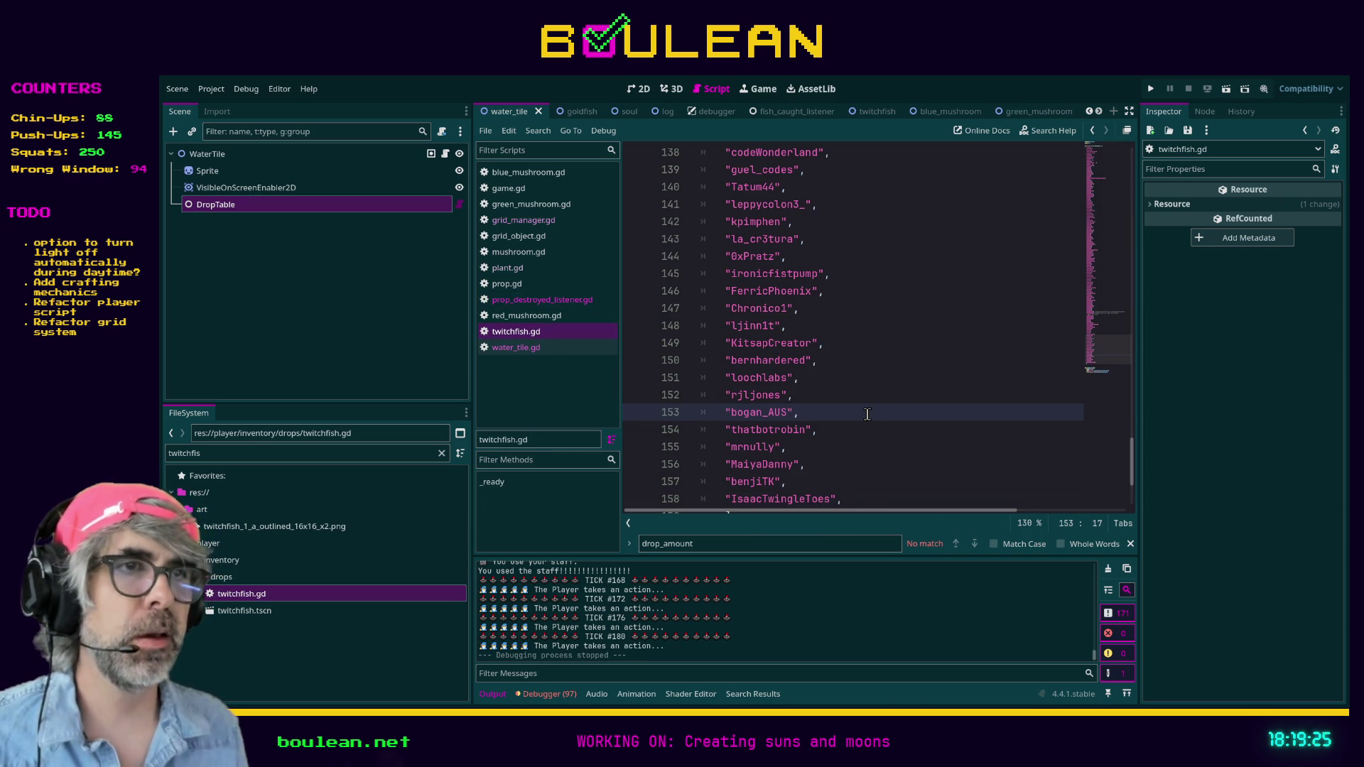
key("ctrl+s")
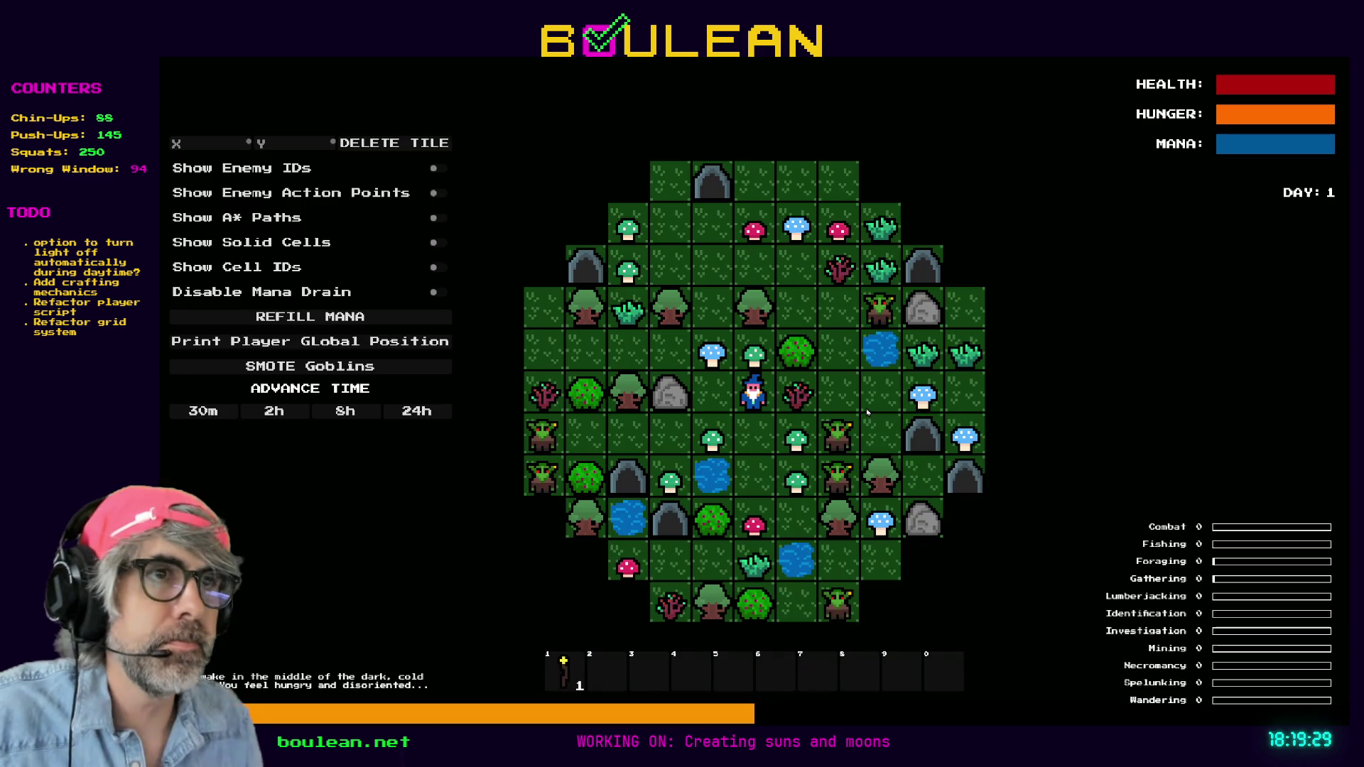
Walk the wizard right, up and right until he stands beside the pond.
key("Right")
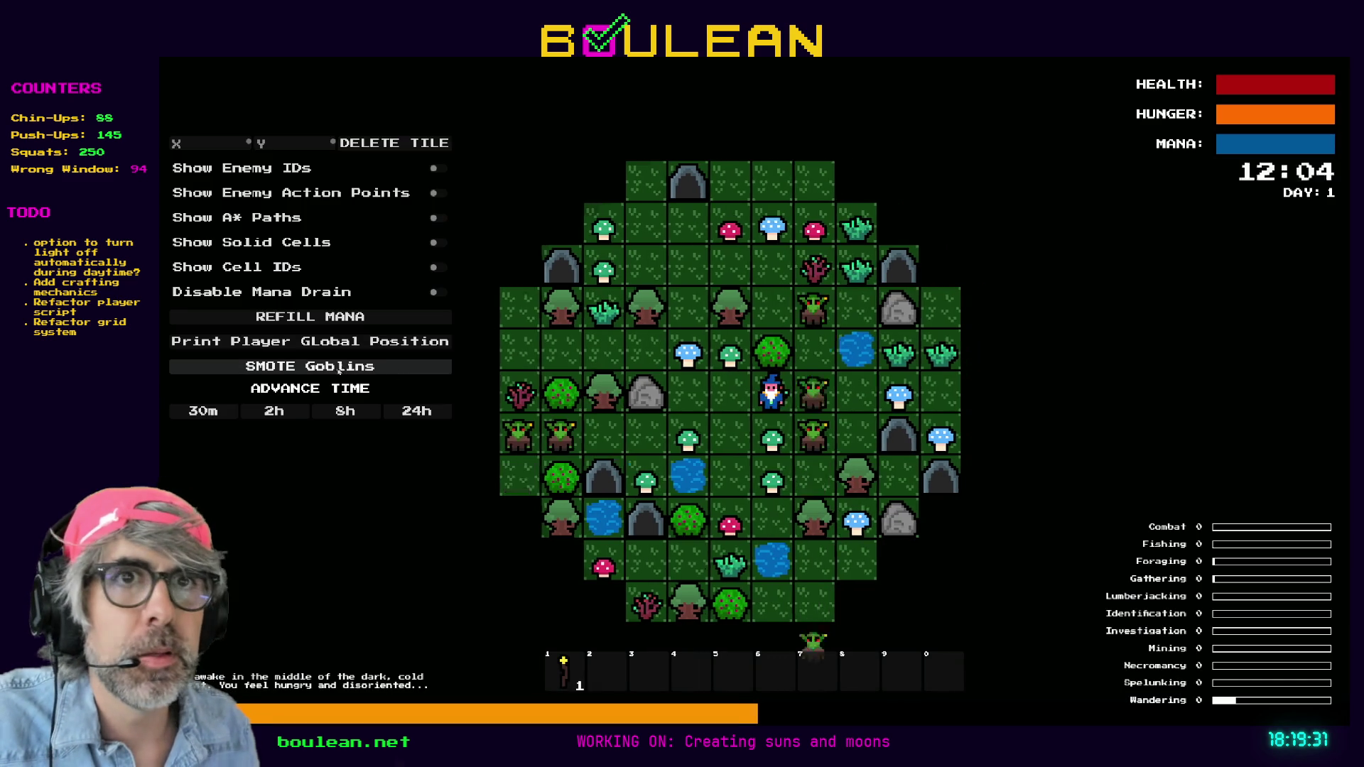
key("Up")
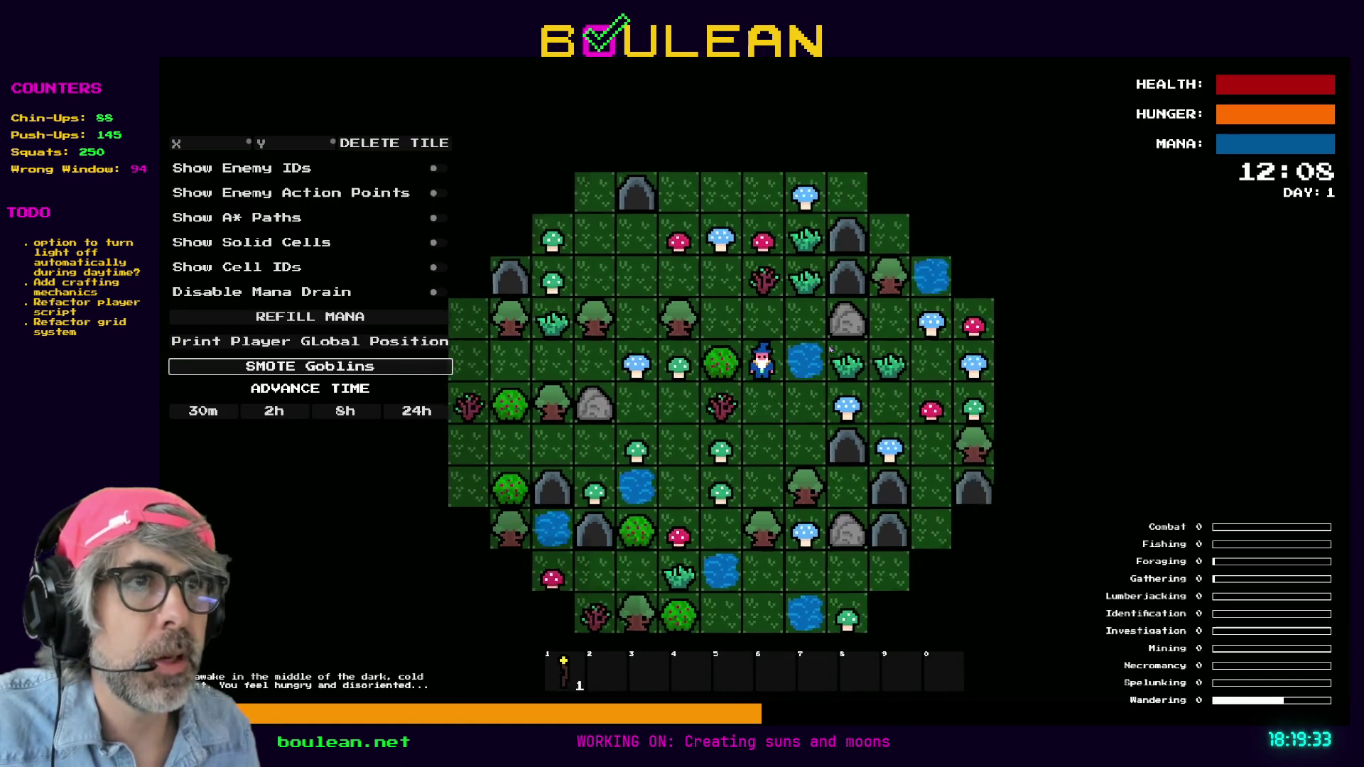
key("Right")
scroll(934, 396, "up", 5)
scroll(867, 386, "up", 1)
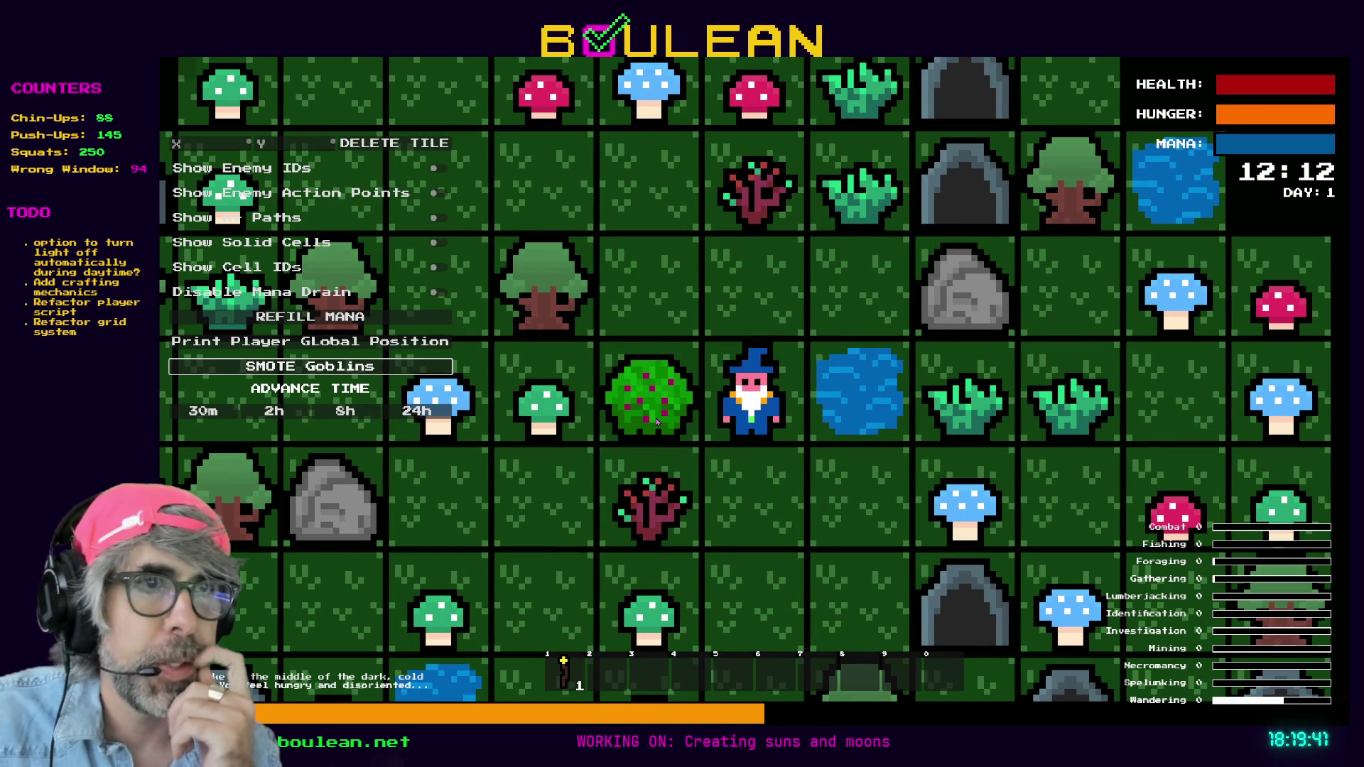
Fish the water to the wizard's right six times, catching a Goldfish.
key("Right")
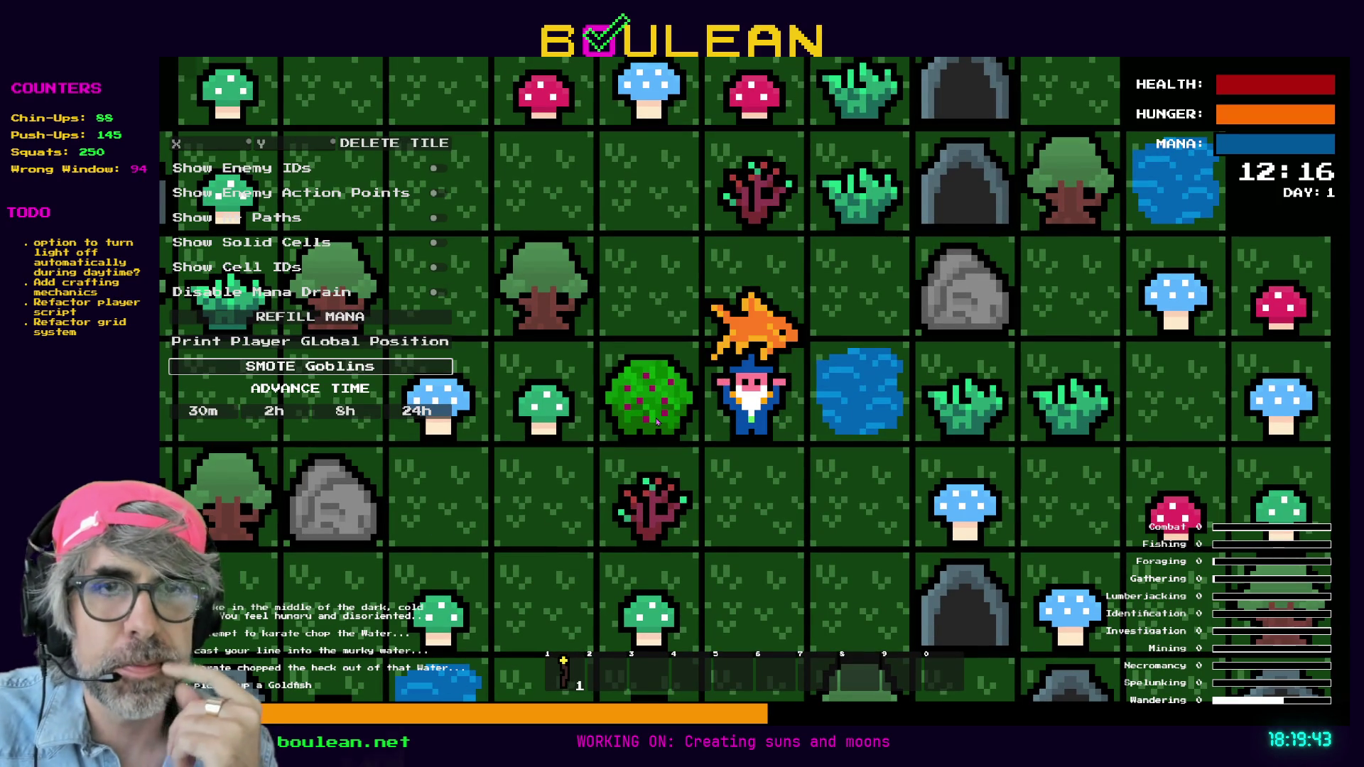
key("Right")
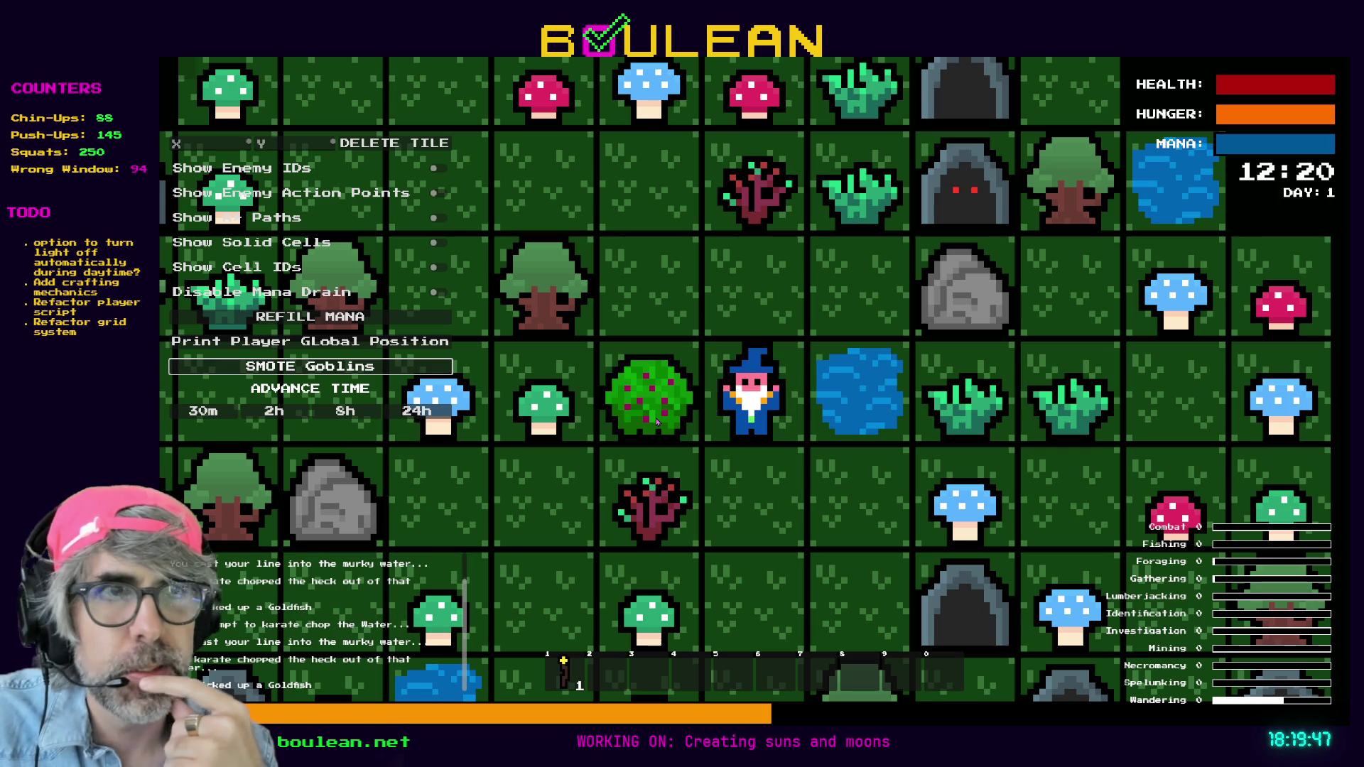
key("Right")
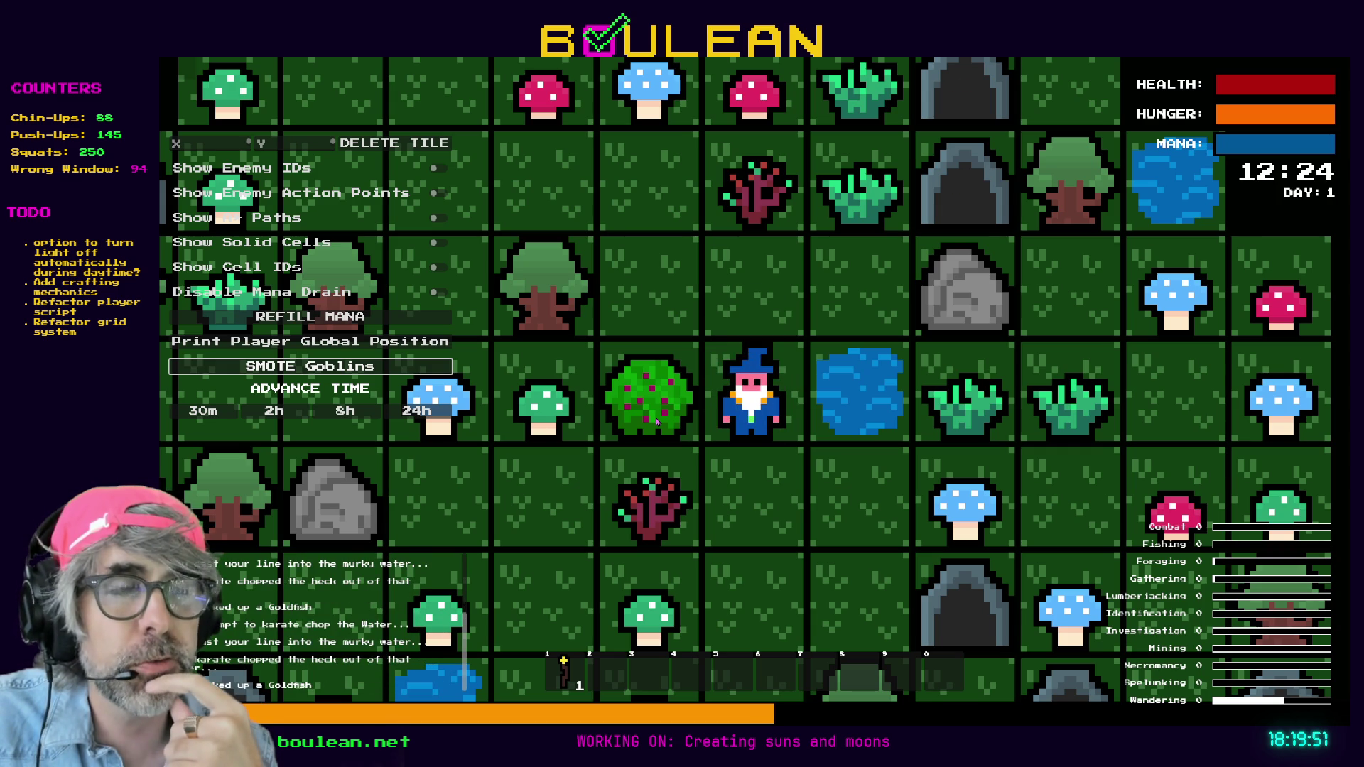
key("Right")
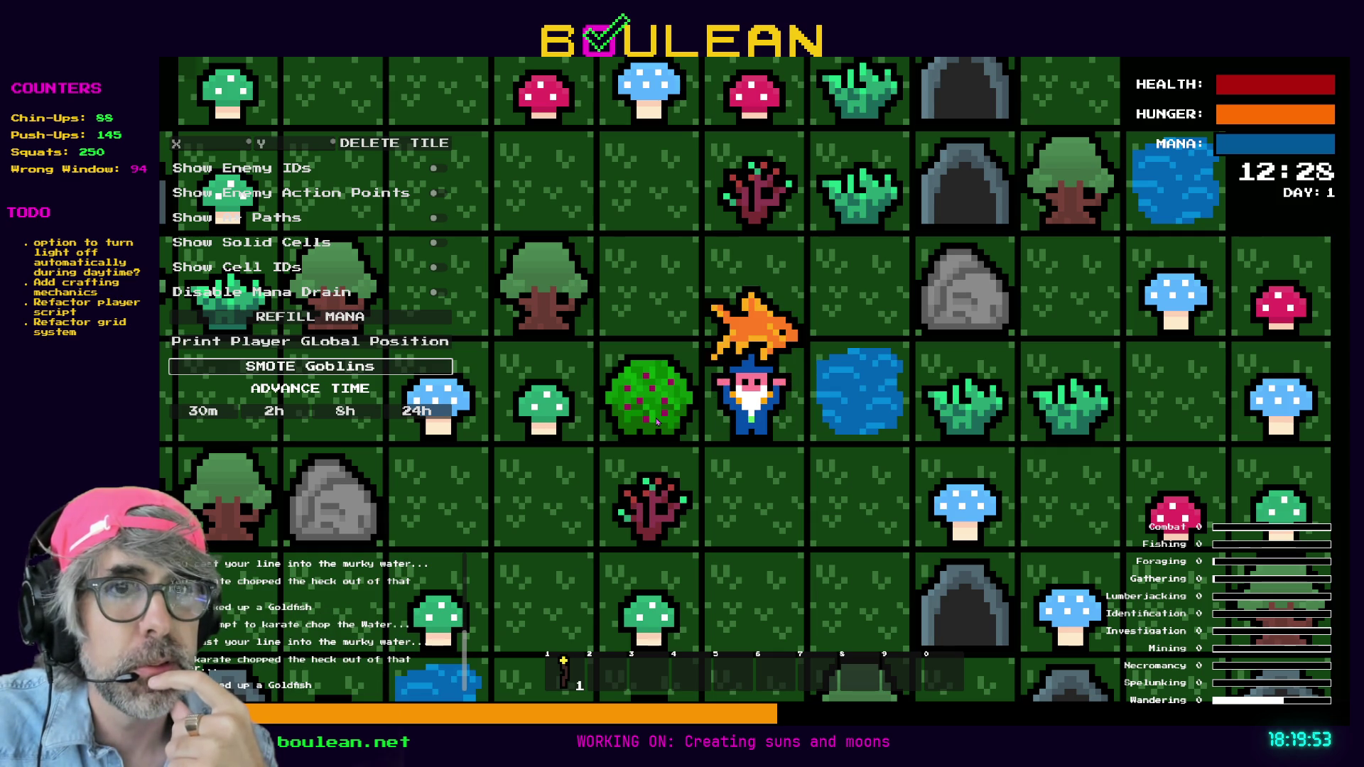
key("Right")
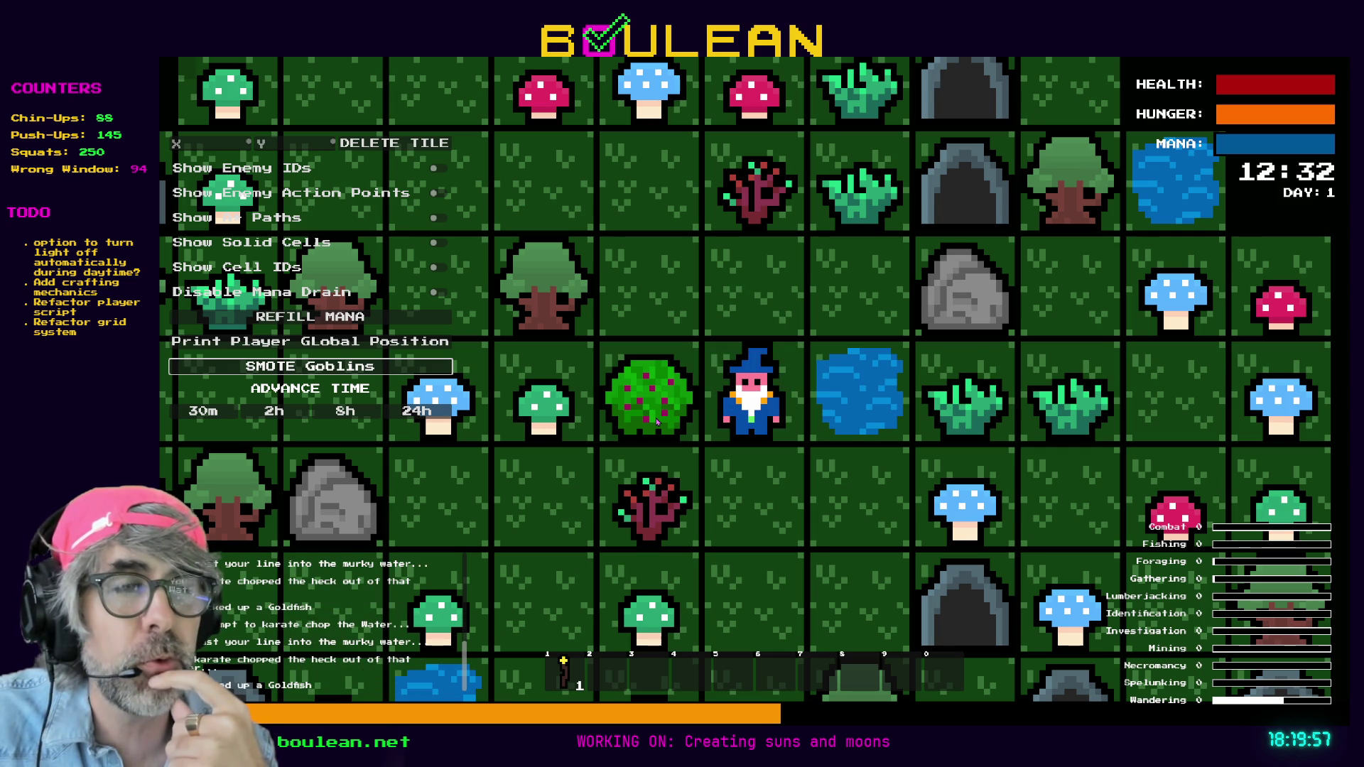
key("Right")
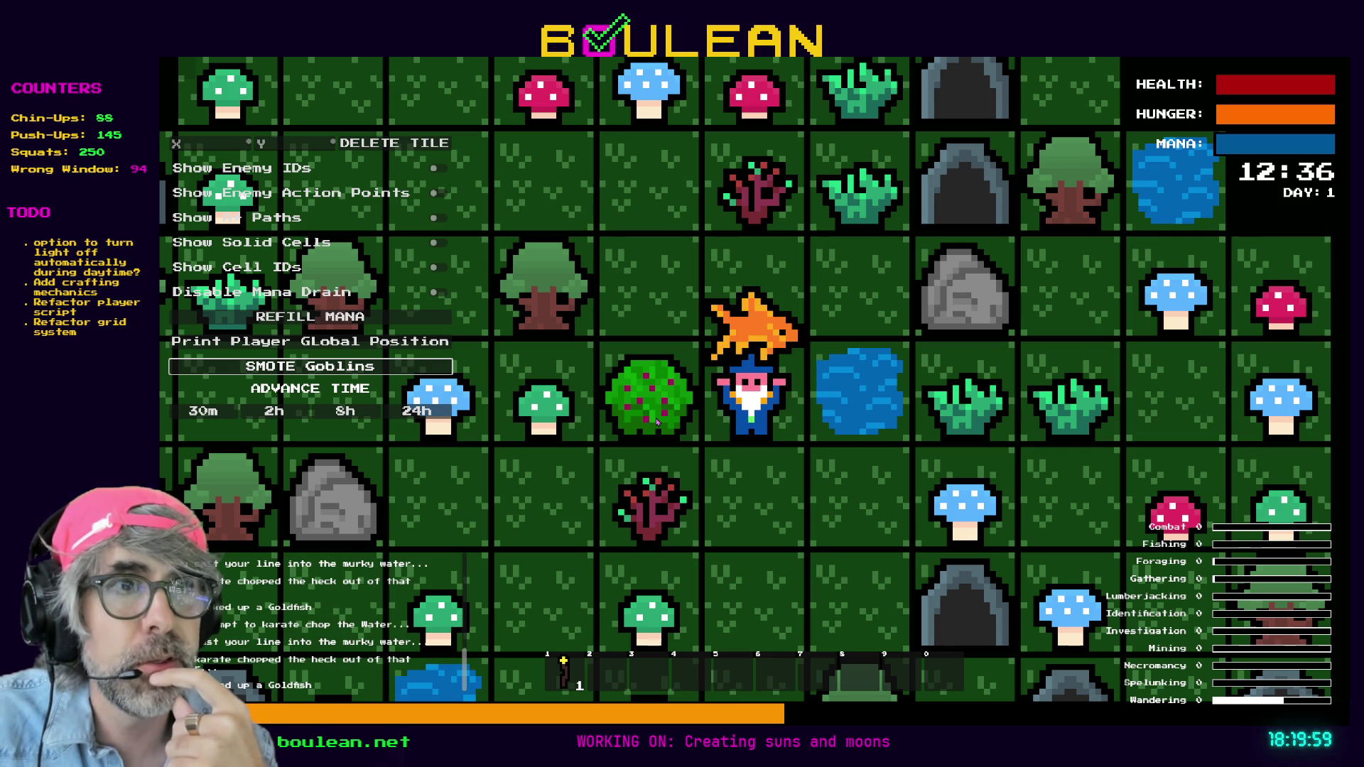